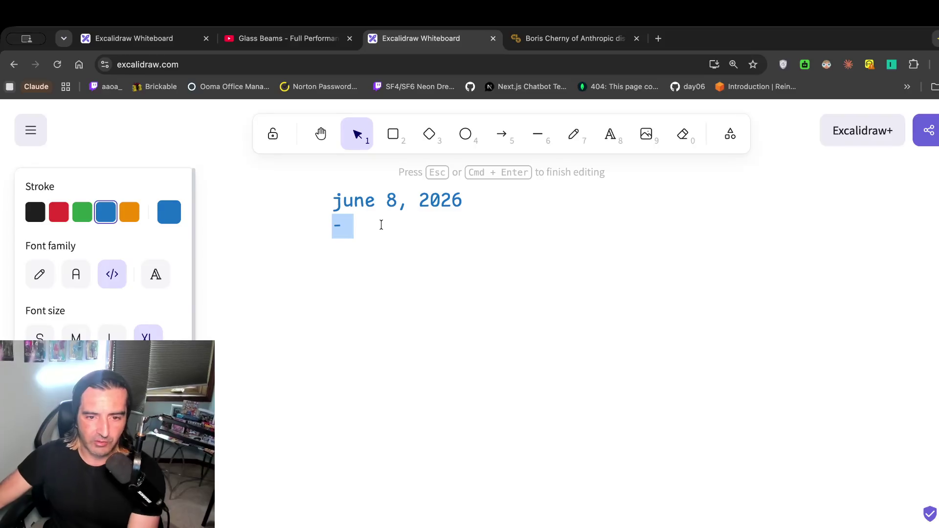
Add the bullet '- look at all the medical companies funded in the last three months'
type("- look th")
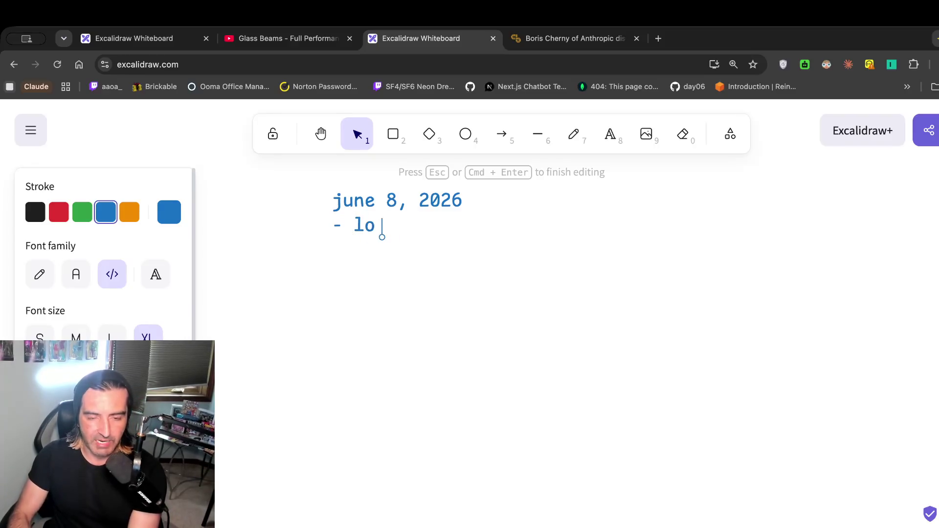
key("BackSpace")
key("BackSpace")
type("at all the medic")
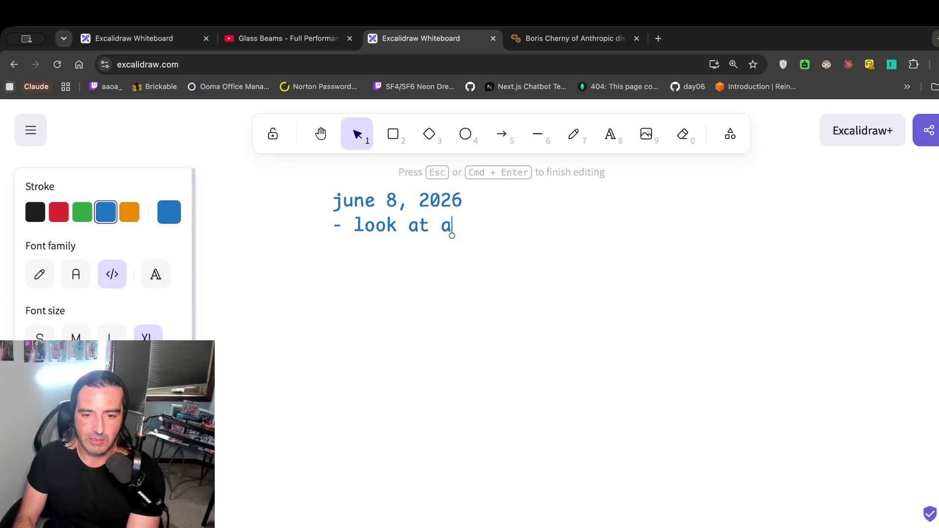
type("al companies funded in t")
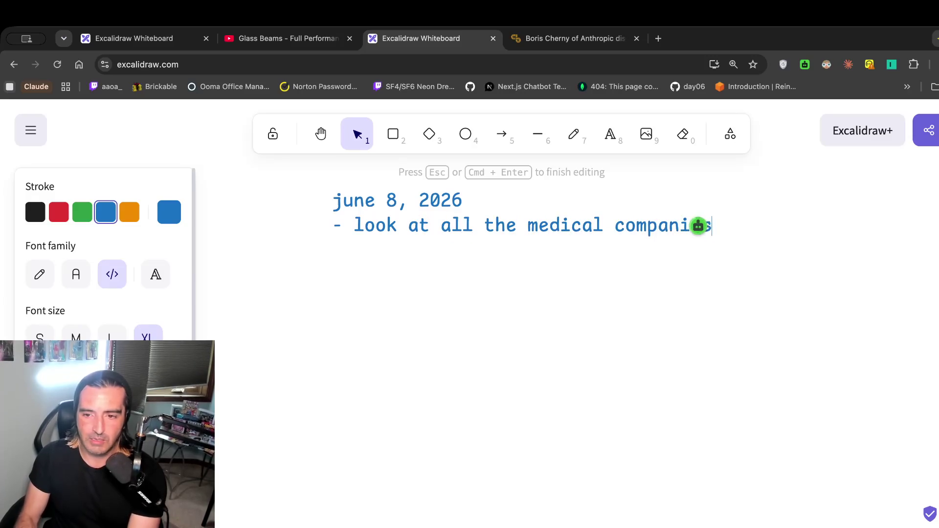
type("he last three")
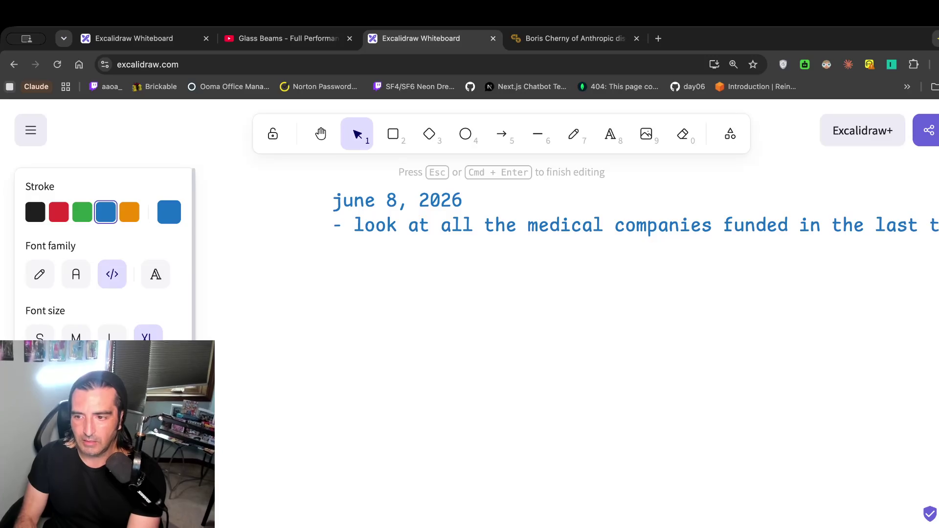
key("Return")
type("months")
key("Return")
type("-")
left_click(350, 224)
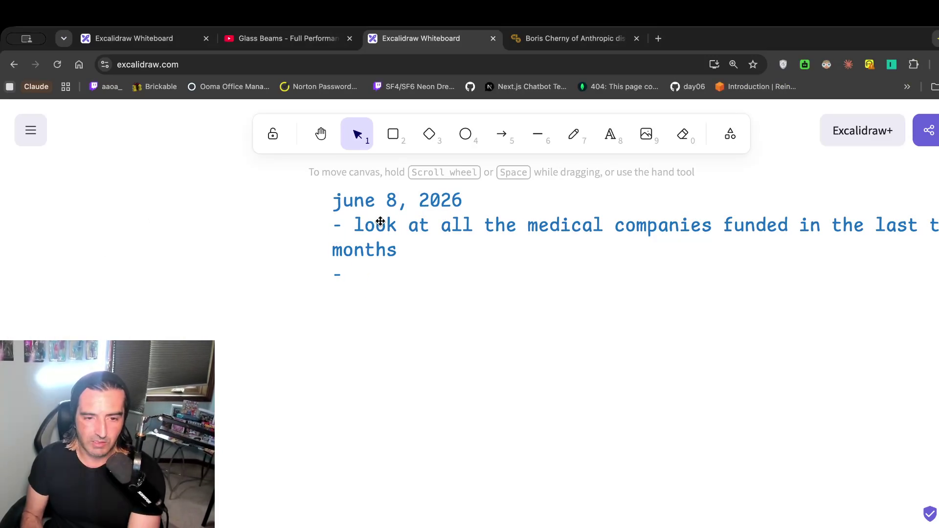
Fill the empty bullet with 'identify an area where we could contribute a solution'
key("3")
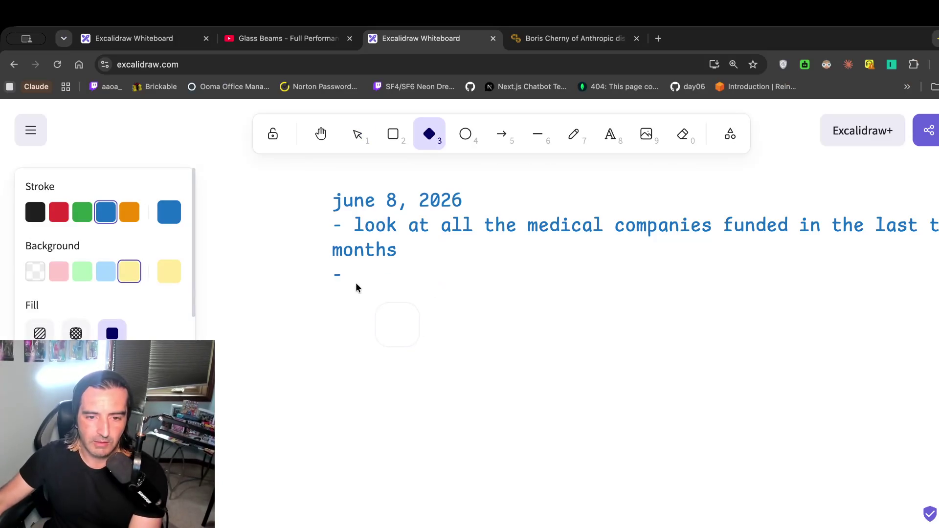
left_click(626, 126)
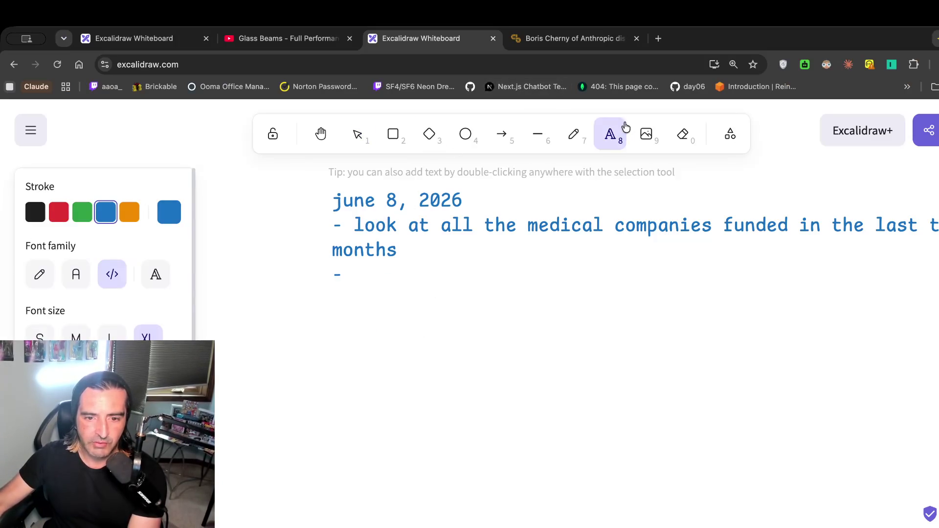
left_click(357, 273)
type("f")
key("BackSpace")
type("identify")
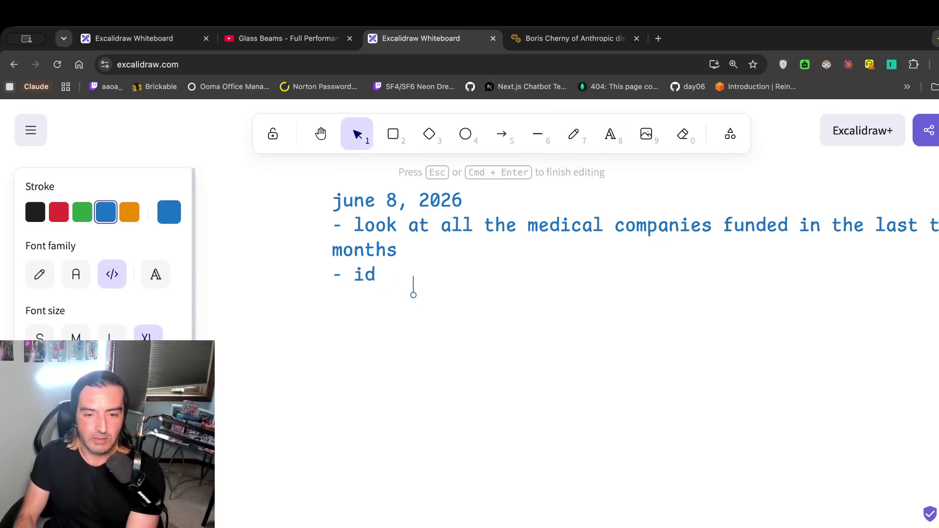
key("BackSpace")
key("BackSpace")
type("an area w")
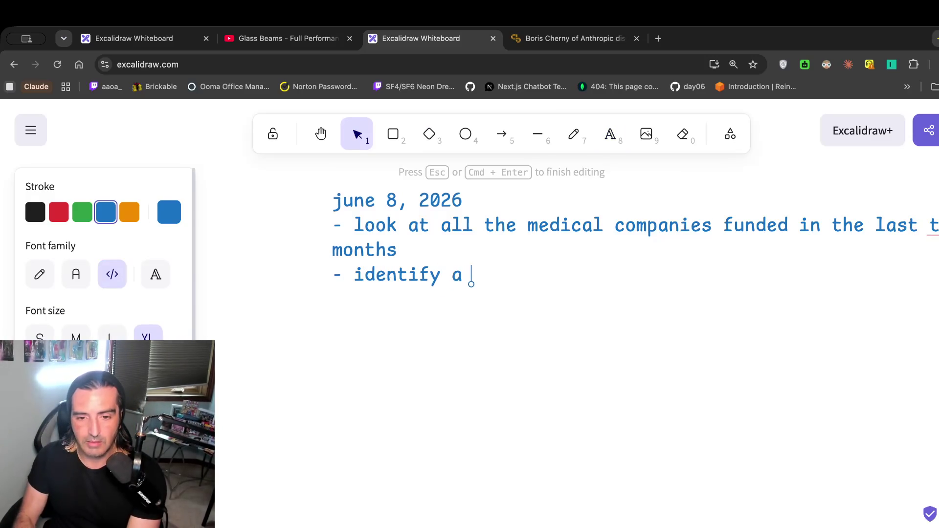
type("here we could ")
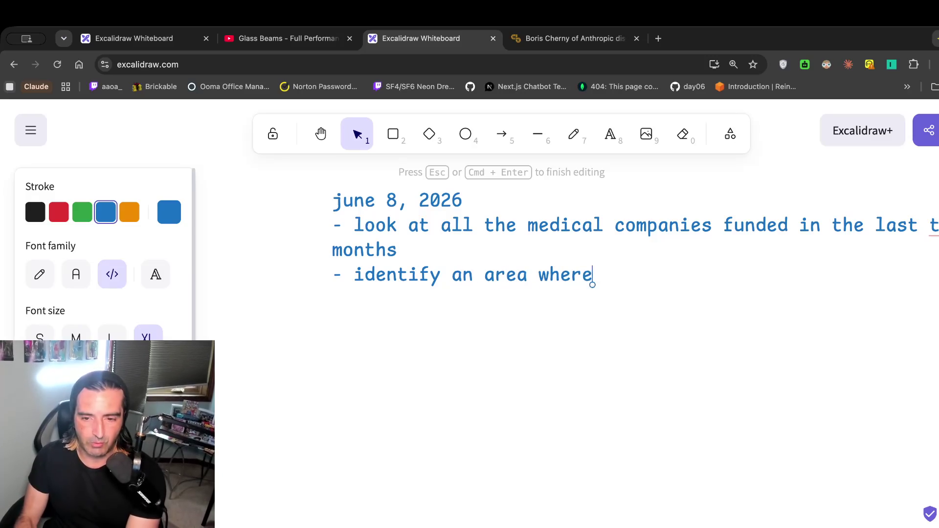
type("contribute a ")
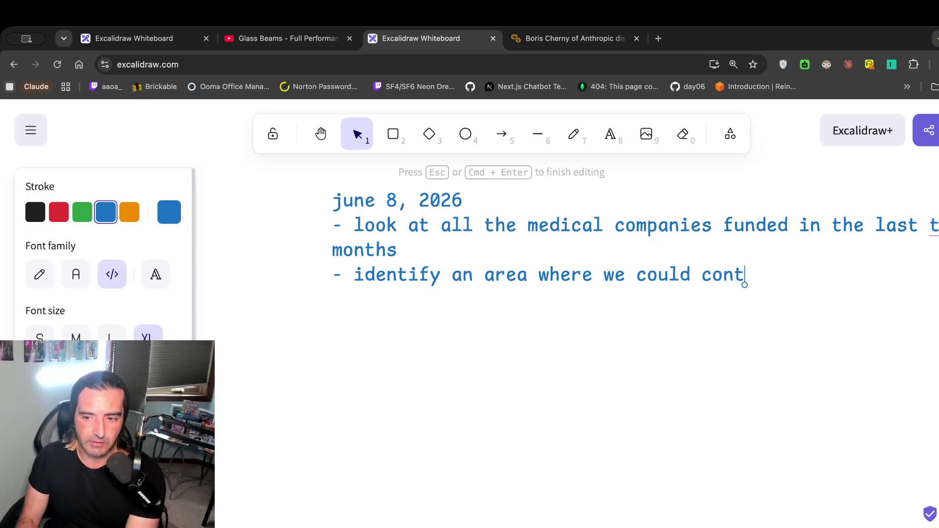
type("solution")
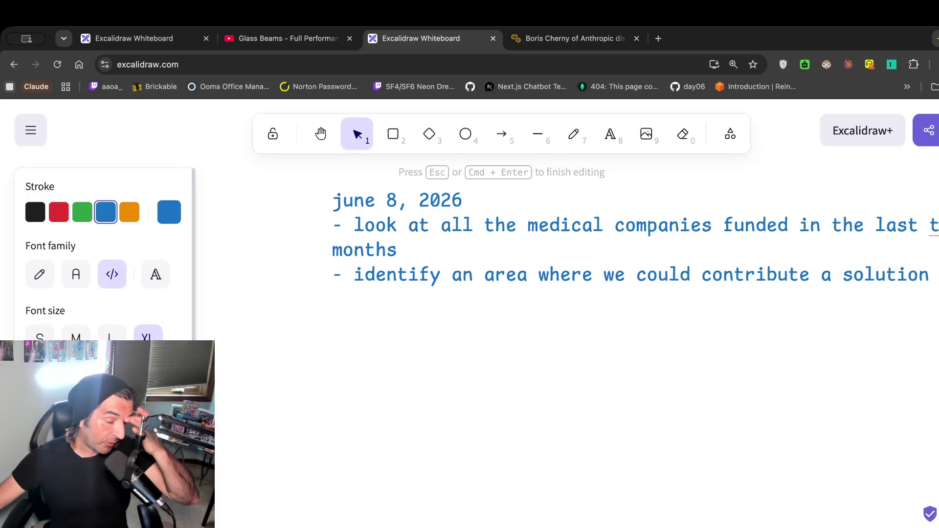
scroll(855, 248, "right", 1)
left_click(457, 282)
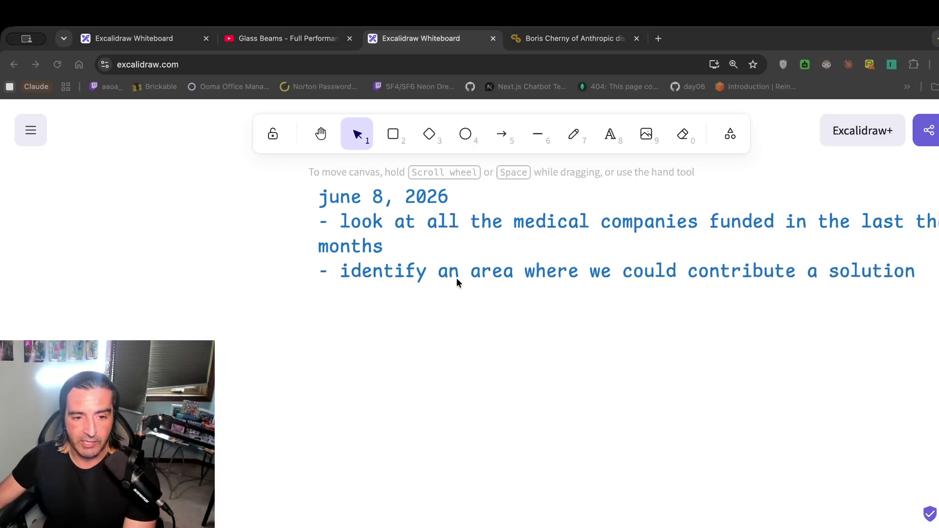
Reopen the notes and add a new '-' bullet line after the last bullet
scroll(457, 282, "right", 3)
scroll(458, 282, "up", 1)
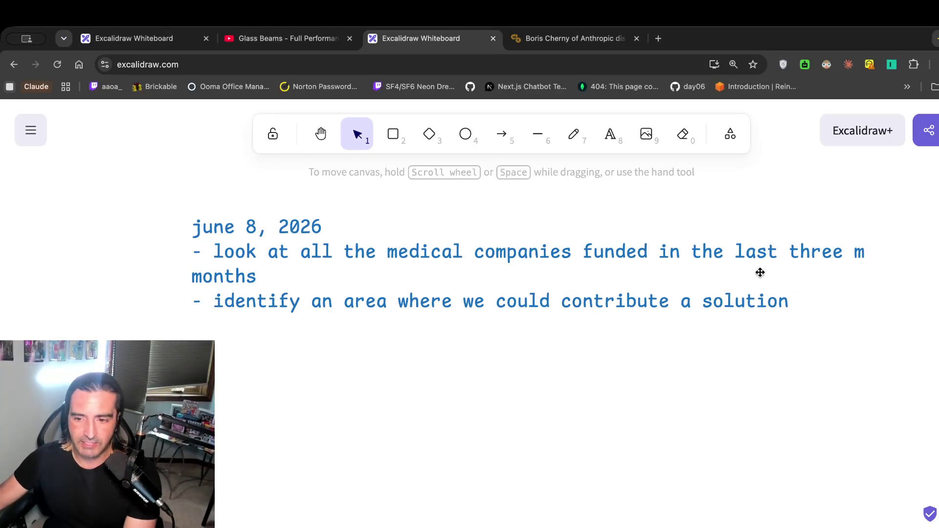
left_click(805, 303)
double_click(807, 304)
left_click(805, 300)
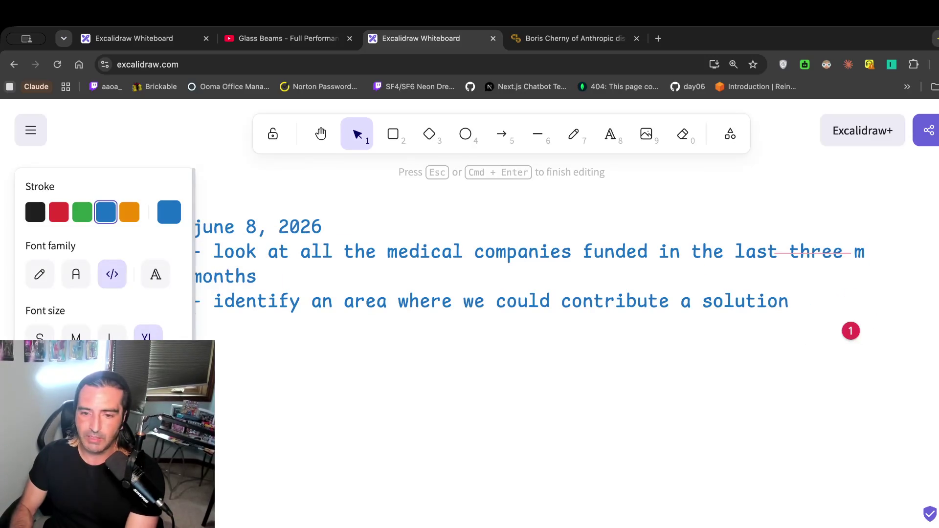
key("Return")
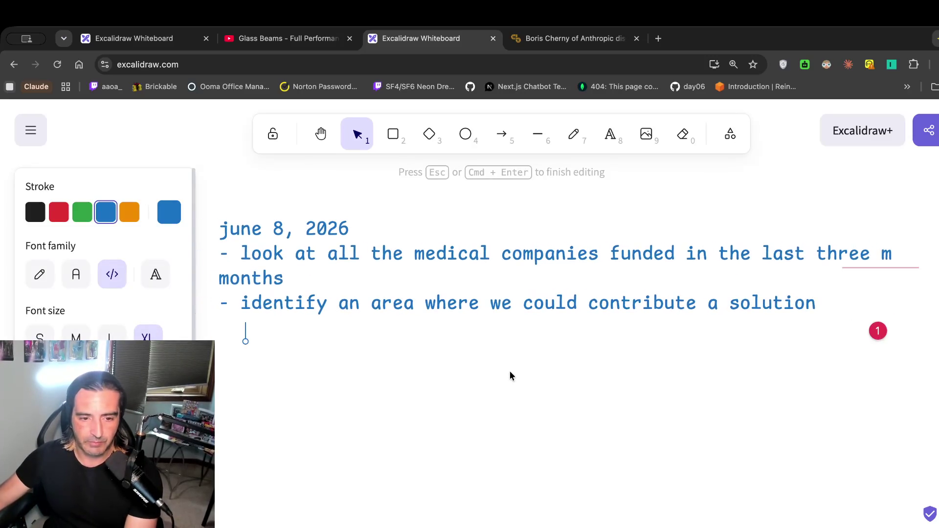
type("-")
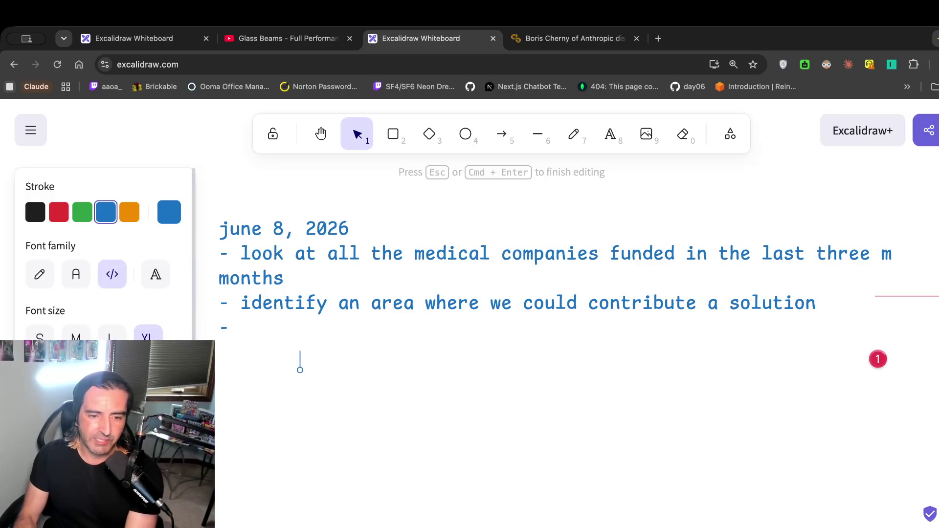
left_click(510, 375)
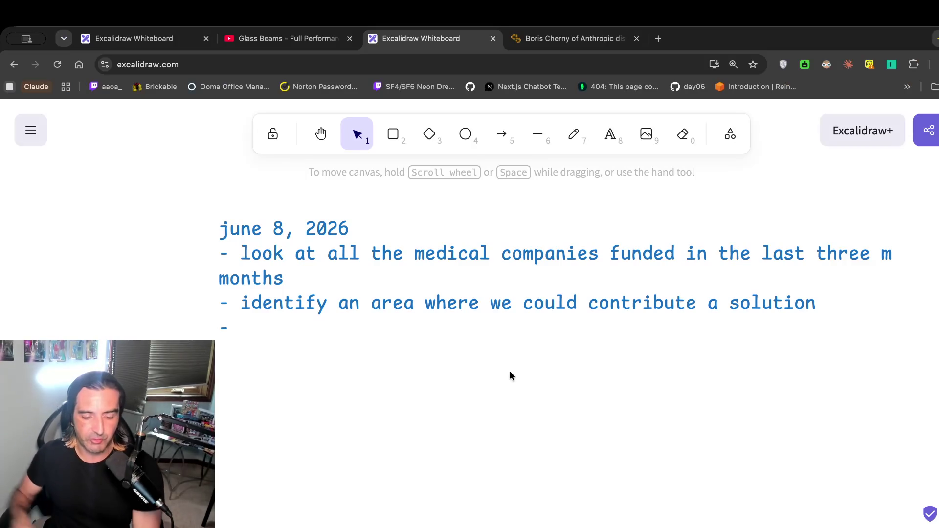
Begin the third bullet with the word 'ask'
double_click(260, 332)
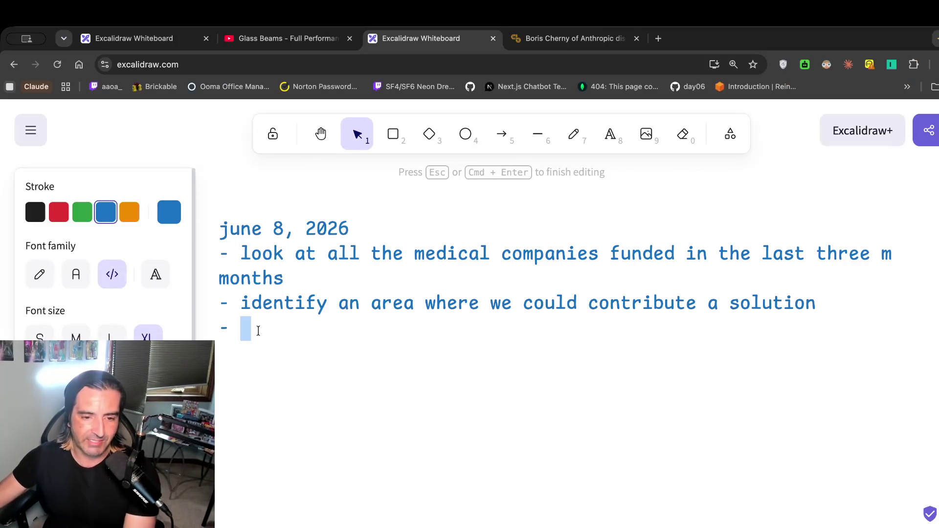
type("asm")
key("BackSpace")
type("k d")
key("BackSpace")
key("BackSpace")
key("BackSpace")
Complete the bullet as 'askdavid' and open the Discord channel in a new tab
type("david")
key("super+t")
type("dis")
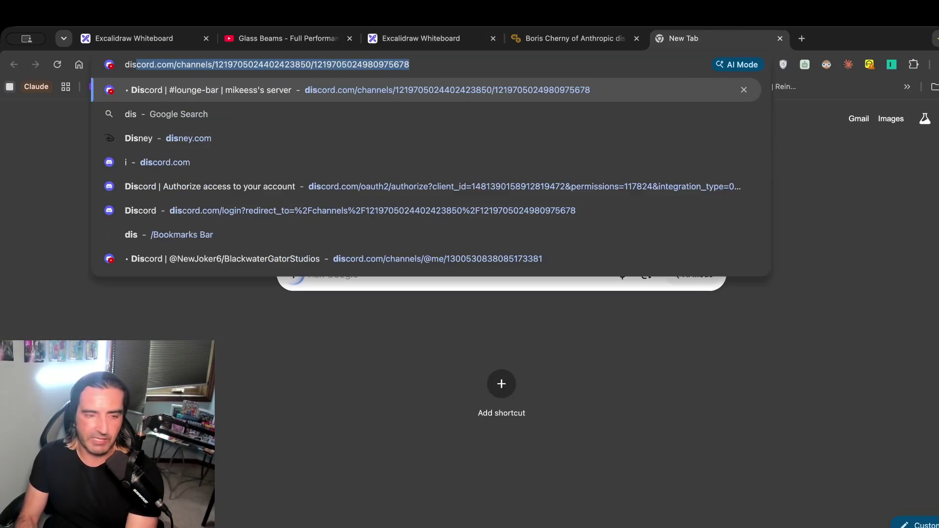
key("Return")
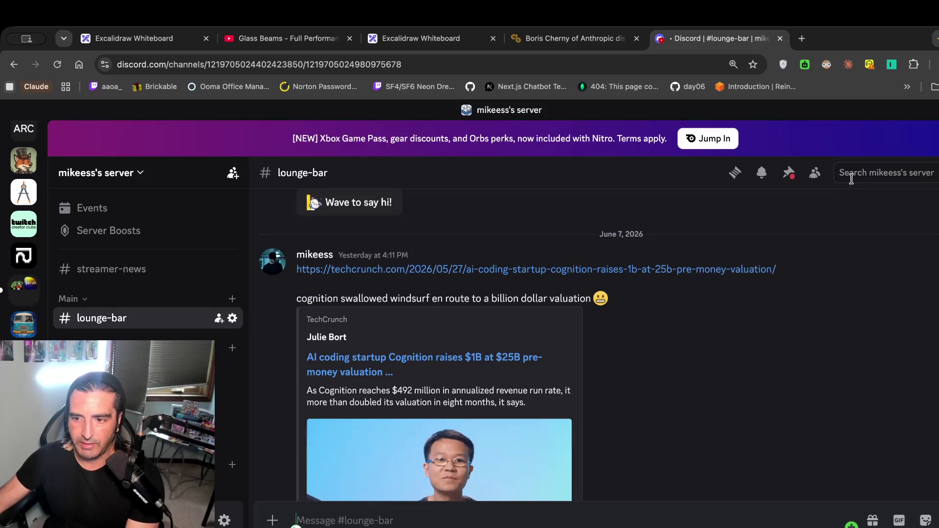
Search the Discord server's messages for 'david', then for 'jp morgan'
left_click(856, 173)
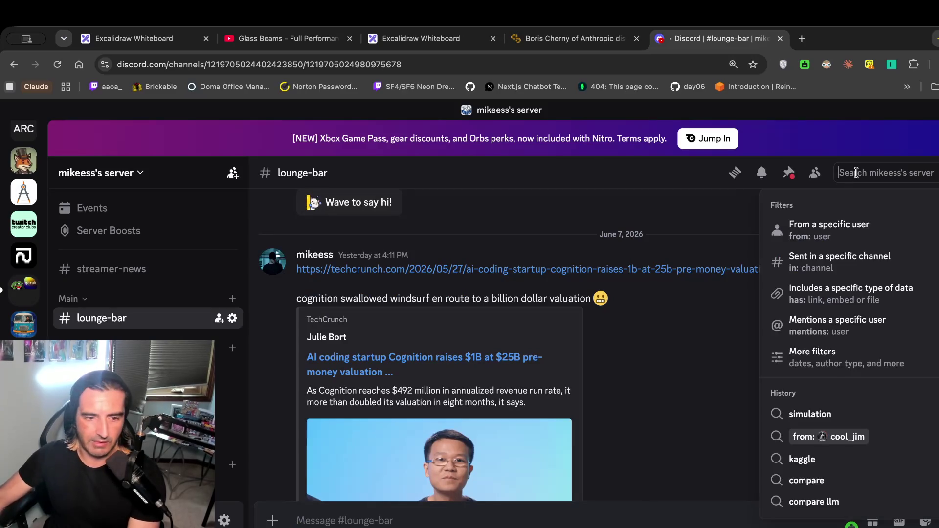
type("david")
key("Return")
key("ctrl+a")
type("jp mr")
key("BackSpace")
key("BackSpace")
key("BackSpace")
type("morgan")
key("Return")
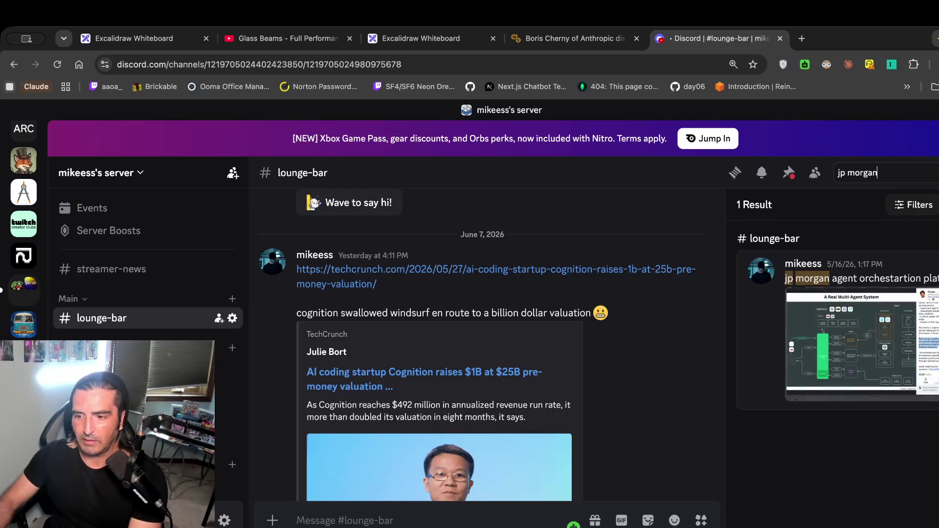
View the post's Multi-Agent System diagram full size and capture it as a region screenshot
left_click(850, 333)
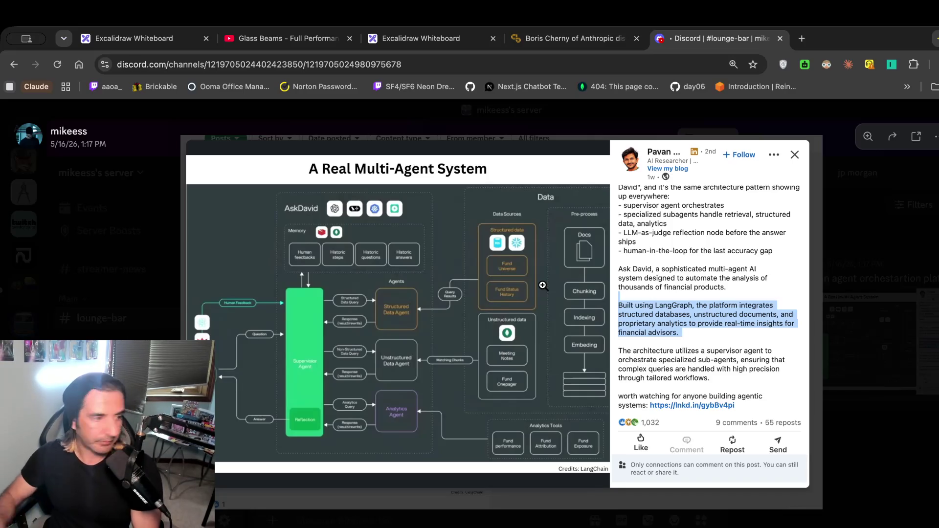
left_click(343, 240)
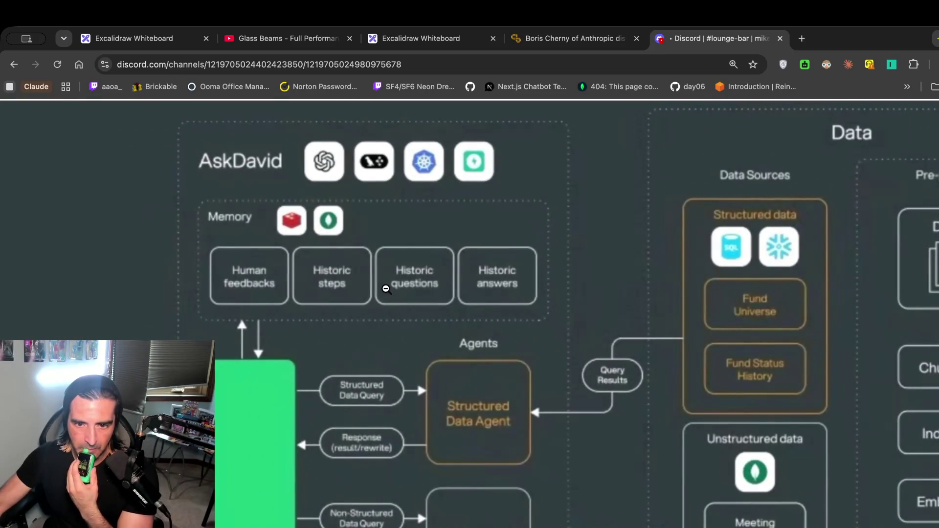
left_click(386, 289)
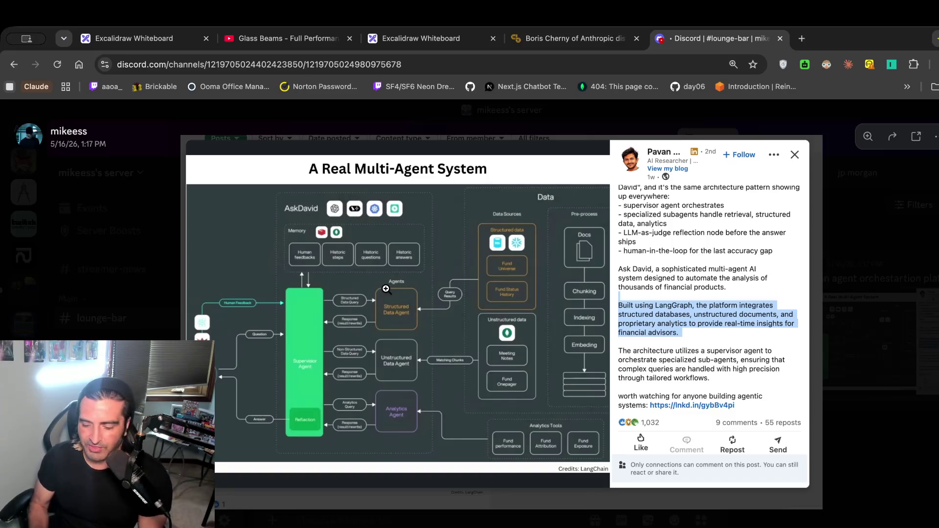
key("super+shift+4")
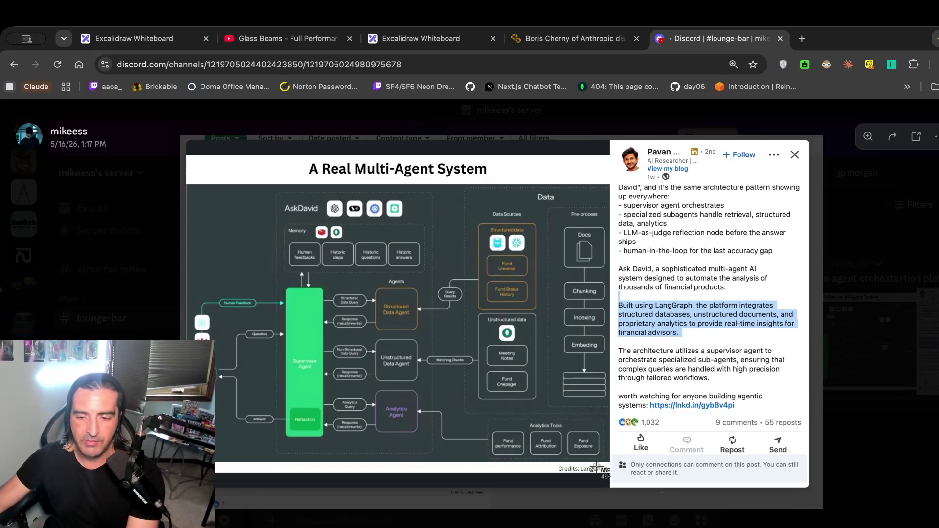
key("Escape")
left_click(425, 38)
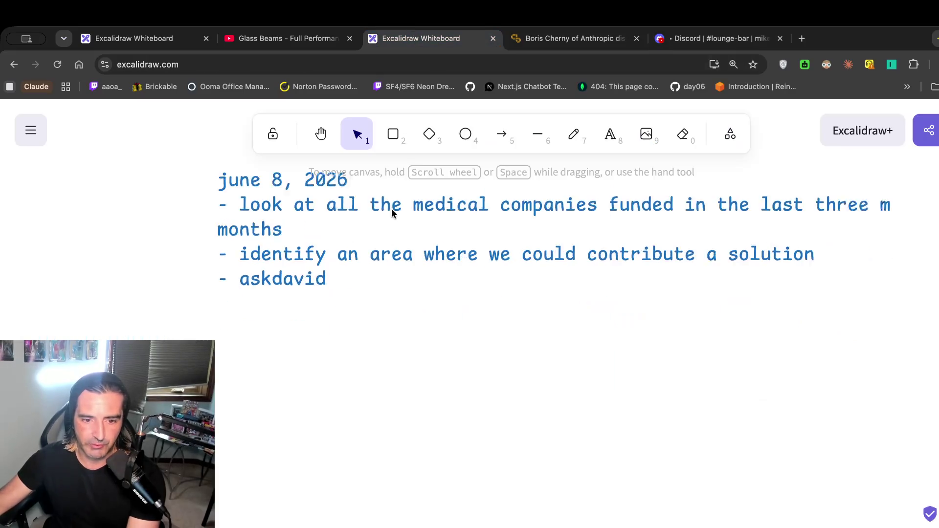
Paste the captured Multi-Agent System diagram, drag it below the to-do notes, and return to Discord
scroll(431, 218, "down", 2)
key("super+v")
mouse_move(680, 330)
left_mouse_down()
mouse_move(410, 382)
mouse_move(419, 346)
left_mouse_up()
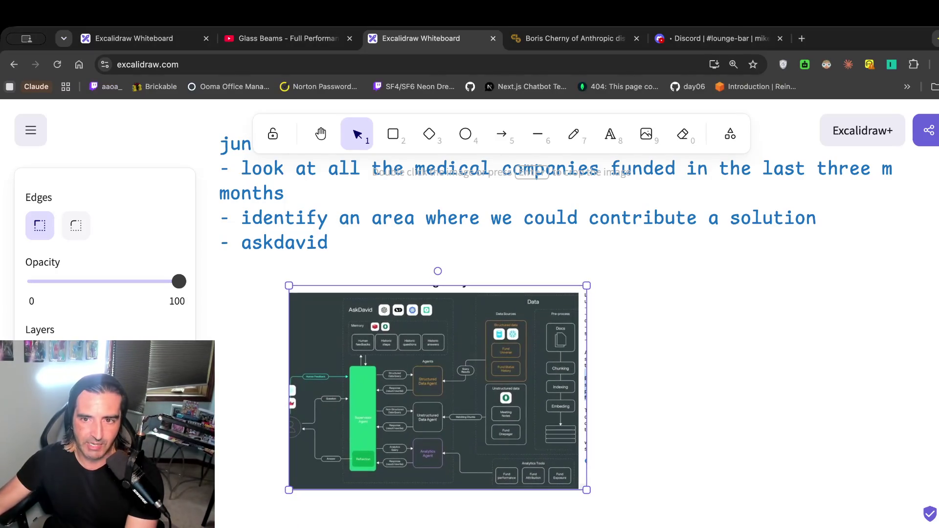
left_click(709, 37)
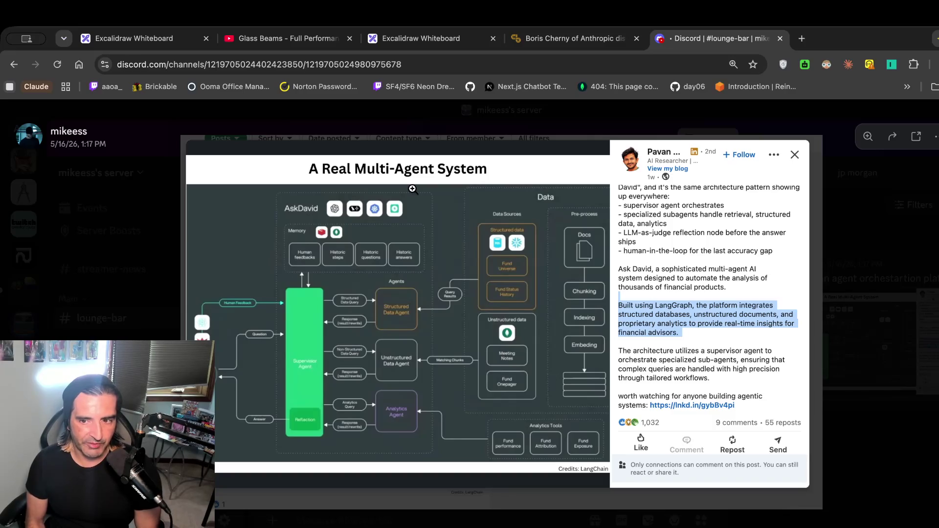
Google 'ask david' and look over the AskDavid website result
key("ctrl+t")
type("ask david")
key("Return")
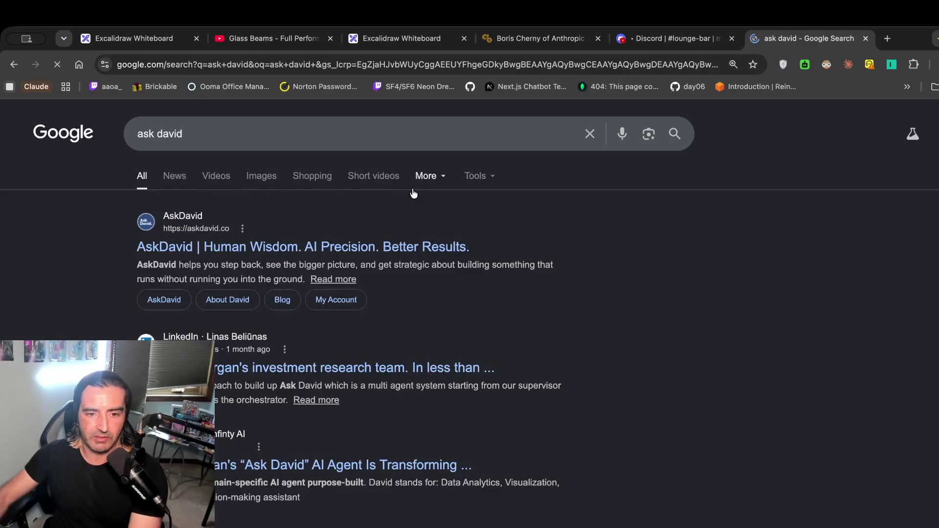
left_click(216, 240)
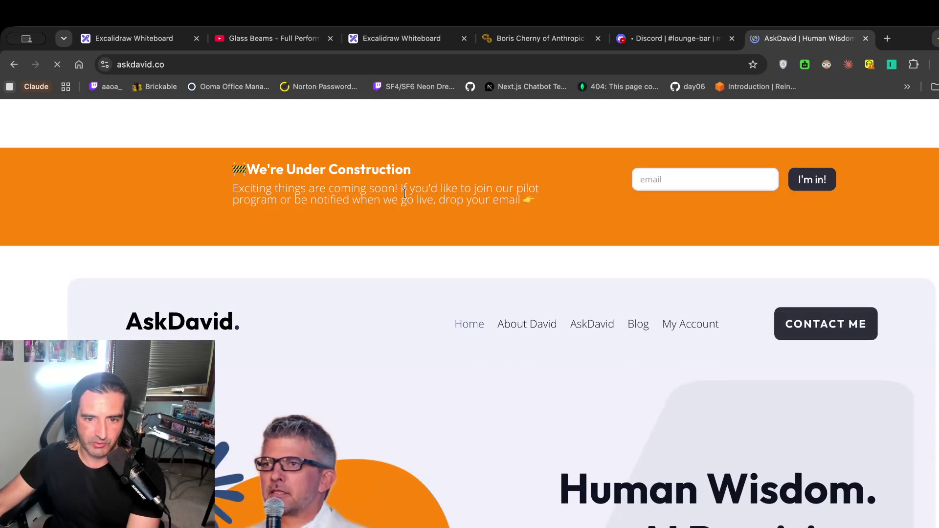
scroll(404, 192, "down", 5)
scroll(404, 193, "down", 6)
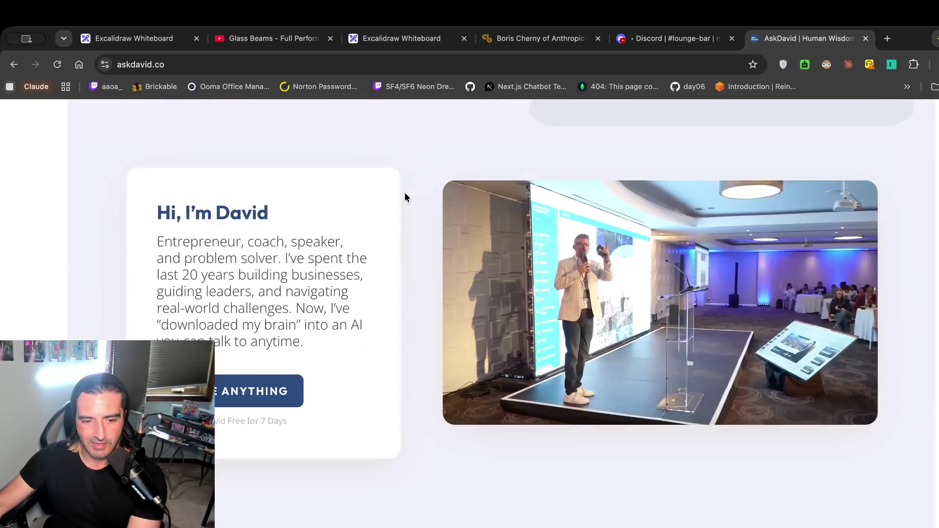
left_click_drag(330, 181, 384, 323)
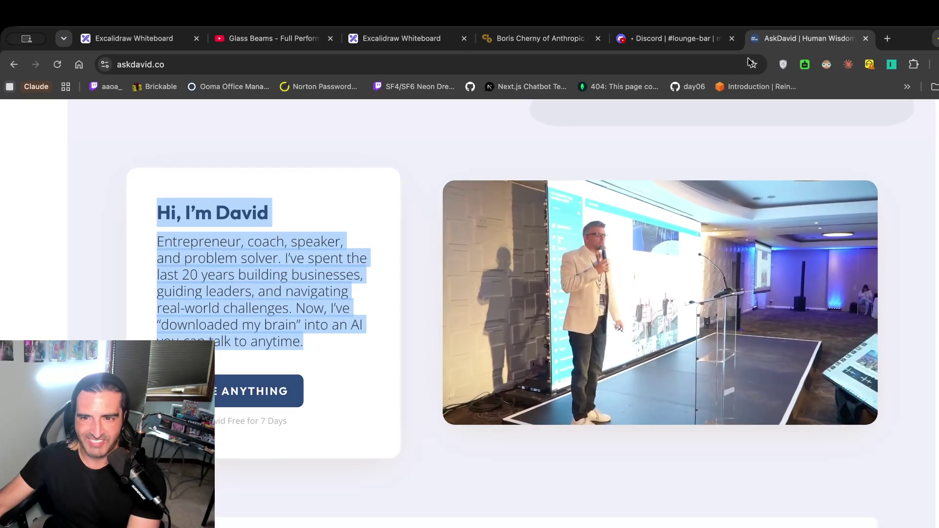
Zoom in and out on the LinkedIn post image shared in Discord
left_click(668, 38)
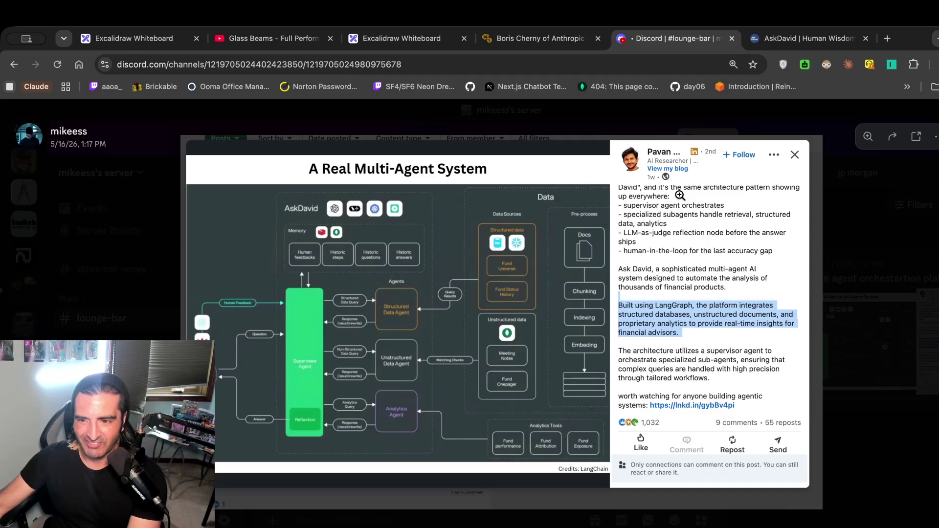
left_click(695, 292)
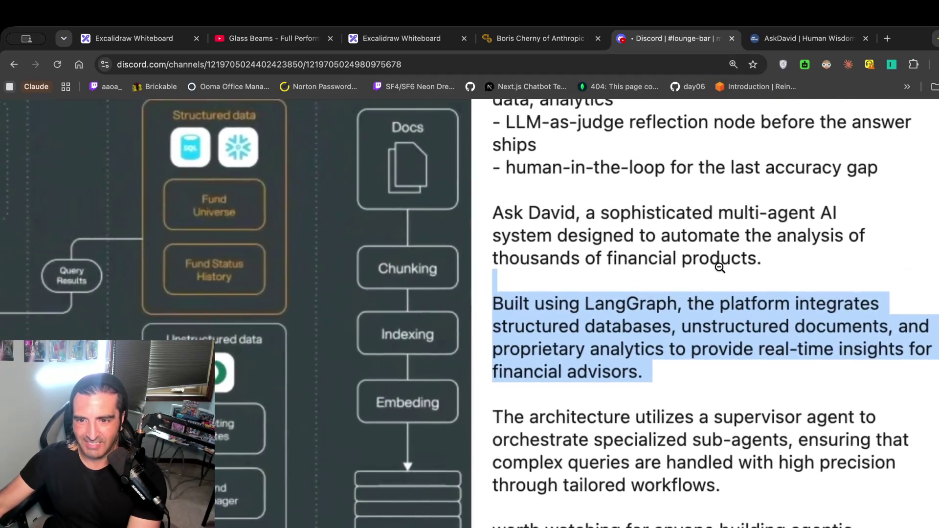
left_click(660, 264)
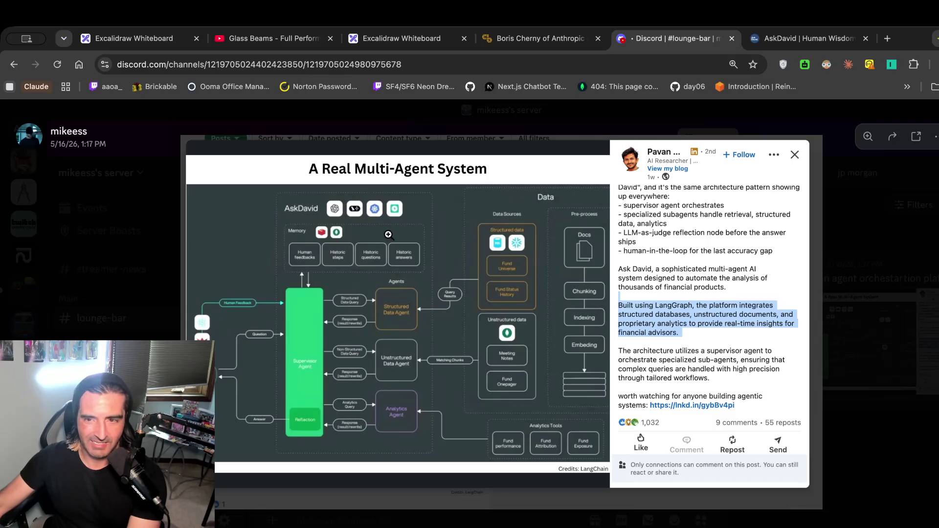
Search Google for 'ask david jpmorgan' and open the Substack article on JPMorgan's Ask David
left_click(804, 36)
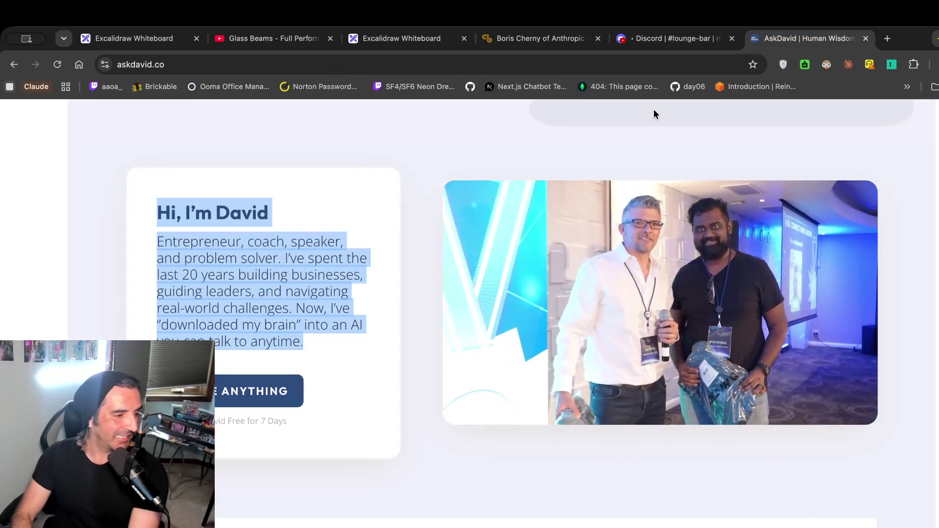
key("super+l")
type("ask david jpmo")
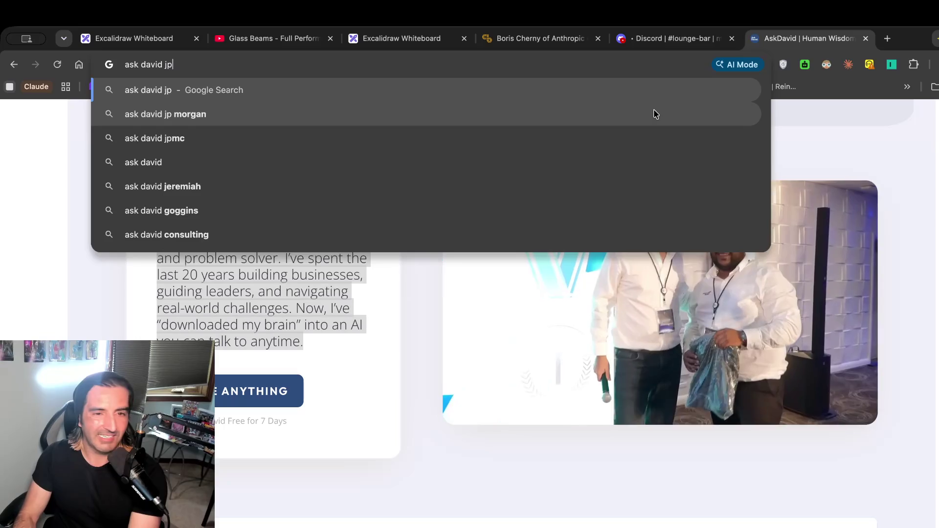
type("rgan")
key("Return")
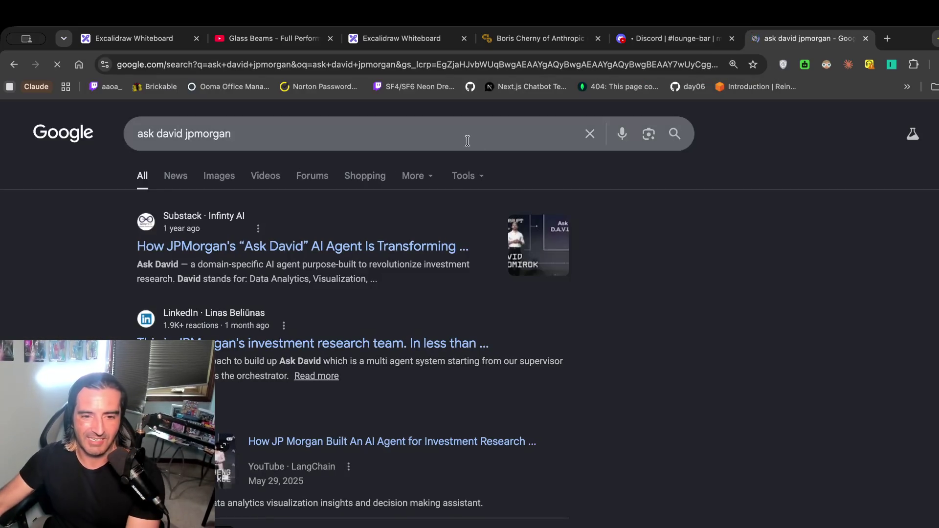
left_click(362, 245)
Read through the Substack article, highlighting its title and a paragraph along the way
mouse_move(303, 189)
left_mouse_down()
mouse_move(297, 270)
mouse_move(337, 357)
left_mouse_up()
scroll(297, 271, "down", 5)
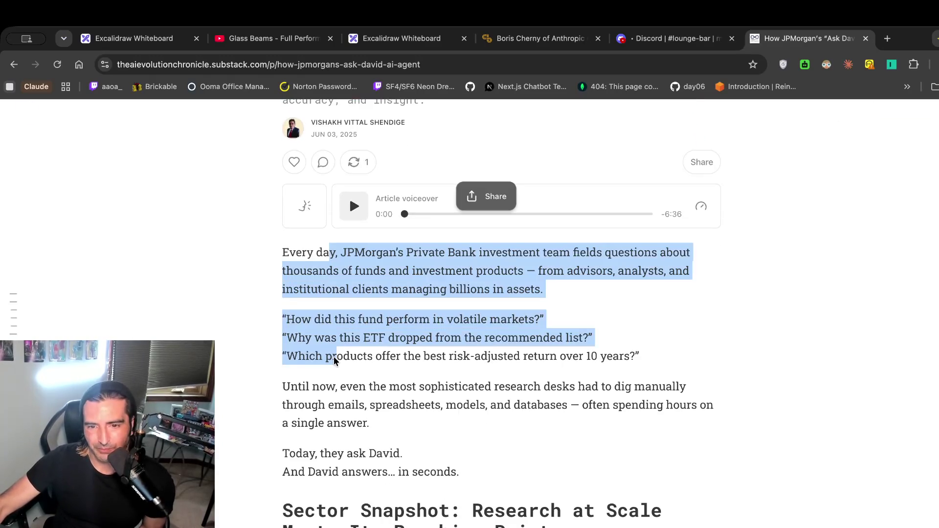
scroll(431, 408, "down", 1)
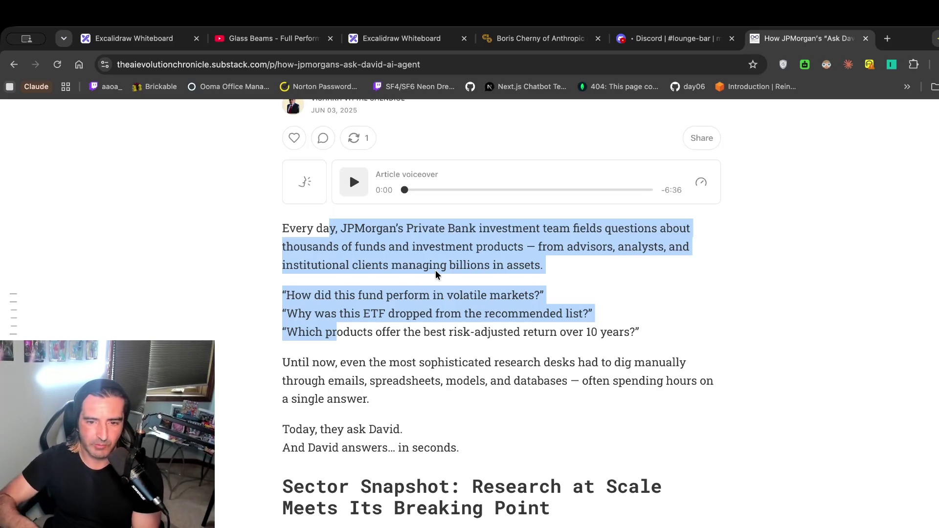
scroll(437, 274, "down", 3)
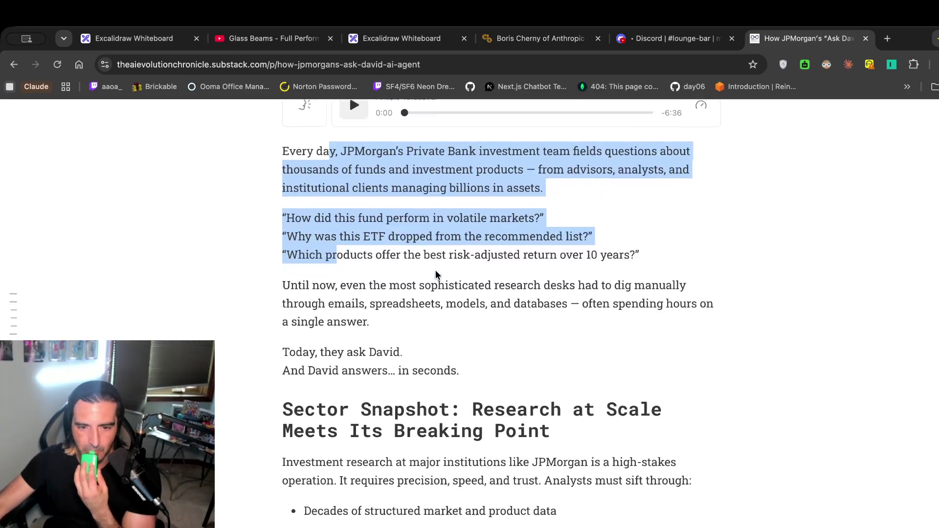
scroll(436, 274, "down", 1)
left_click(437, 273)
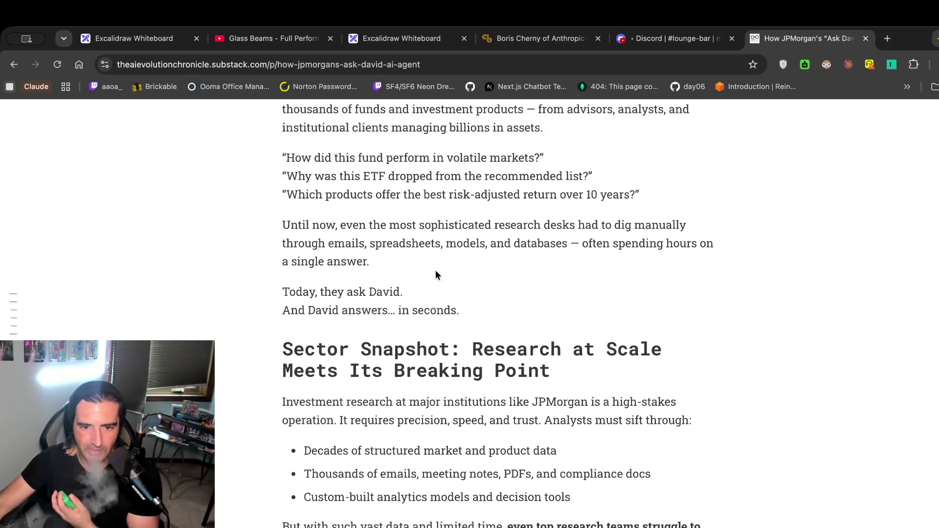
left_click_drag(436, 270, 285, 226)
scroll(266, 272, "down", 2)
left_click(266, 271)
Finish reading the article, dismiss the subscribe popup, and return to Excalidraw
scroll(268, 414, "down", 2)
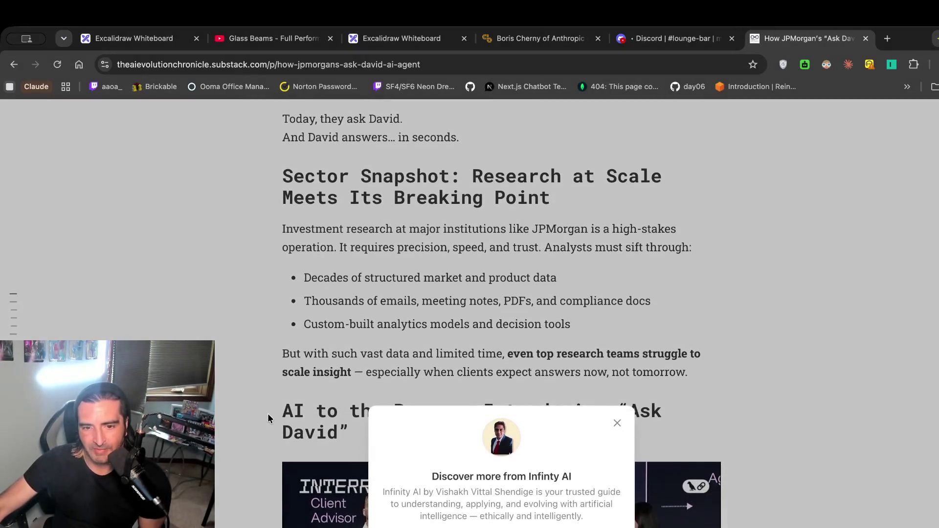
scroll(268, 413, "down", 2)
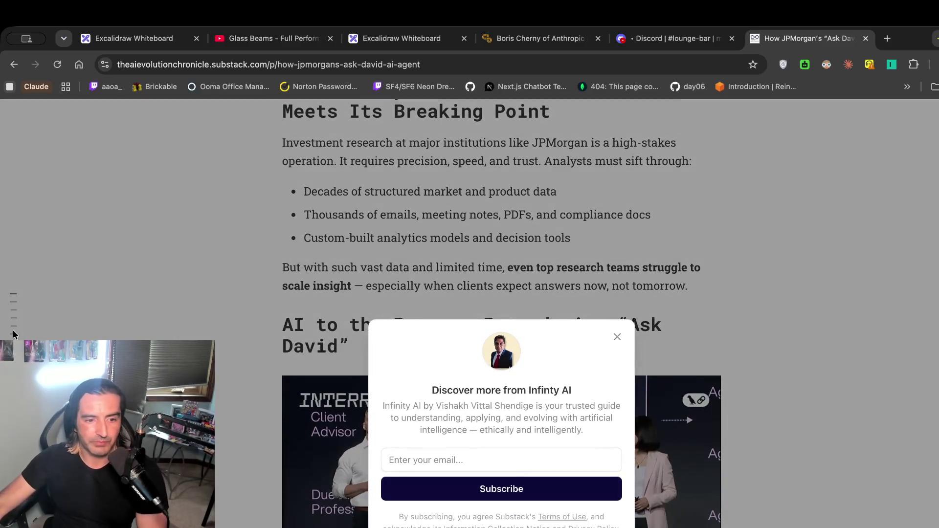
key("super+t")
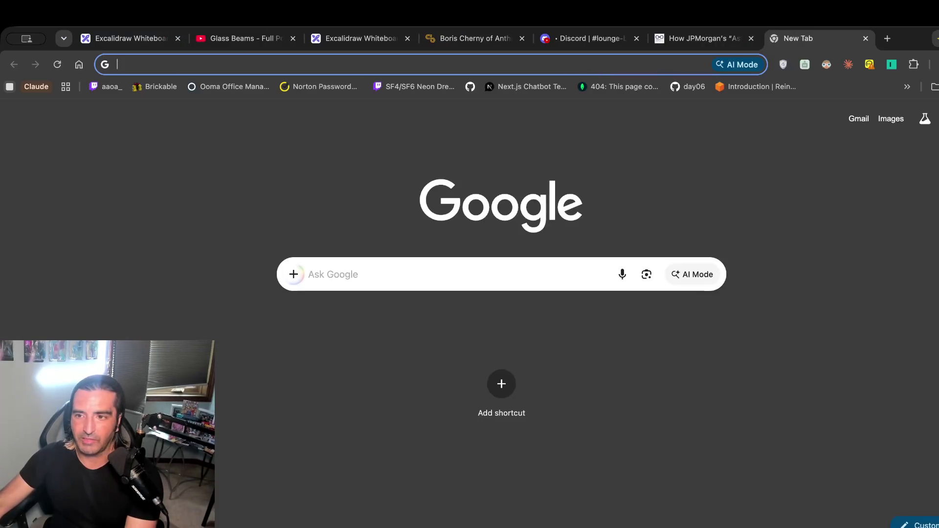
key("super+w")
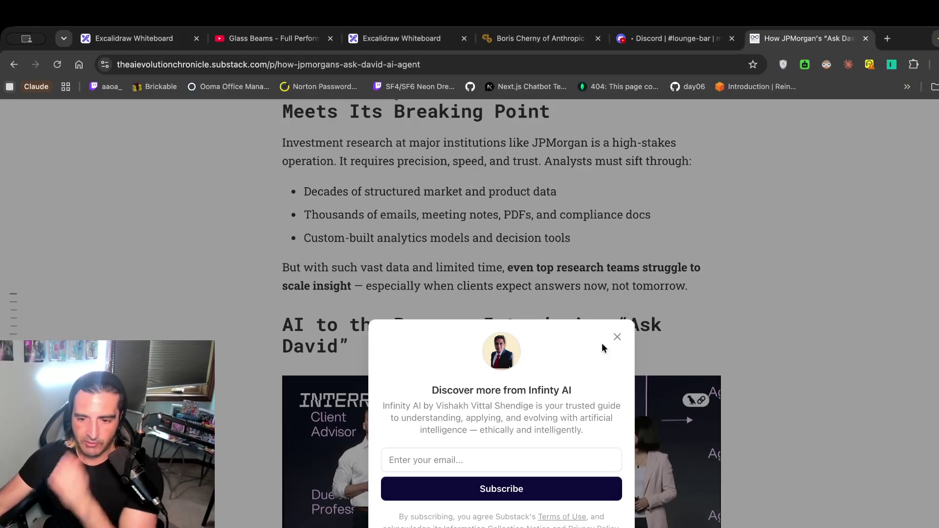
left_click(617, 337)
left_click(393, 38)
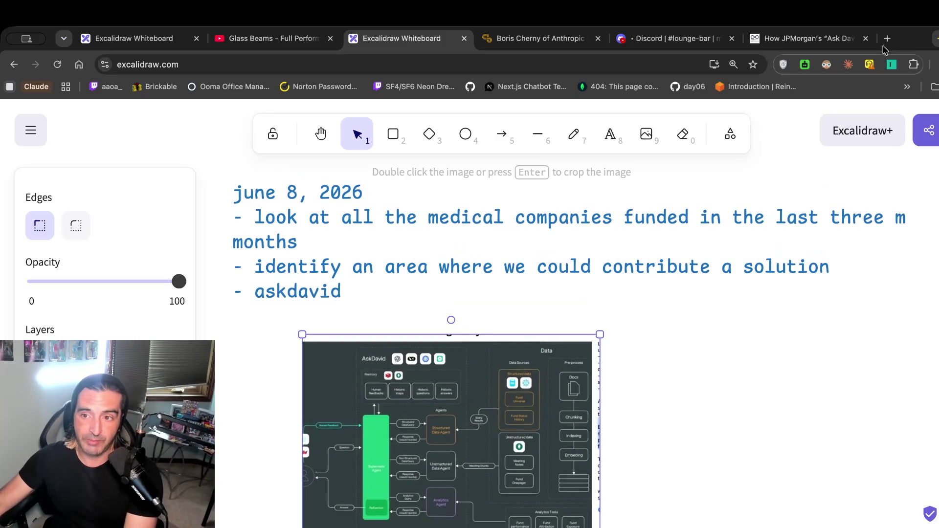
left_click(802, 43)
left_click(670, 39)
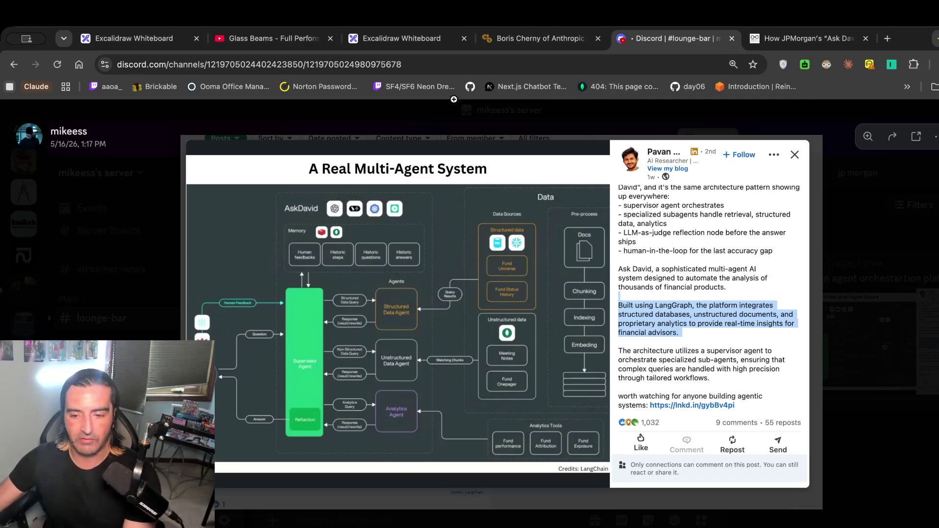
left_click(528, 42)
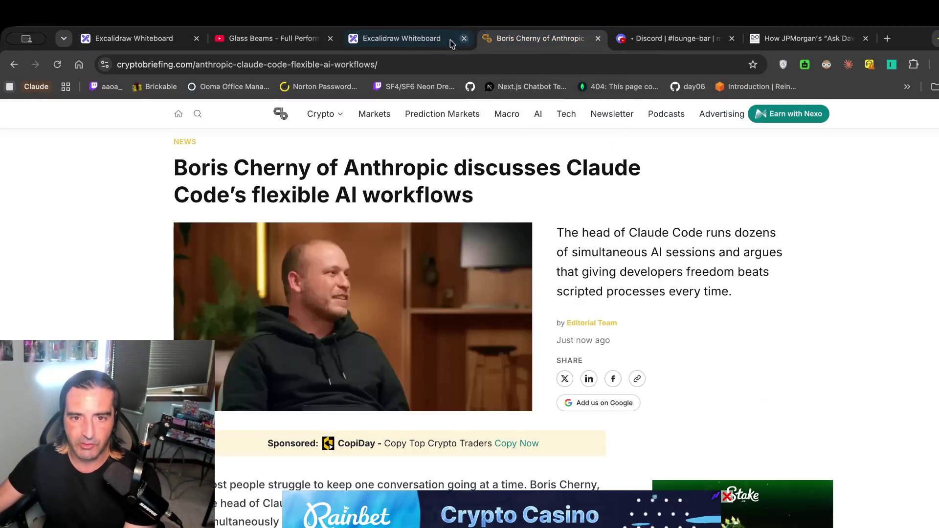
left_click(459, 43)
left_click(489, 278)
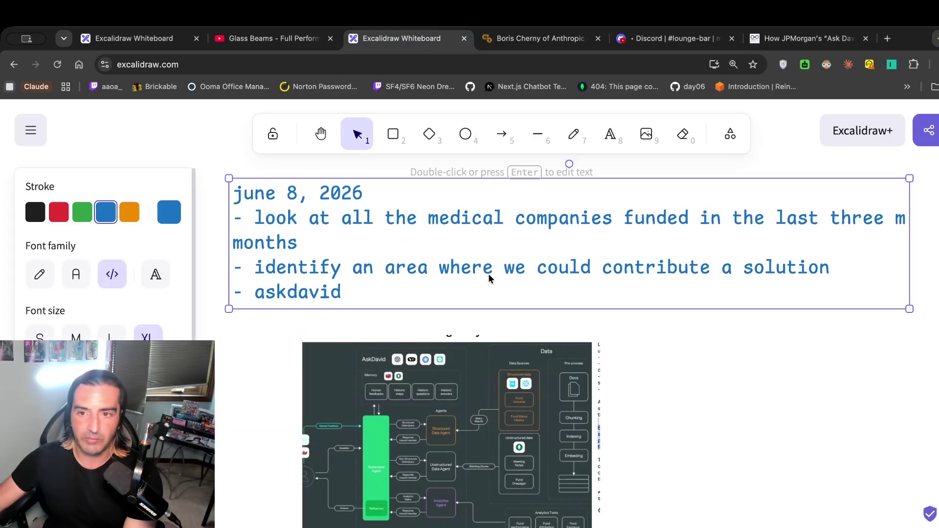
Search for 'markdown resolver' and open the Markdown Live Preview site
key("super+t")
type("j")
key("BackSpace")
type("markdw")
key("Down")
key("Return")
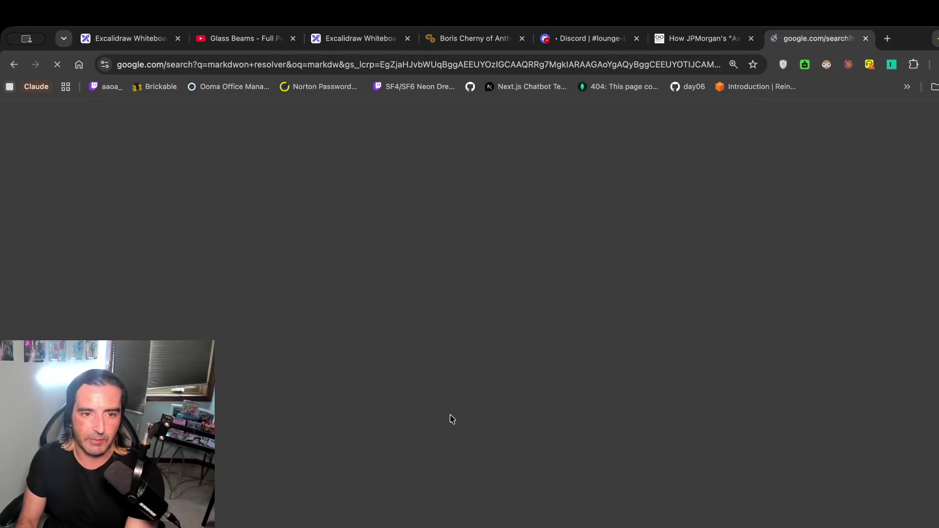
key("super+l")
type("markd")
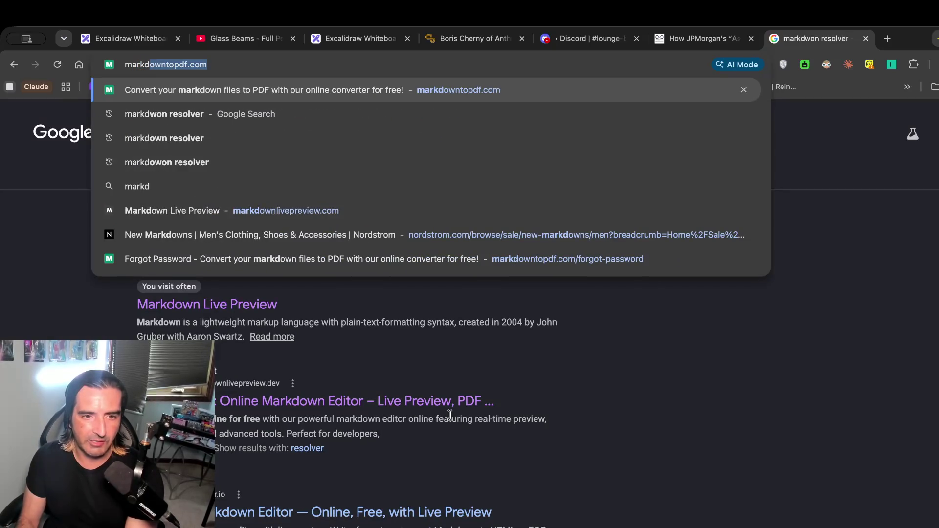
type("ownresolver")
key("Return")
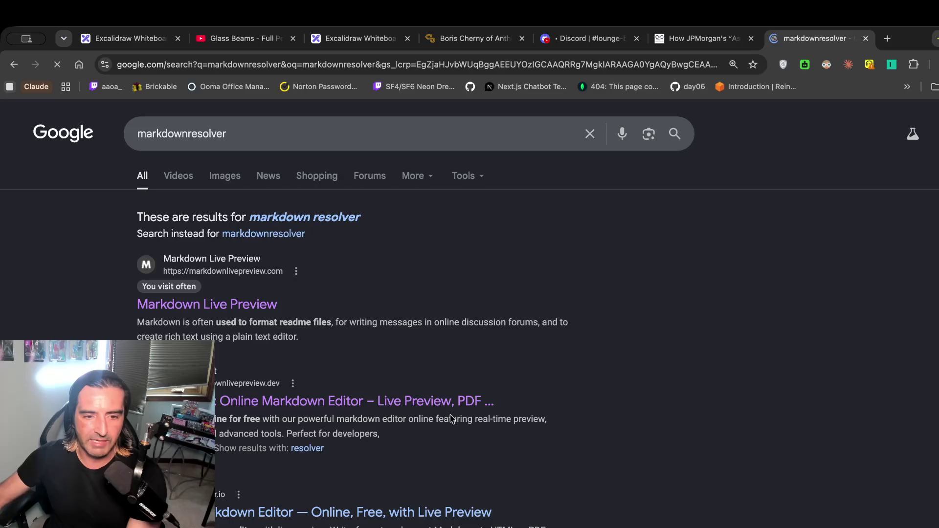
left_click(239, 308)
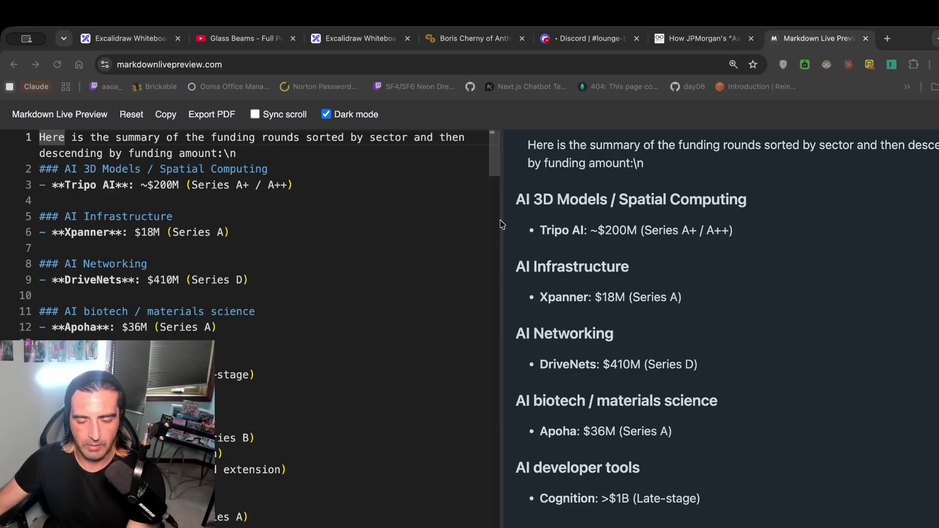
Paste the funding markdown, widen the preview, and highlight the 3D Models Tripo AI entry
key("ctrl+a")
key("ctrl+v")
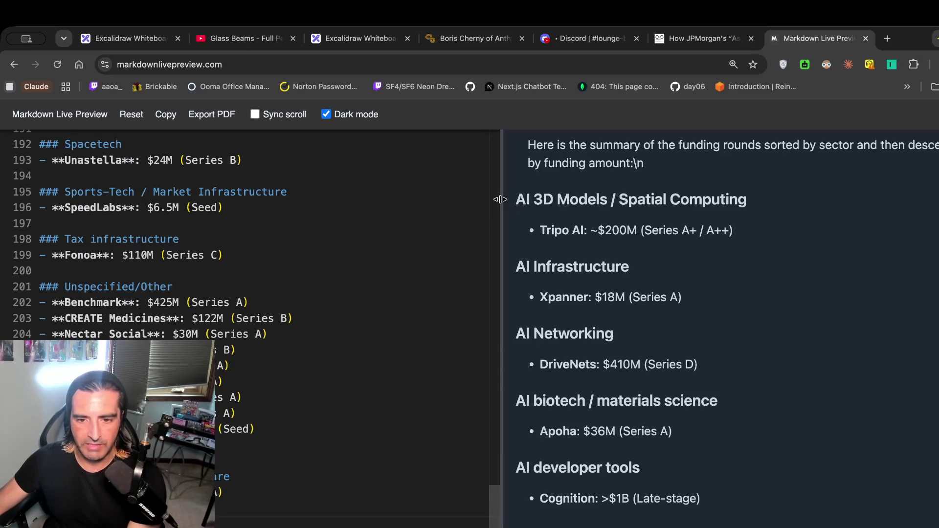
left_click_drag(495, 205, 224, 211)
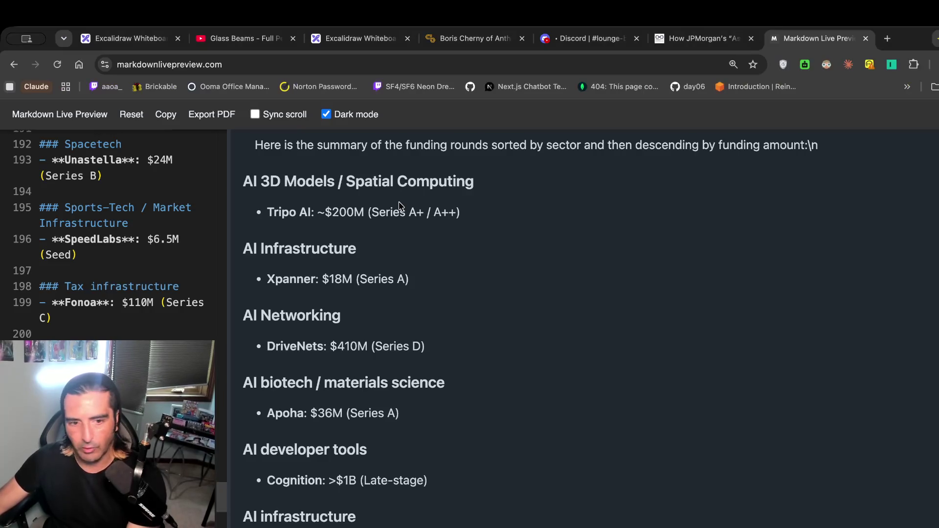
left_click_drag(261, 181, 476, 188)
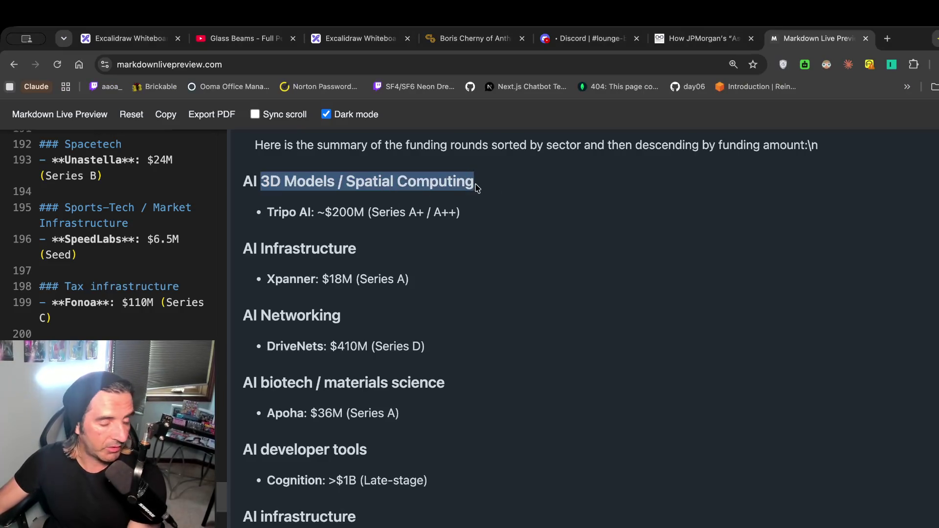
left_click_drag(297, 212, 397, 211)
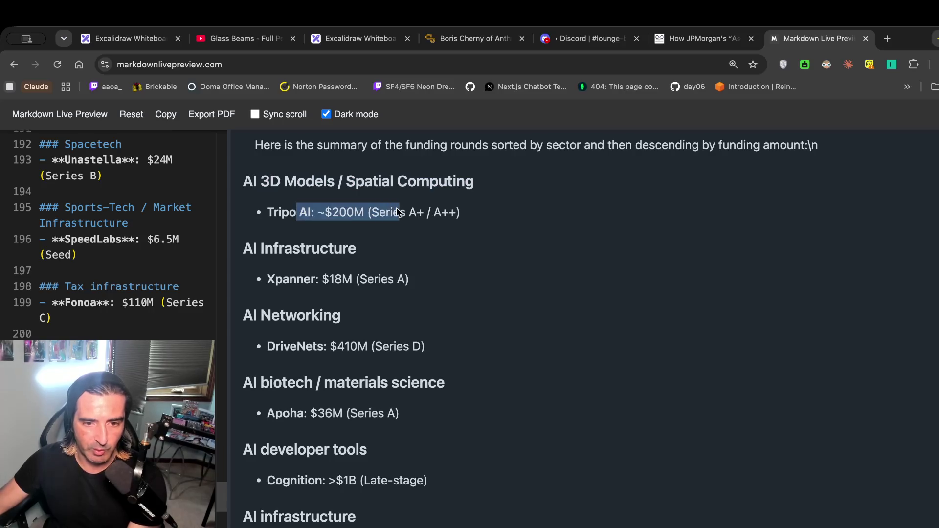
key("ctrl+t")
Search for 'tripoai' and browse the Tripo 3D model gallery
type("tripoai")
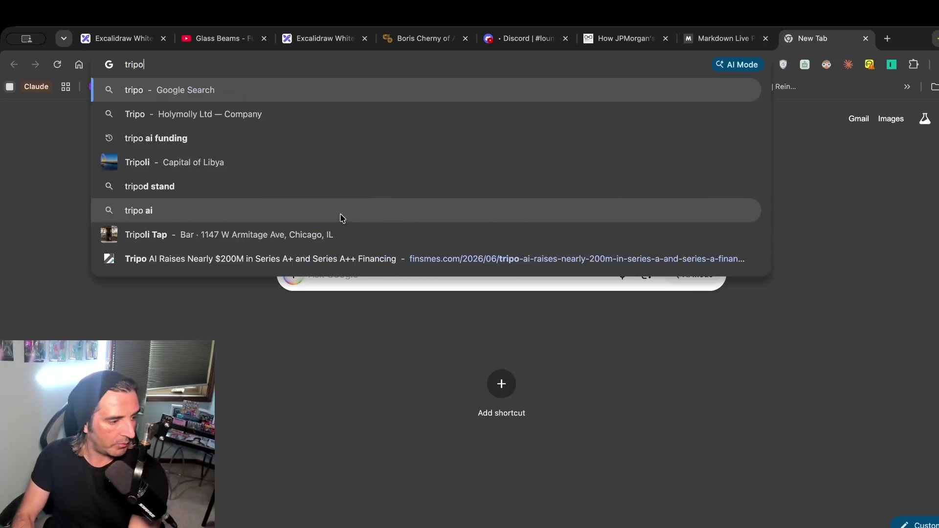
key("Return")
left_click(250, 313)
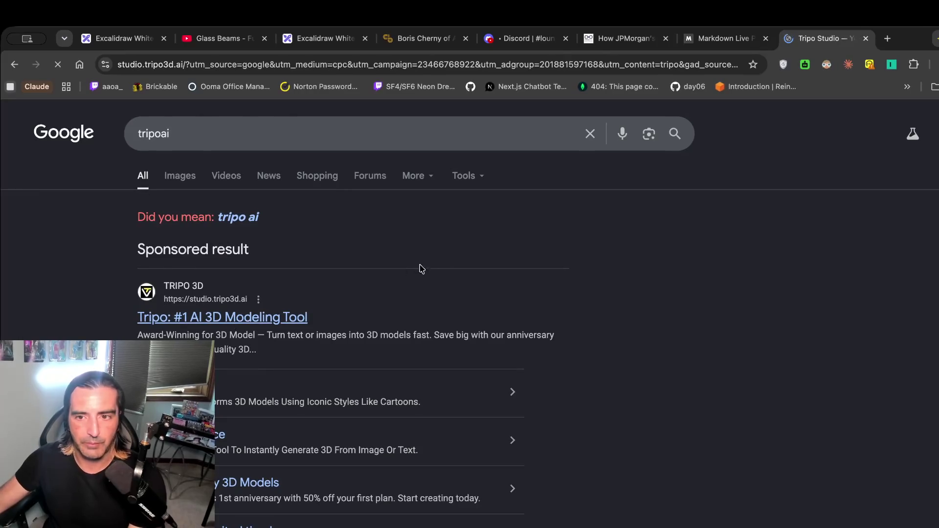
scroll(188, 205, "down", 3)
scroll(189, 206, "up", 2)
scroll(189, 205, "down", 6)
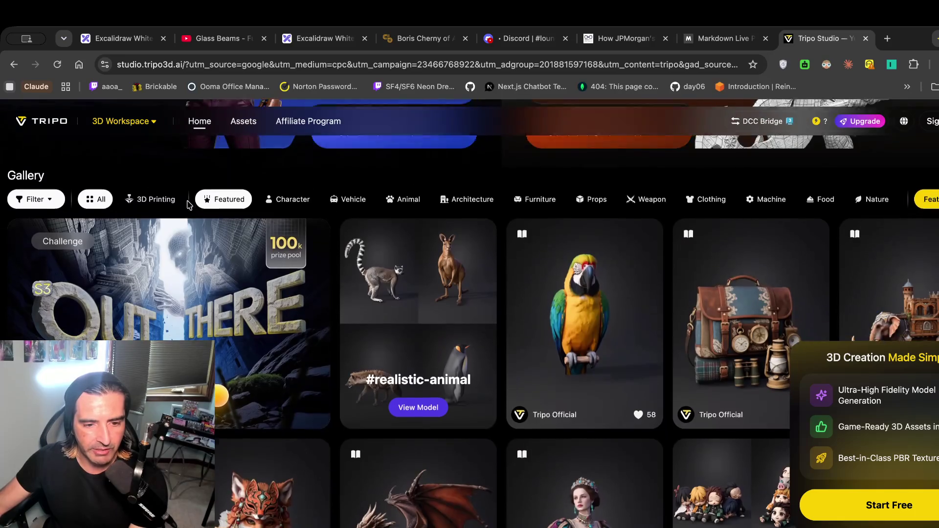
scroll(188, 206, "down", 7)
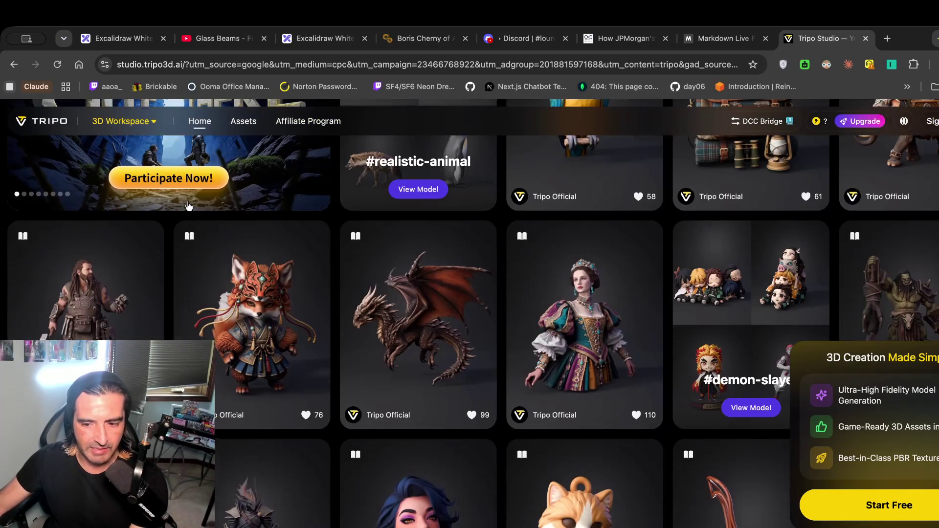
scroll(188, 205, "down", 11)
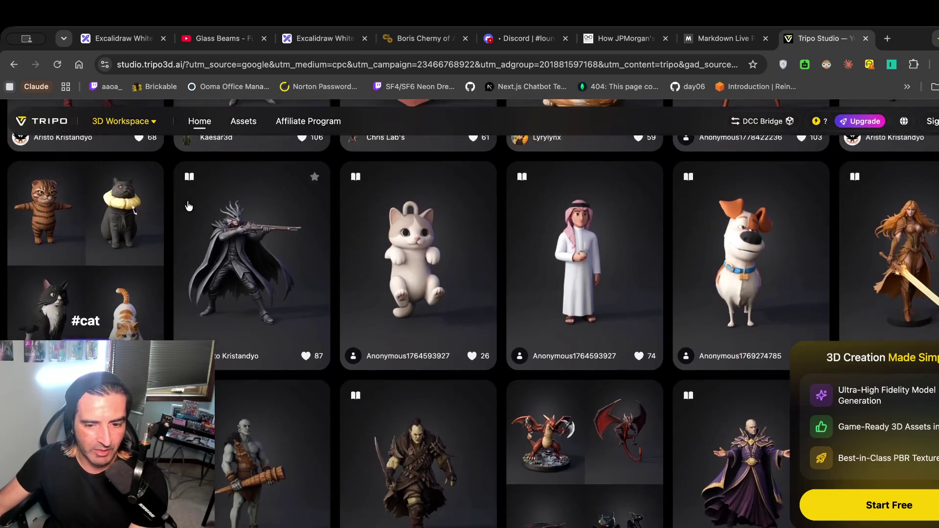
scroll(189, 205, "down", 5)
scroll(195, 196, "up", 20)
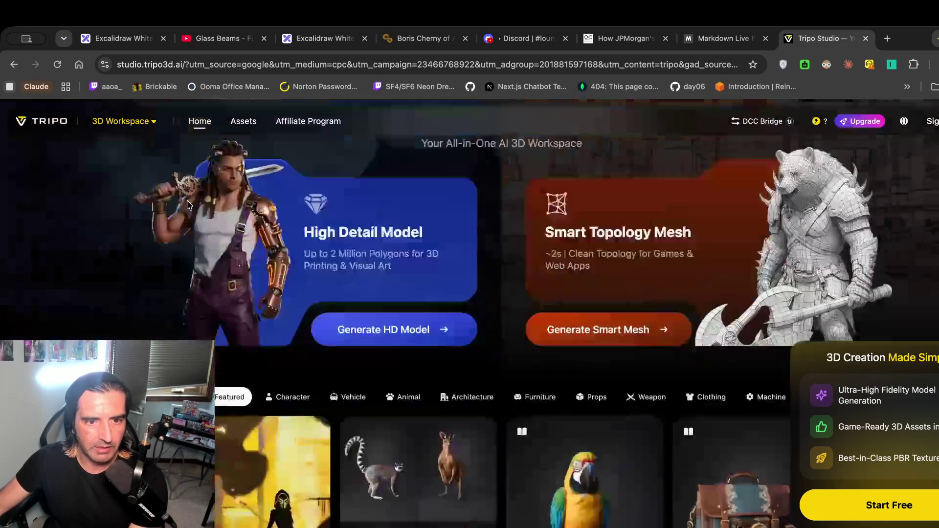
Open and scroll the Tripo main landing page at tripo3d.ai
left_click(718, 39)
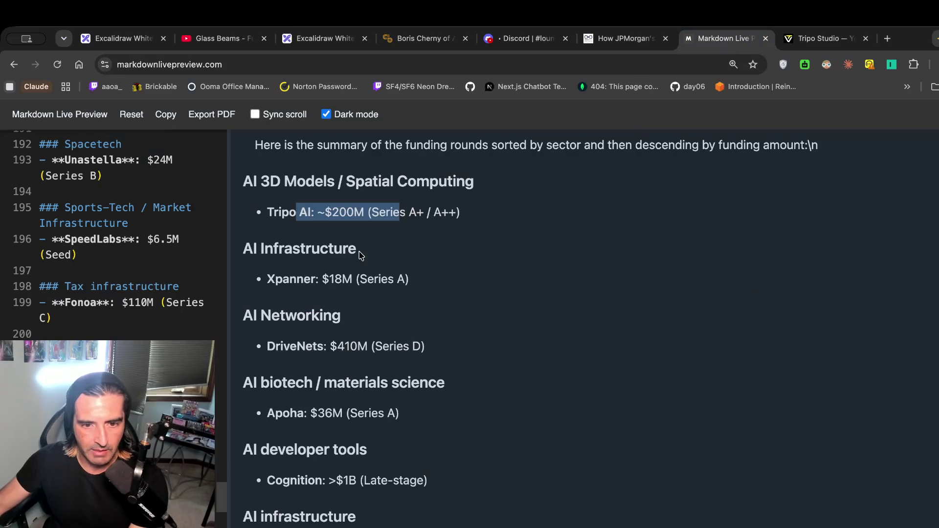
left_click(818, 38)
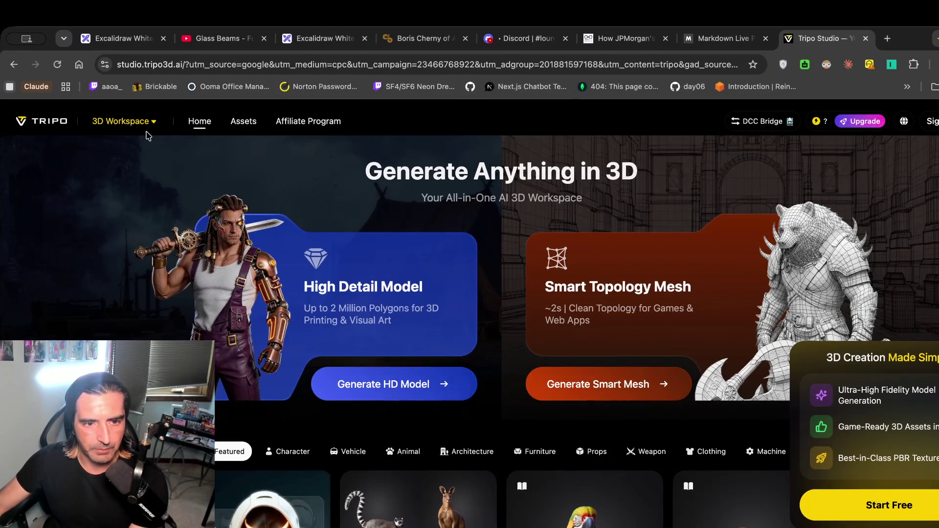
left_click(34, 129)
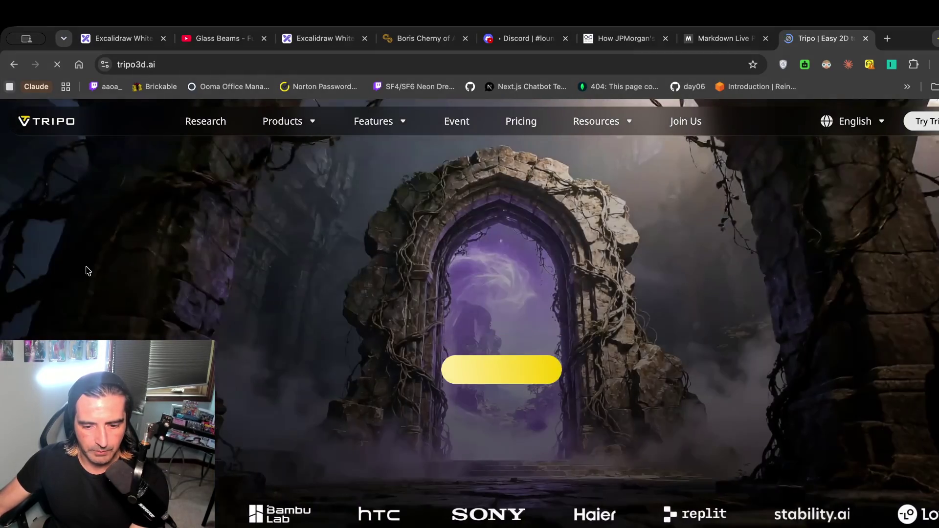
scroll(87, 268, "down", 3)
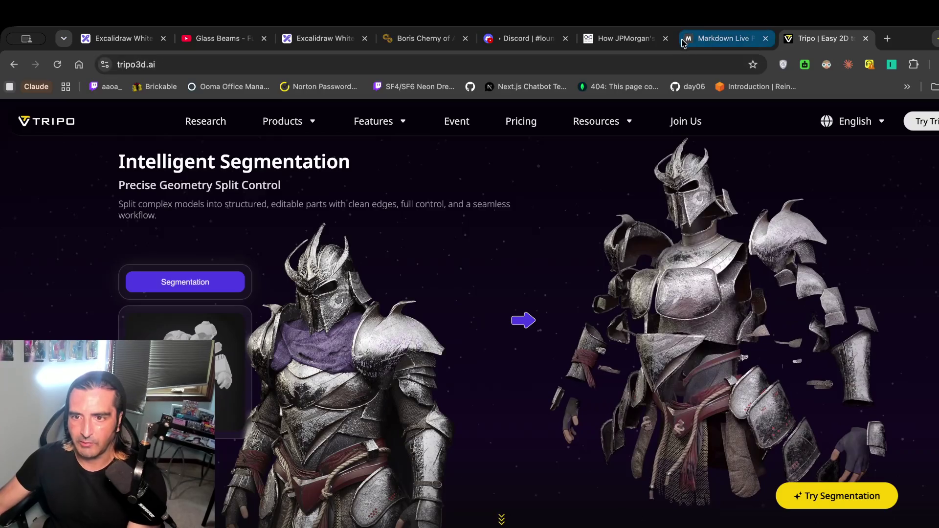
Return to the funding summary preview and scroll down to the biotech sectors
left_click(723, 39)
left_click(336, 294)
scroll(314, 288, "down", 1)
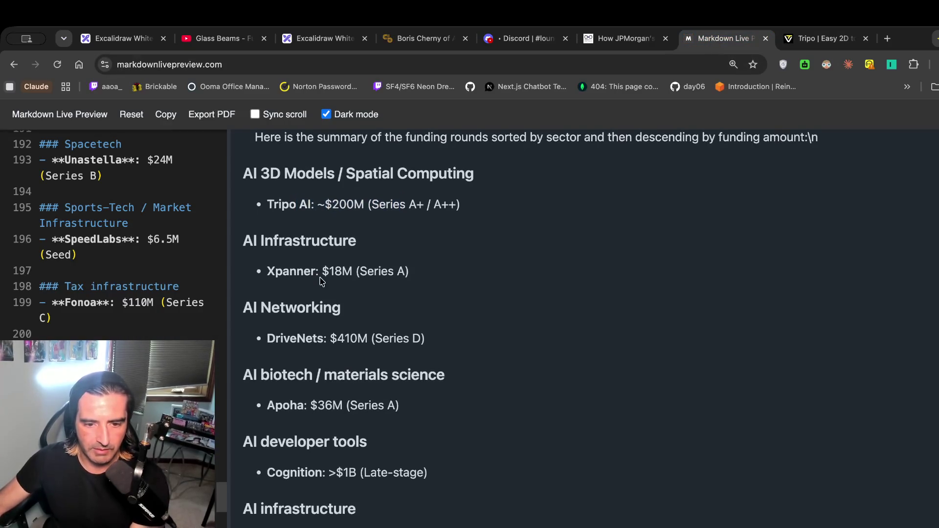
scroll(316, 267, "down", 9)
scroll(324, 293, "down", 2)
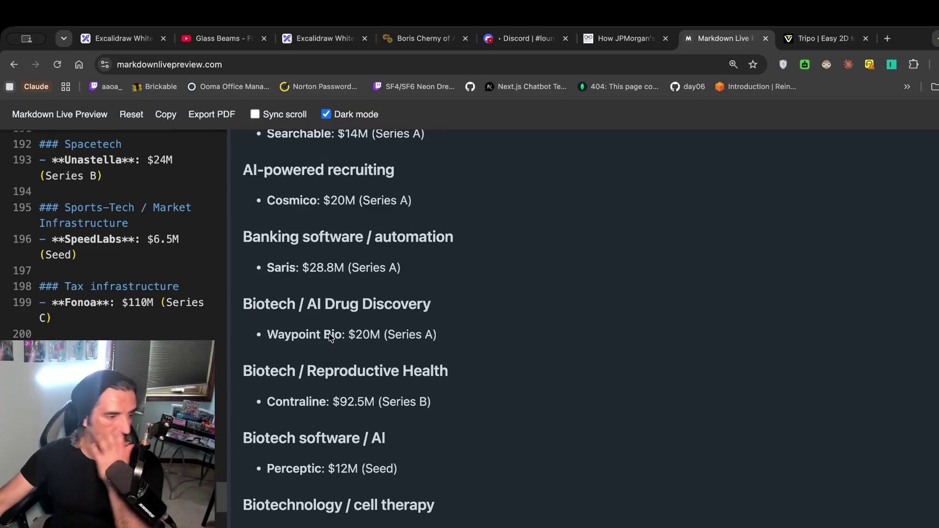
left_click(337, 40)
Start a text note right of the diagram reading '1. get the lists together'
left_click(600, 357)
scroll(830, 306, "right", 5)
key("t")
scroll(589, 341, "down", 3)
left_click(543, 233)
type("1. get rthe")
key("BackSpace")
key("BackSpace")
key("BackSpace")
type("the list o")
key("BackSpace")
key("BackSpace")
key("BackSpace")
type("s together")
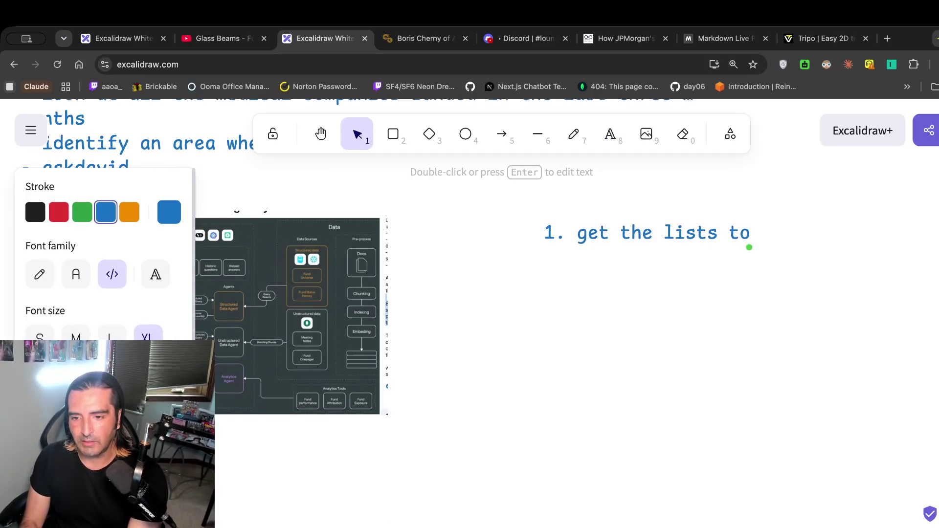
Add the line '2. create a composite markdown', then bring up a fresh terminal window
key("Return")
type("2. create a compos")
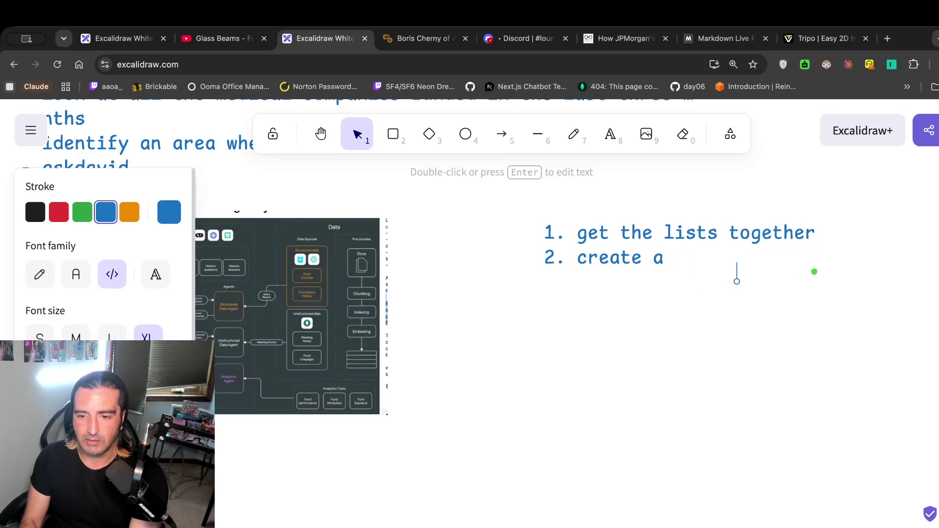
type("oite")
key("BackSpace")
key("BackSpace")
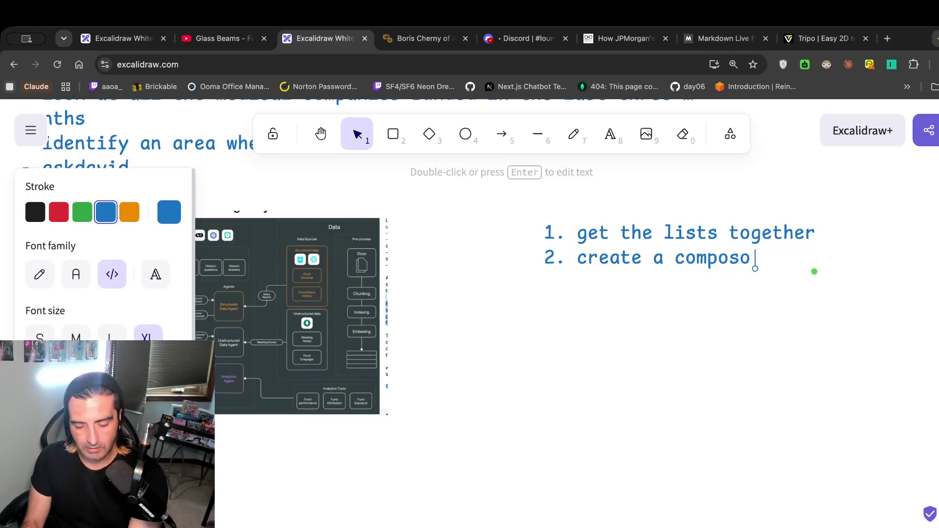
type("ite markdwo")
key("BackSpace")
key("BackSpace")
type("own")
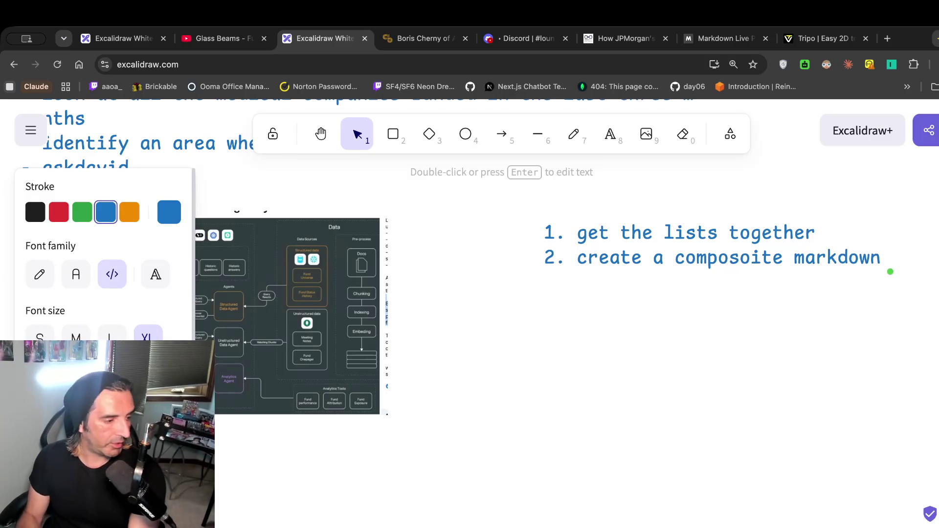
key("Escape")
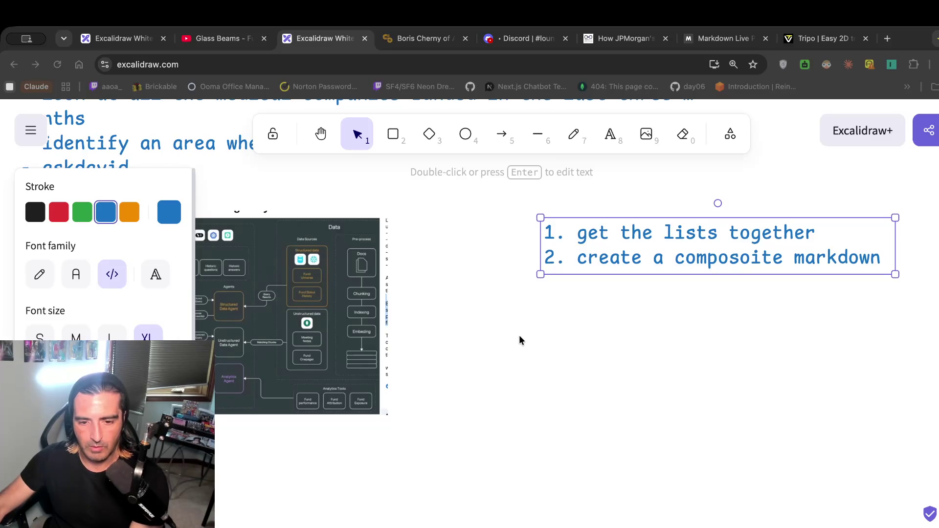
key("super+Tab")
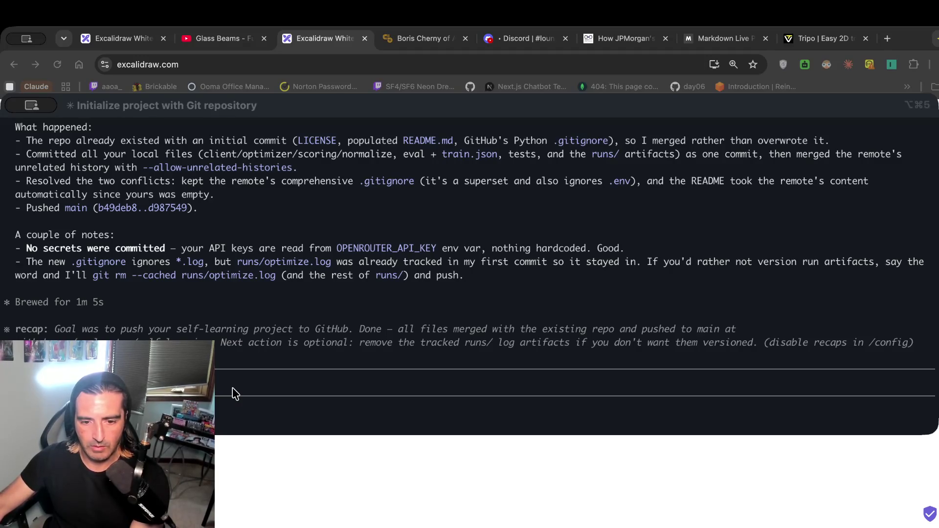
key("super+n")
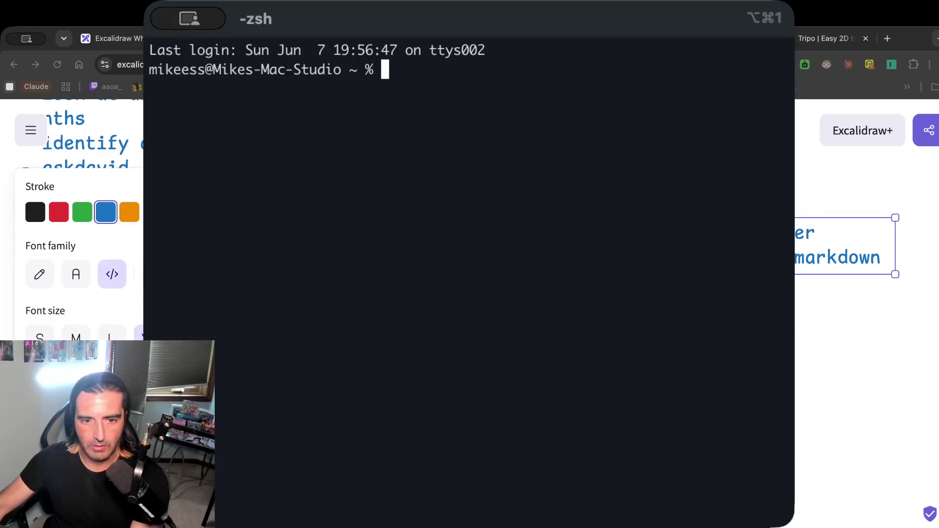
Move into the nested ~/pi-mono/pi-mono folder and list its files
mouse_move(669, 264)
left_mouse_down()
mouse_move(771, 264)
mouse_move(512, 240)
mouse_move(557, 251)
left_mouse_up()
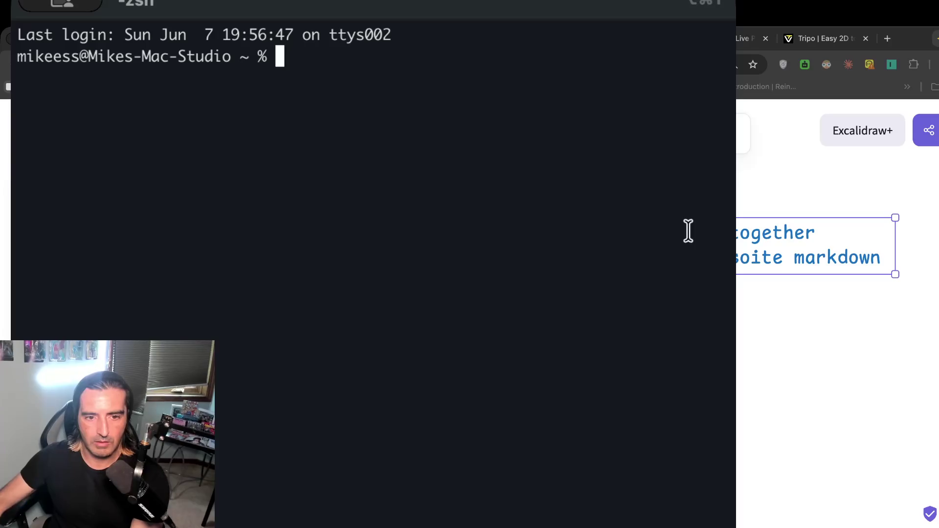
type("cd ~/pi")
key("Tab")
key("BackSpace")
key("BackSpace")
type("pi-")
key("Tab")
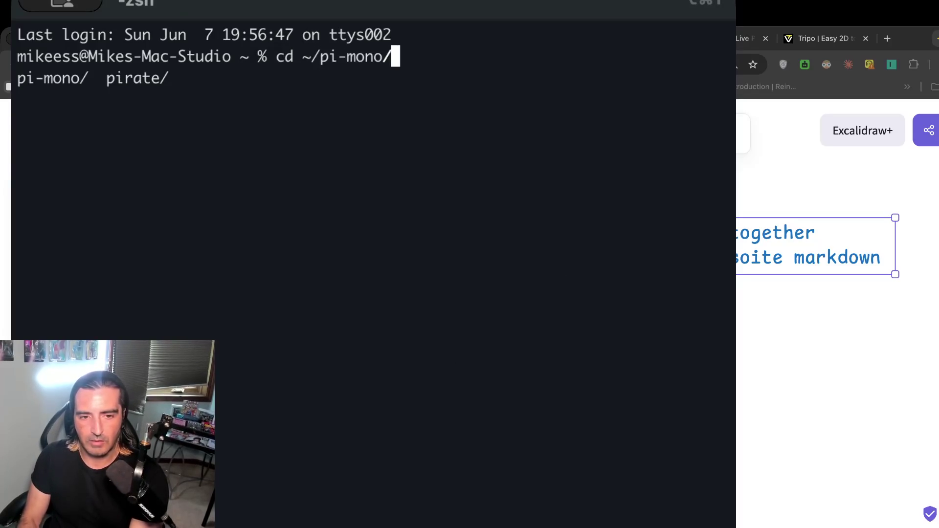
type("pi")
key("Tab")
key("Return")
type("ls")
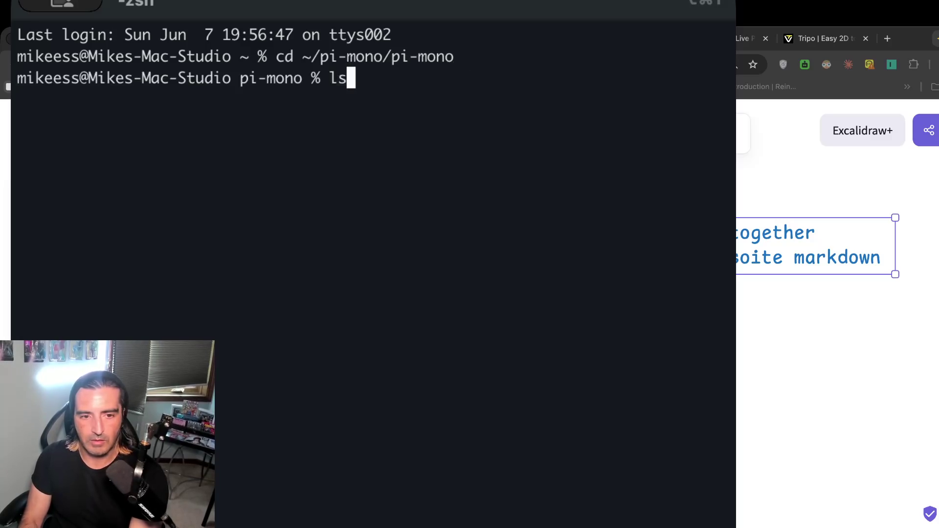
key("Return")
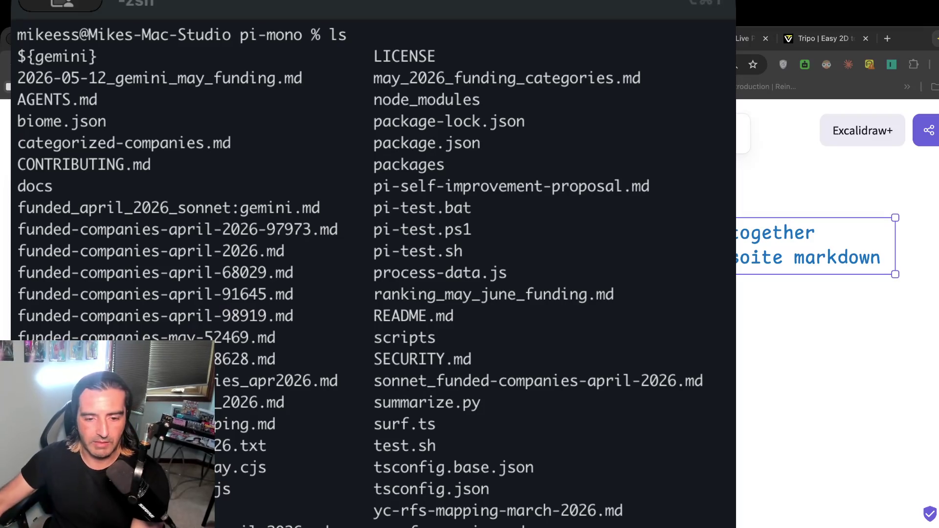
Start typing the ./pi-test.sh --model openrouter/anthropic/haiku command at the pi-mono prompt
key("super+Tab")
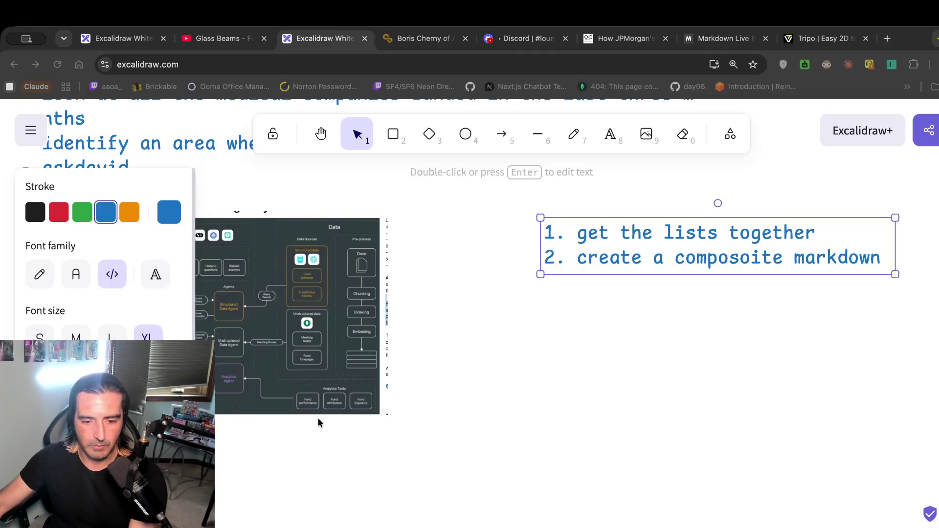
key("super+Tab")
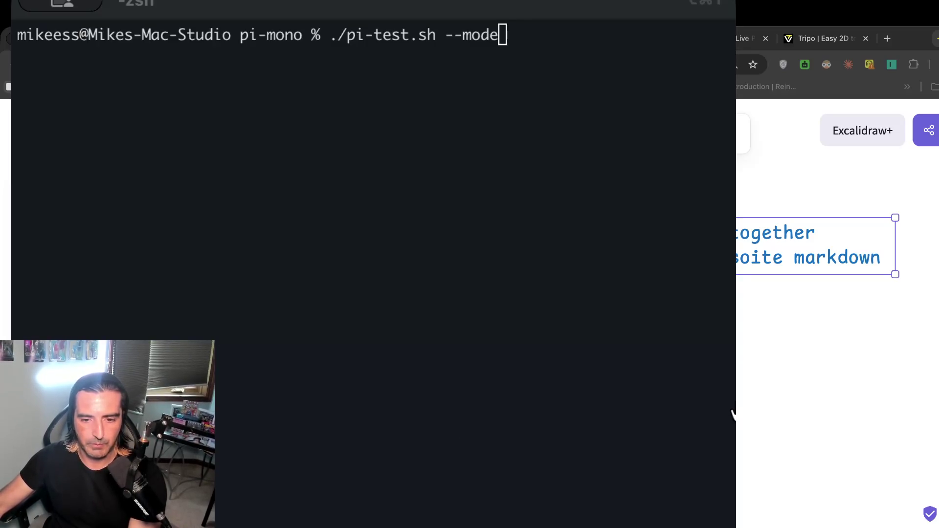
left_click(728, 410)
type("l openroute")
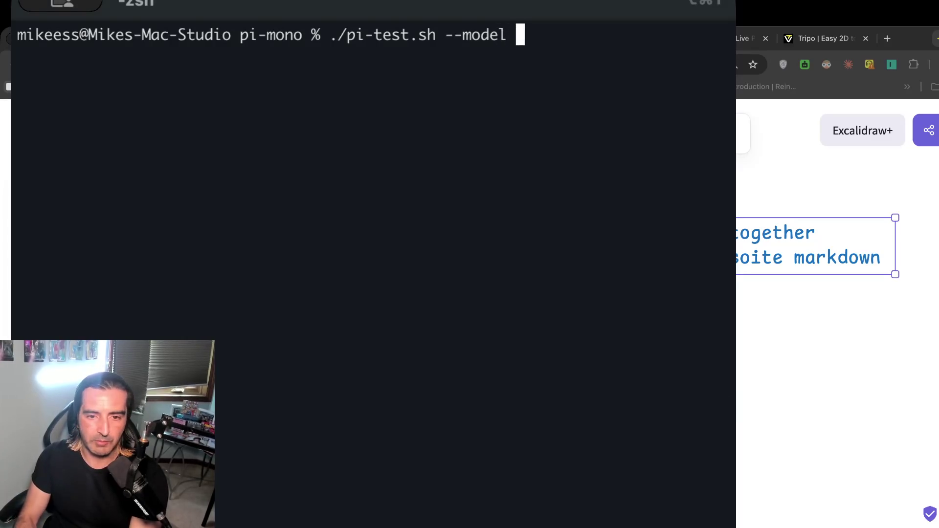
type("r/anthro")
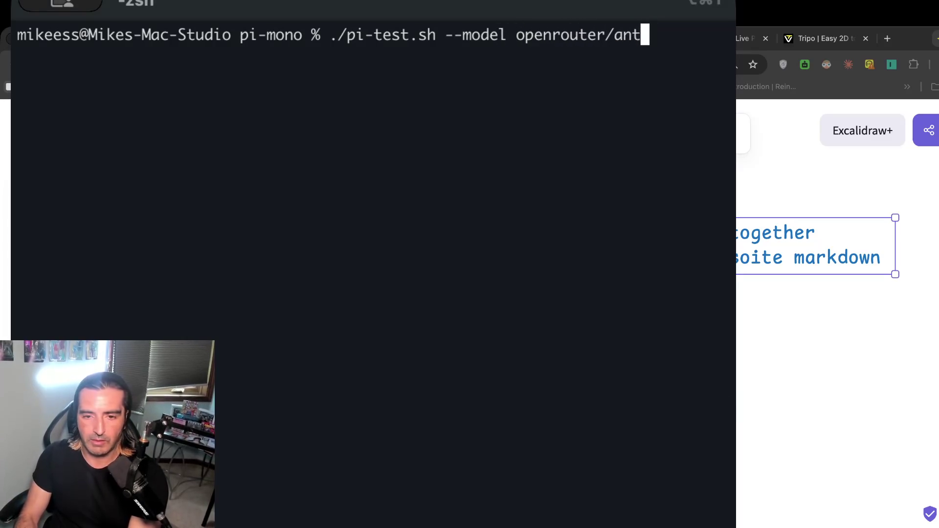
type("pic/haiku")
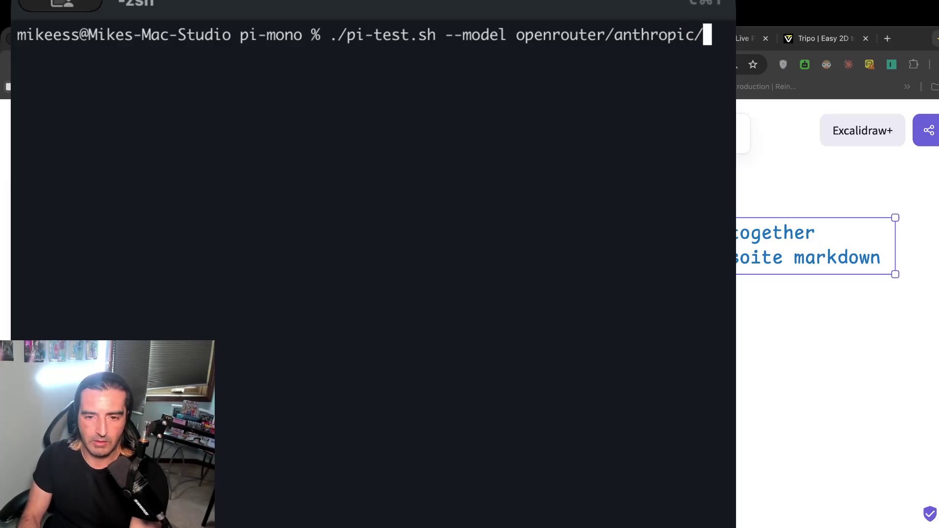
Launch the pi agent on Haiku, then edit the model name toward anthropic/cla
key("Return")
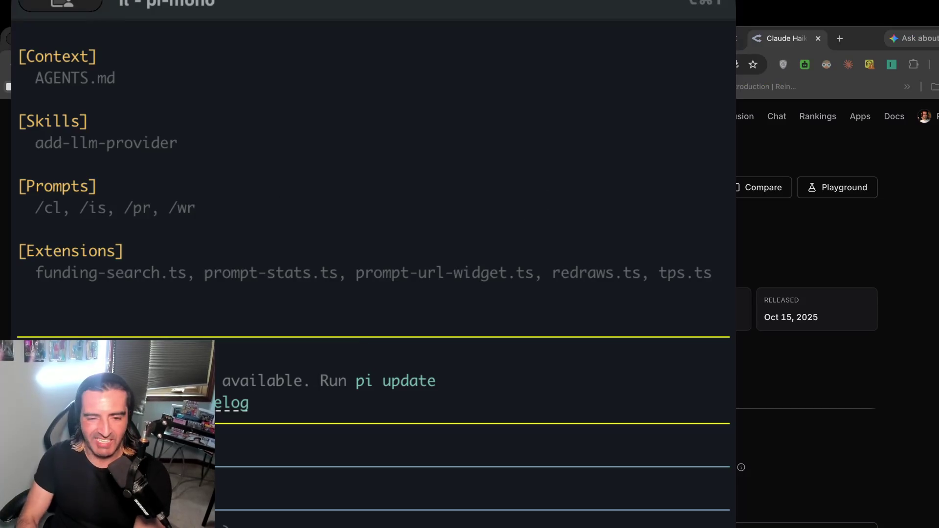
key("BackSpace")
key("BackSpace")
key("BackSpace")
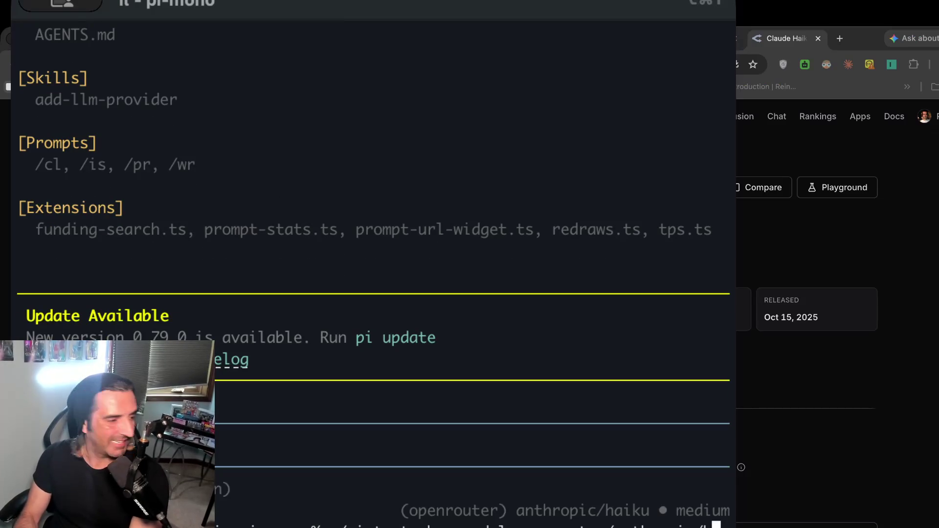
type("/anthropic/cla")
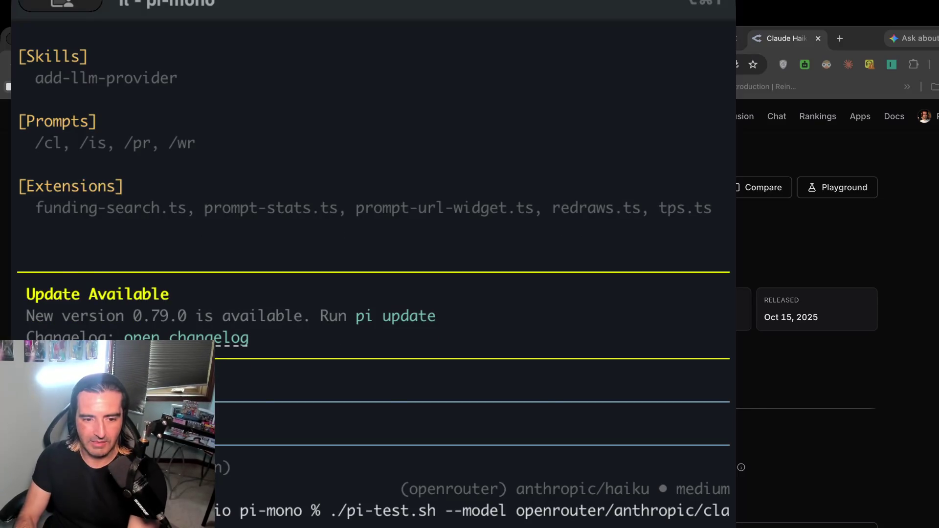
scroll(371, 264, "up", 3)
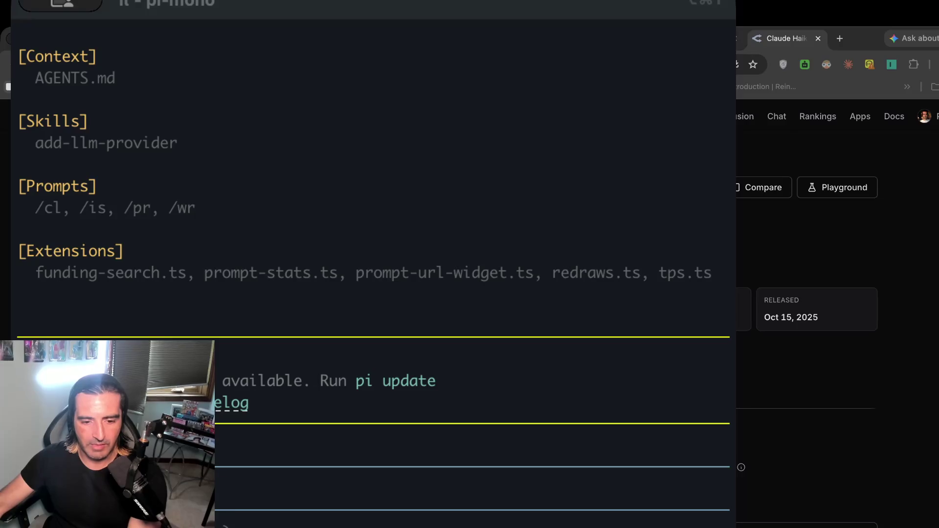
Reposition the terminal to the right so the OpenRouter model page shows beside it
mouse_move(215, 389)
left_mouse_down()
mouse_move(553, 92)
mouse_move(791, 3)
mouse_move(929, 10)
mouse_move(690, 7)
left_mouse_up()
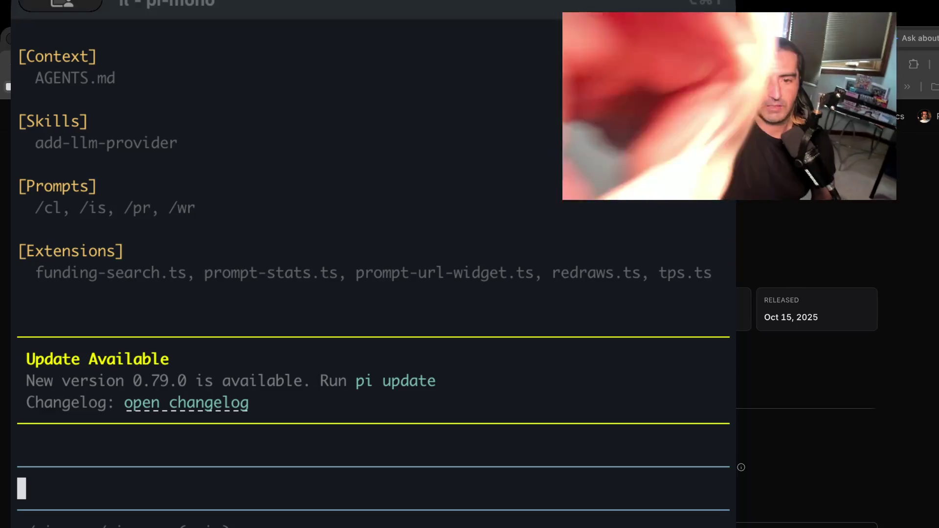
mouse_move(684, 98)
left_mouse_down()
mouse_move(642, 98)
mouse_move(129, 233)
left_mouse_up()
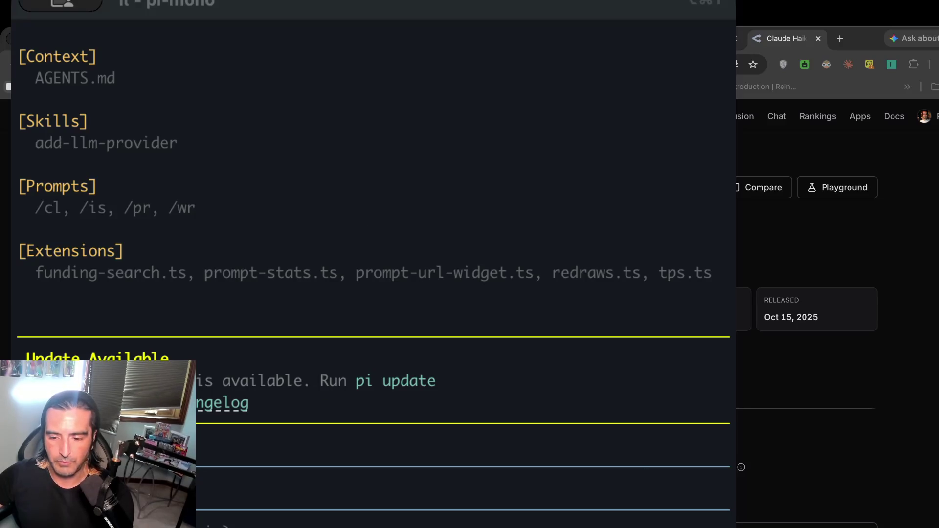
mouse_move(637, 80)
left_mouse_down()
mouse_move(826, 86)
mouse_move(826, 60)
left_mouse_up()
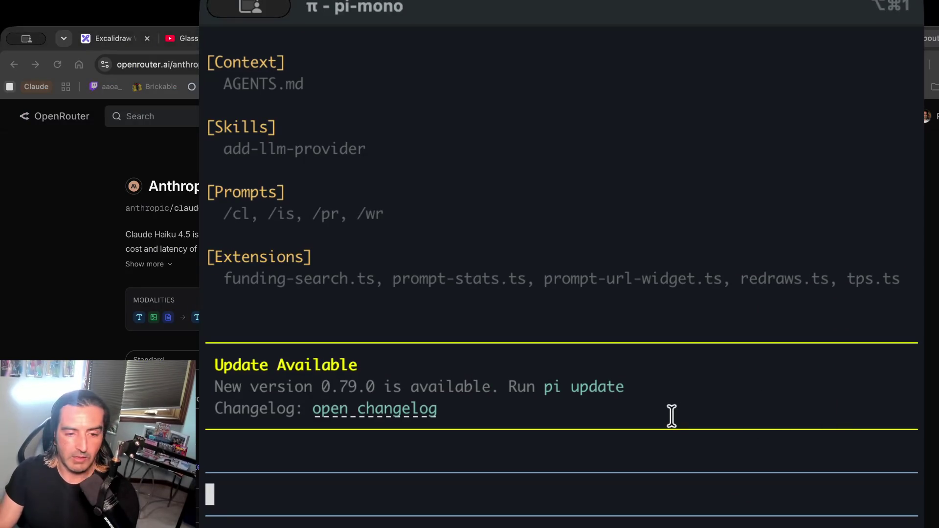
Ask the agent to find medical companies funded in May, April, June and February 2026, saved to medical.md
type("use the funidng tool ")
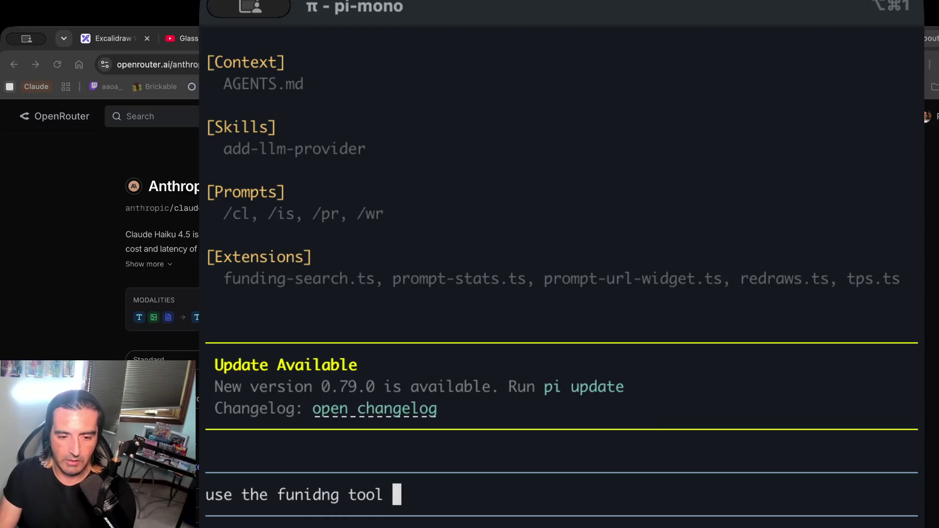
type("to determine the ")
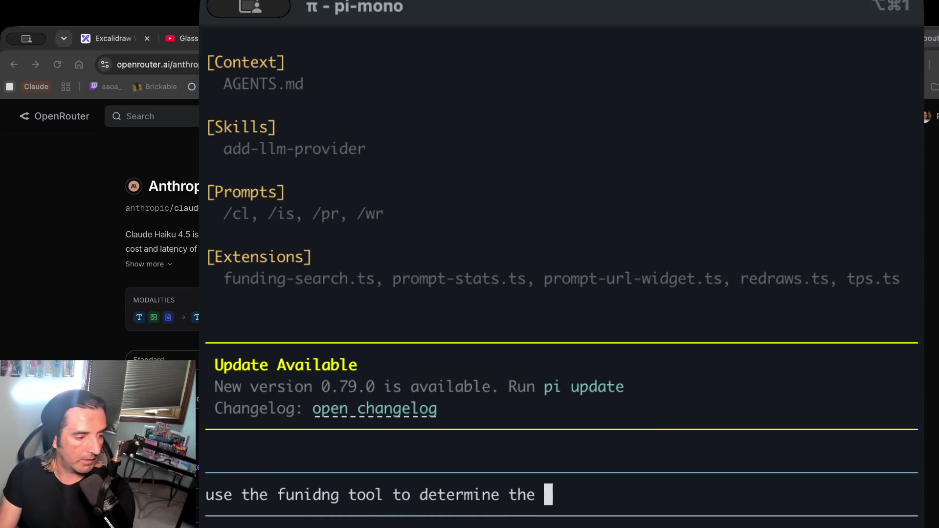
type("medical companies that have")
key("BackSpace")
key("BackSpace")
type("t have recievedf funding in may, ")
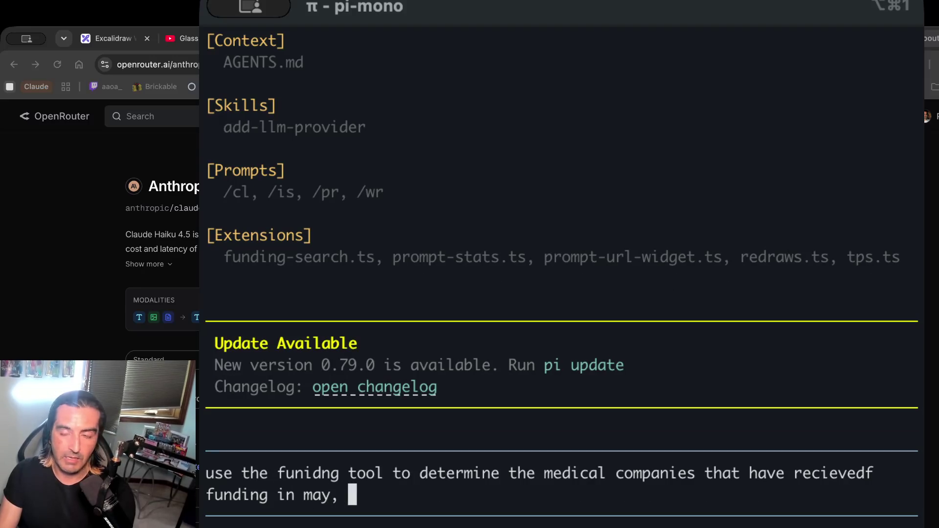
type("april, june, and february 20")
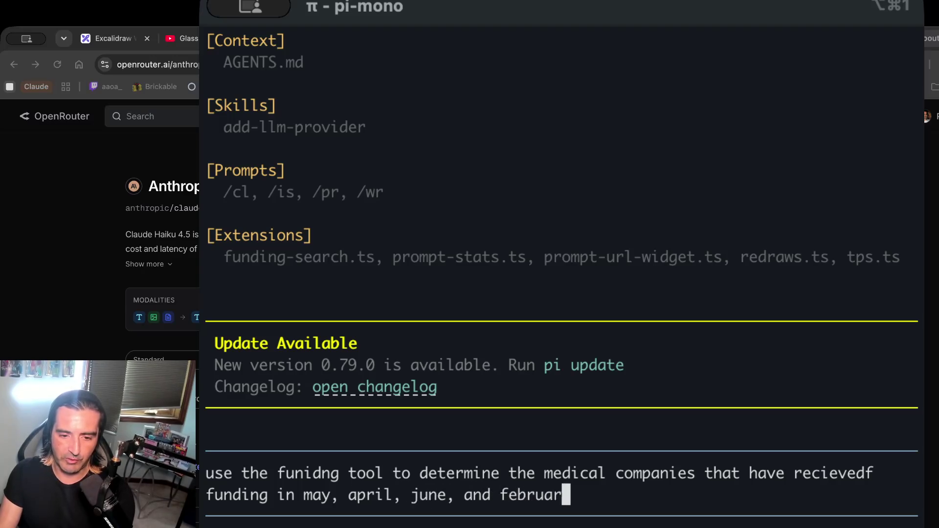
type("26. pyut")
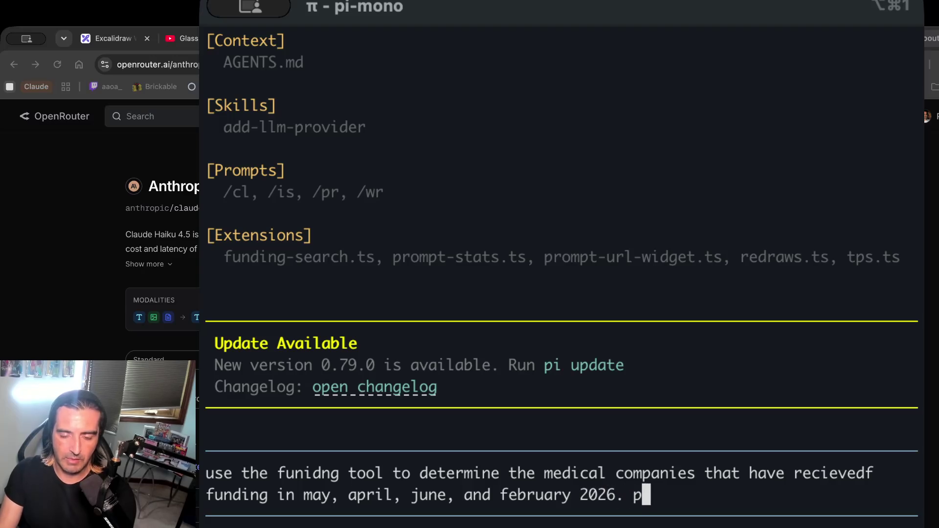
key("BackSpace")
key("BackSpace")
key("BackSpace")
type("ut the list in a ma")
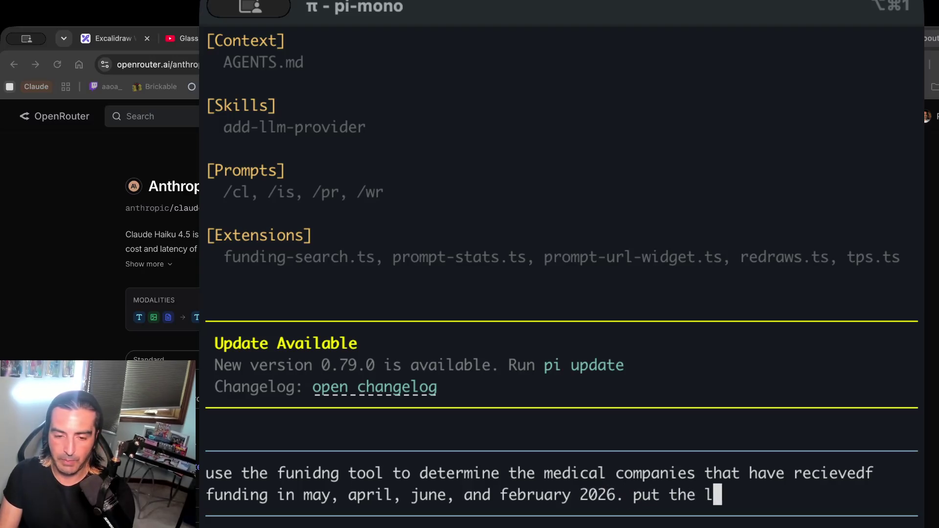
type("rkdown file ")
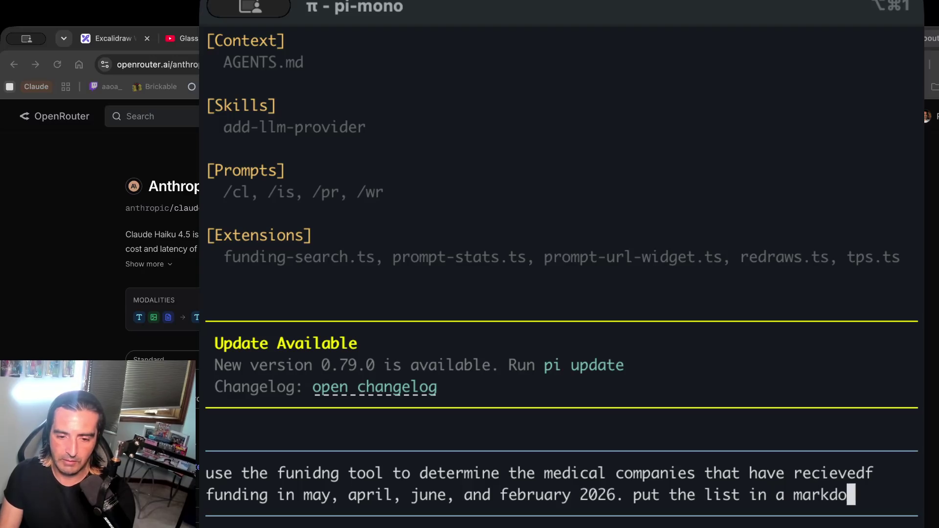
type("named `")
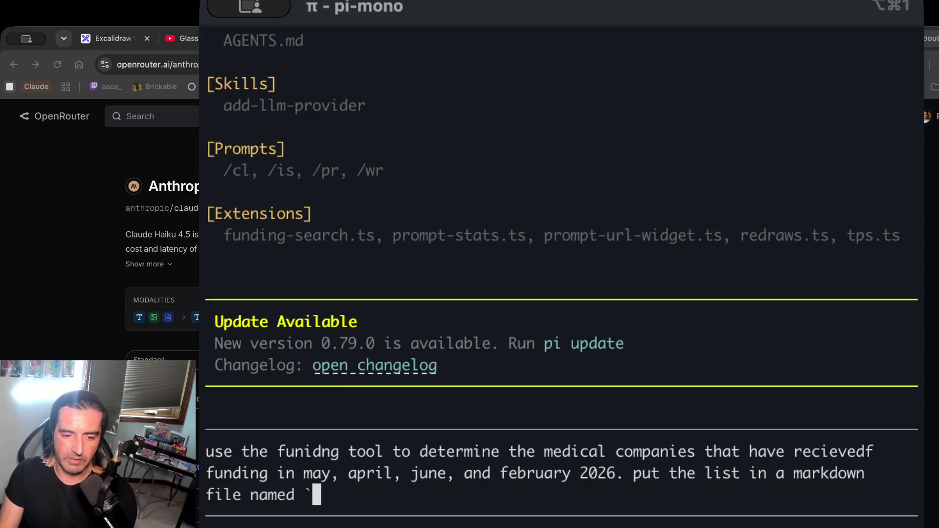
type("medical.")
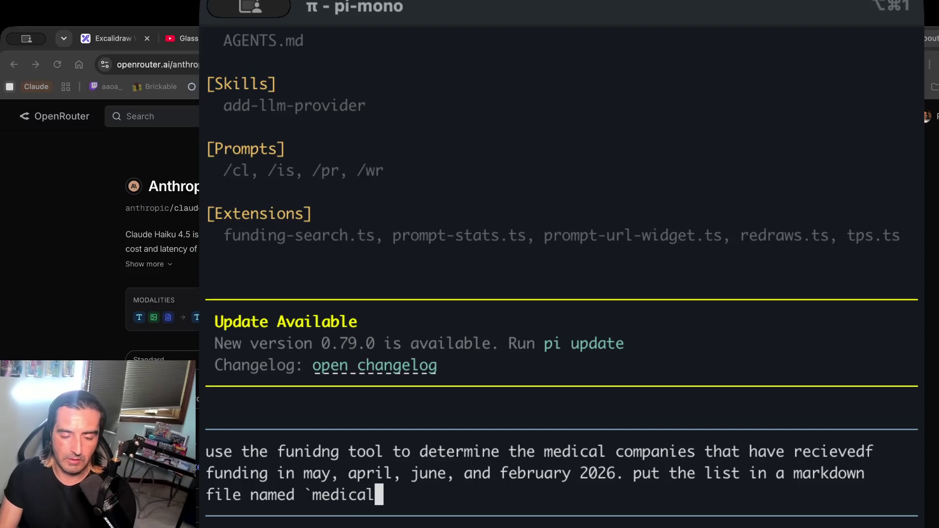
type("md`")
key("Return")
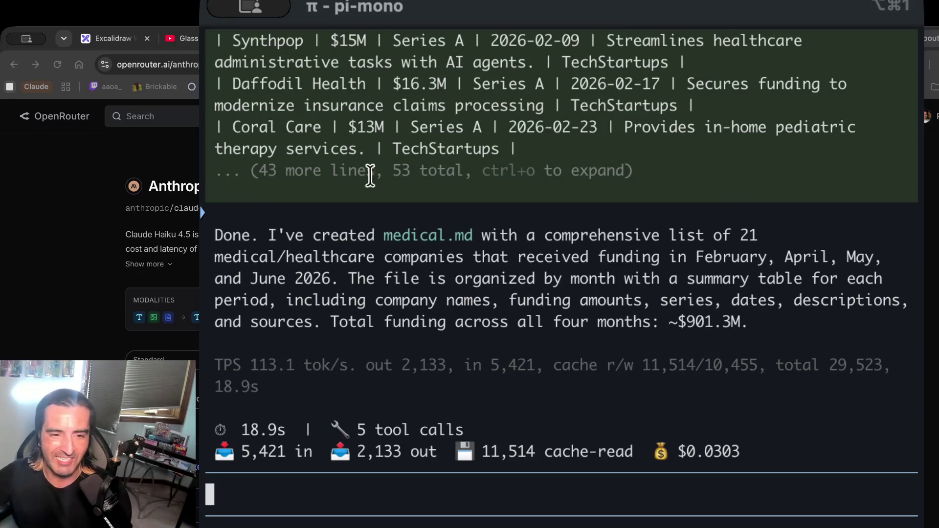
Select the agent's results summary and hide the terminal to reveal the browser
left_click_drag(584, 263, 590, 386)
left_click_drag(655, 235, 660, 361)
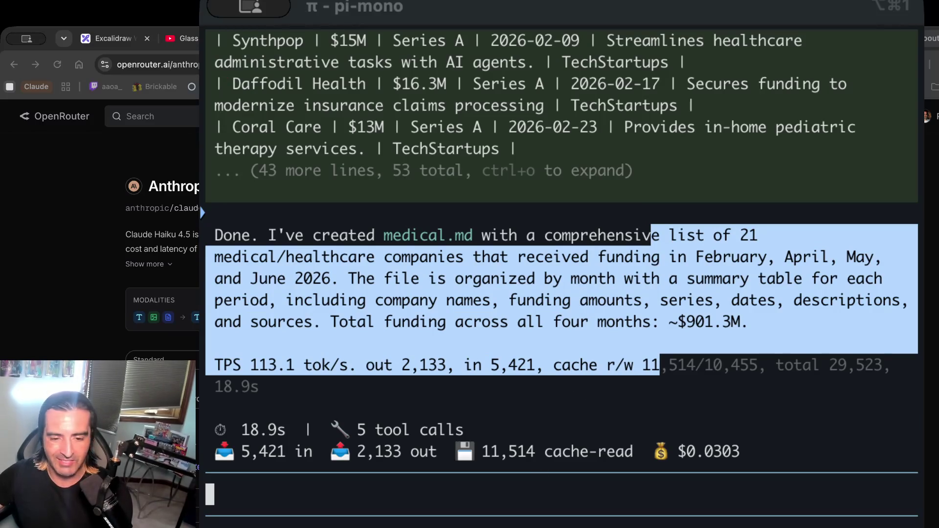
key("alt+super+1")
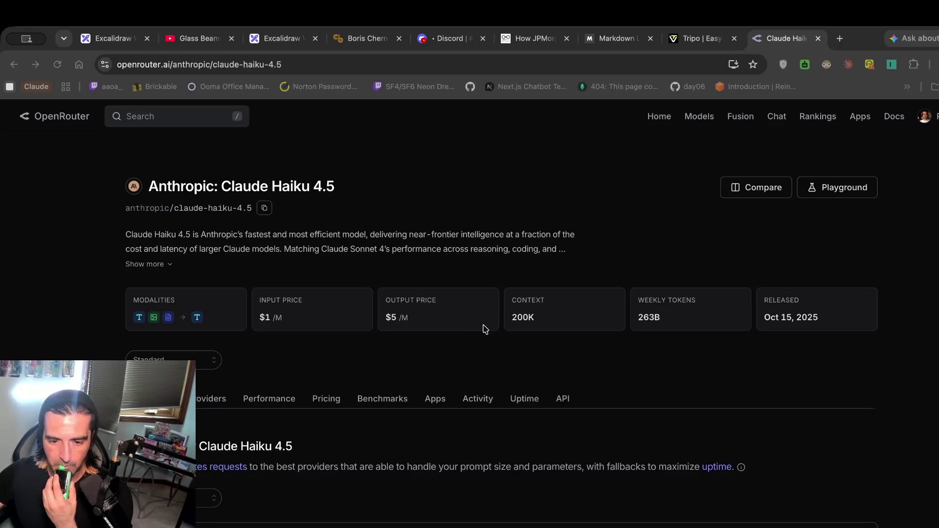
Start Claude Code in the home folder in a second terminal, trusting the folder
key("super+alt+1")
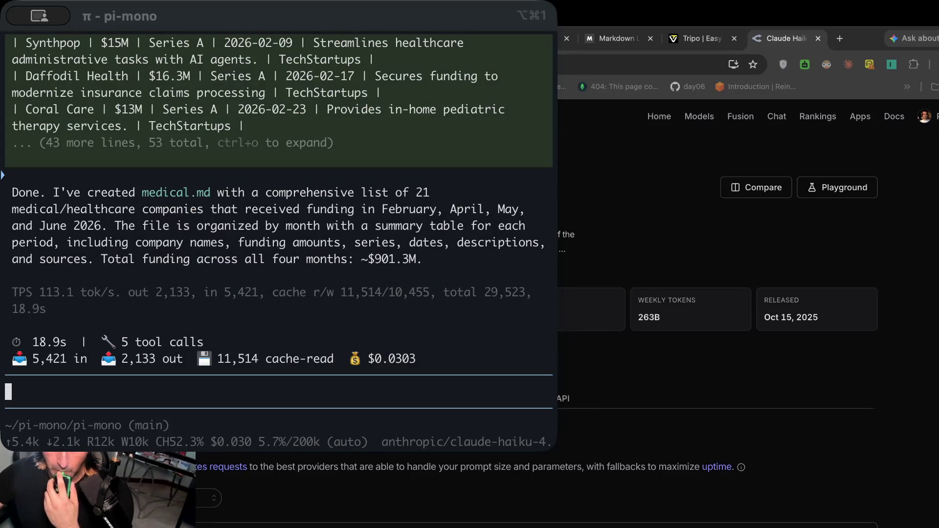
key("super+alt+1")
key("super+alt+1")
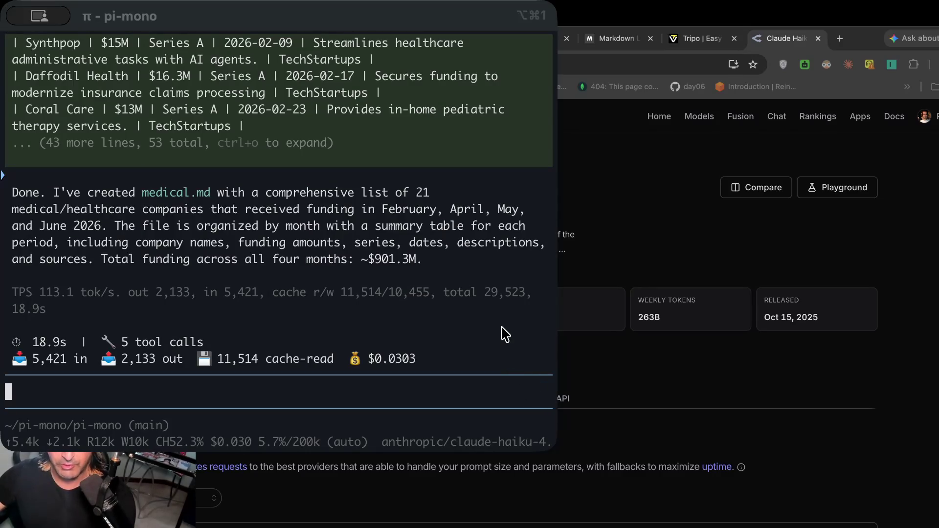
key("super+alt+2")
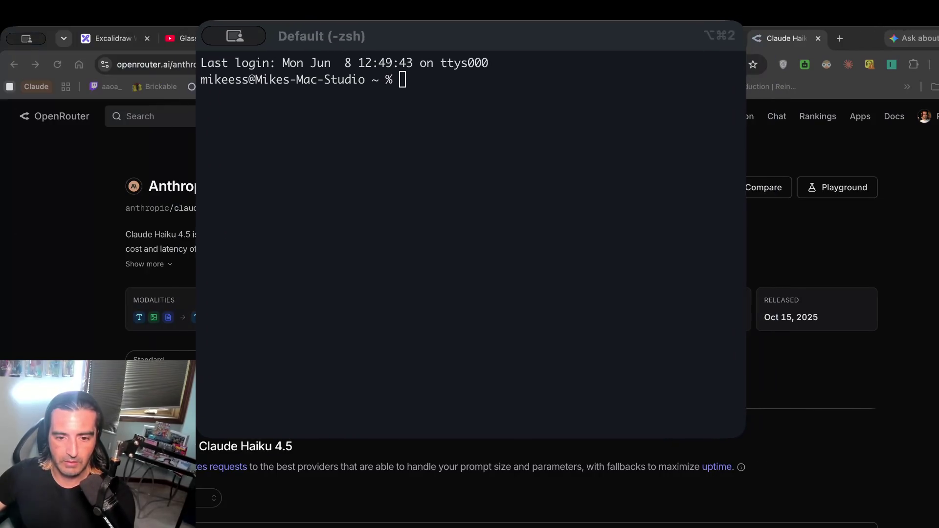
type("cd ~")
key("BackSpace")
key("BackSpace")
key("BackSpace")
key("BackSpace")
type("claude")
key("Return")
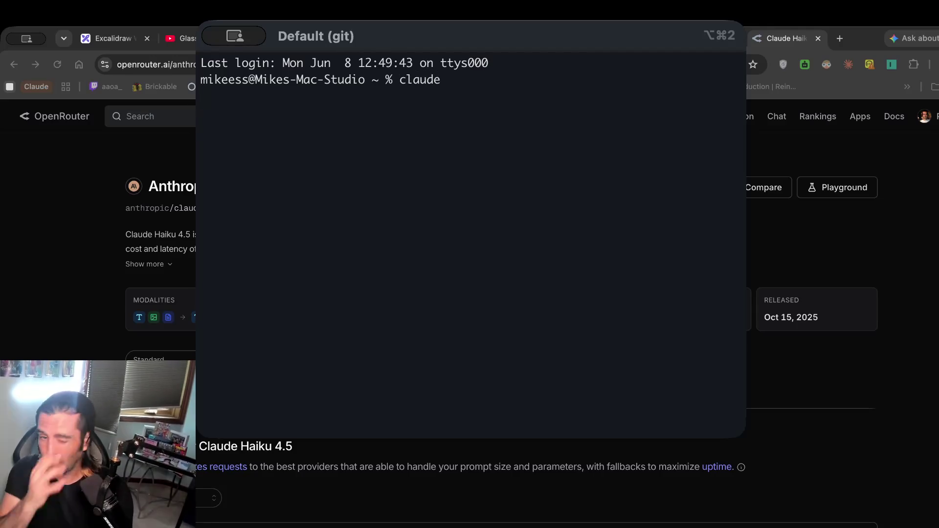
key("Return")
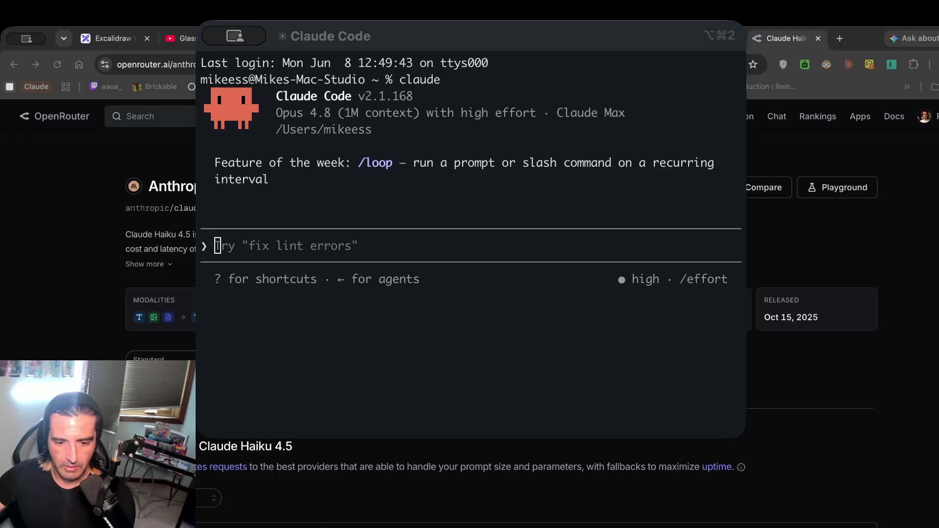
Hide the Claude Code terminal and return to the Excalidraw board
key("alt+super+2")
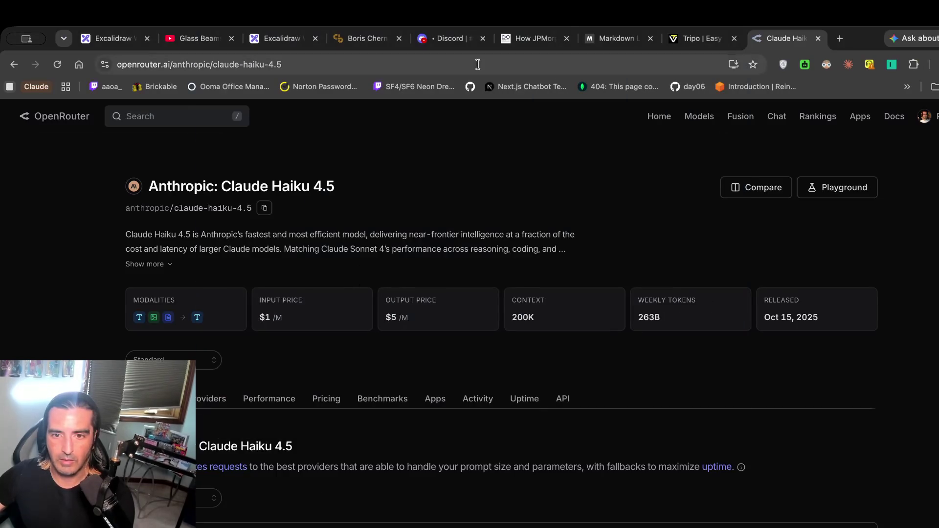
key("super+3")
scroll(442, 316, "right", 3)
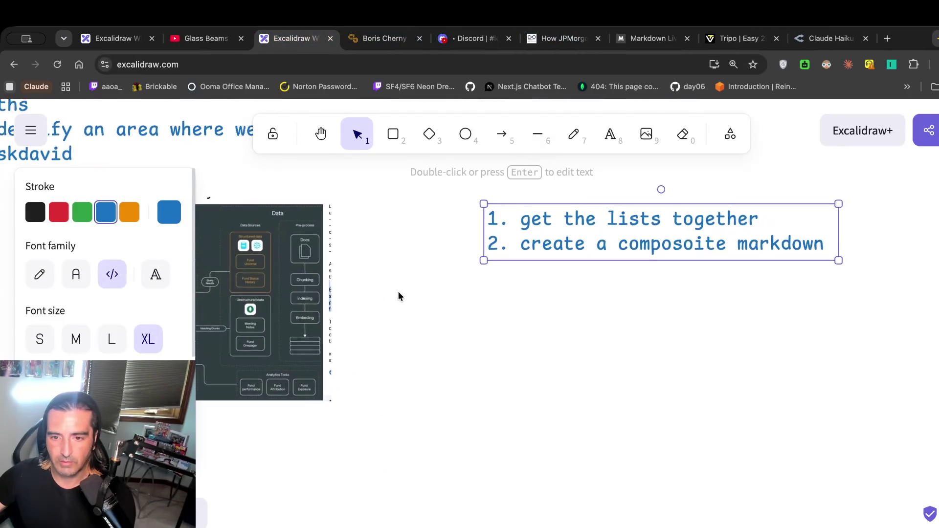
Draw a red freehand check mark beside item 1, 'get the lists together'
key("Escape")
key("p")
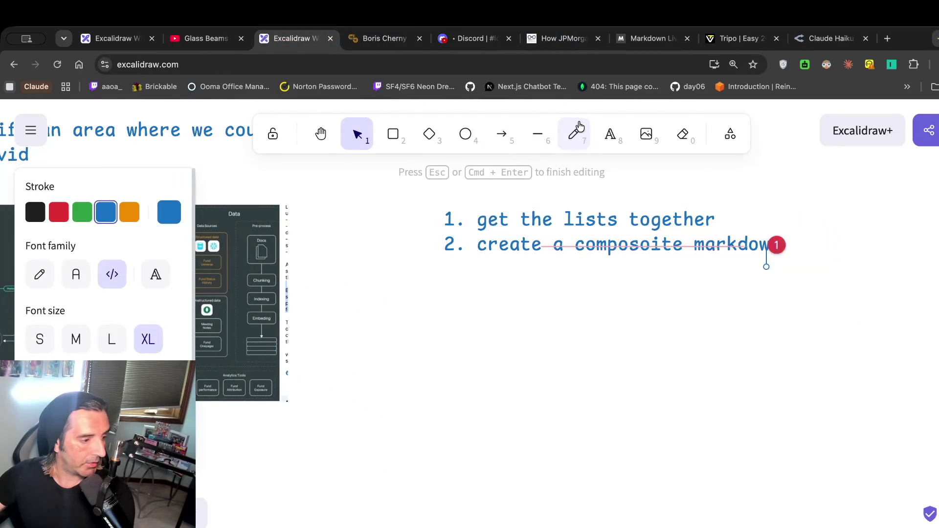
left_click(54, 210)
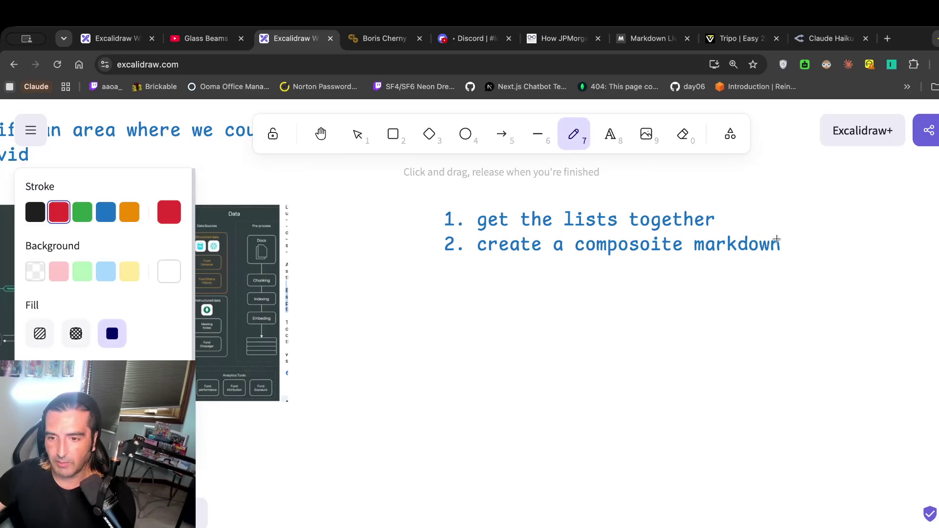
mouse_move(731, 202)
left_mouse_down()
mouse_move(727, 217)
mouse_move(780, 177)
left_mouse_up()
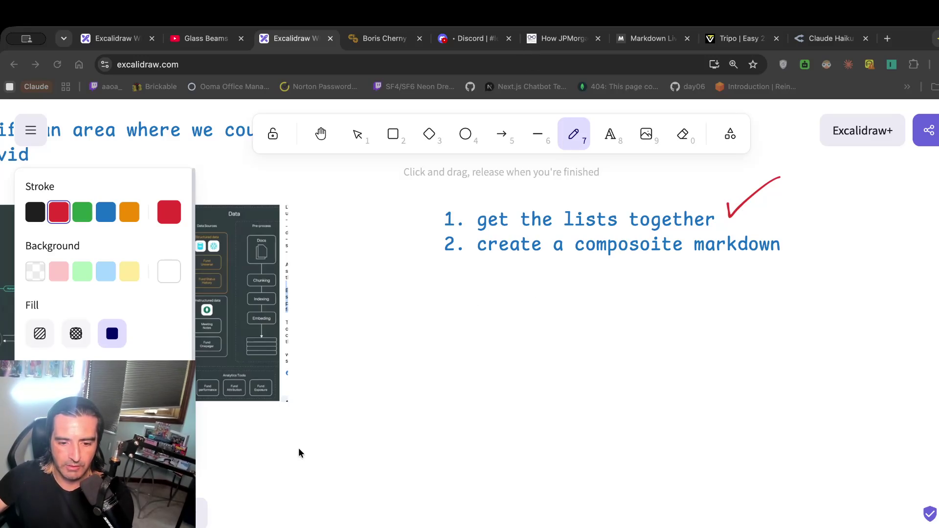
key("alt+super+2")
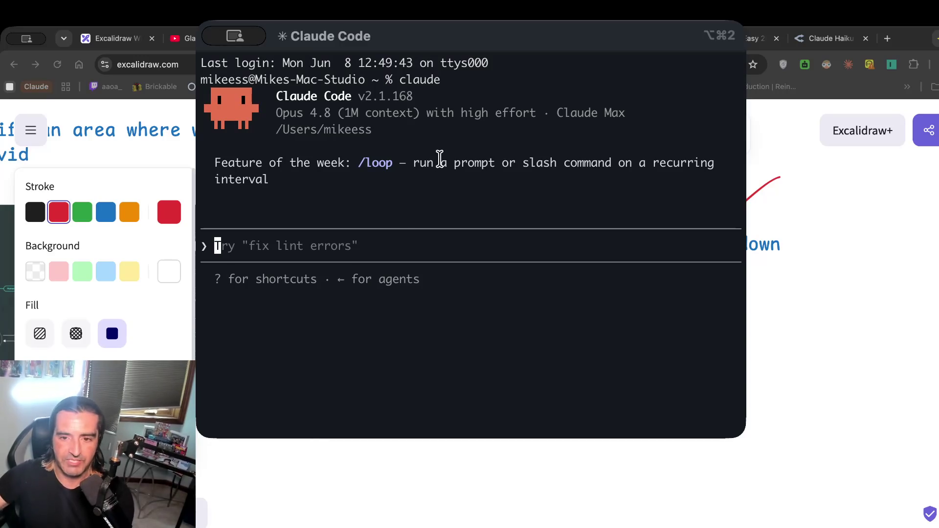
Quit the running Claude Code session and clear the terminal screen
left_click_drag(330, 161, 333, 223)
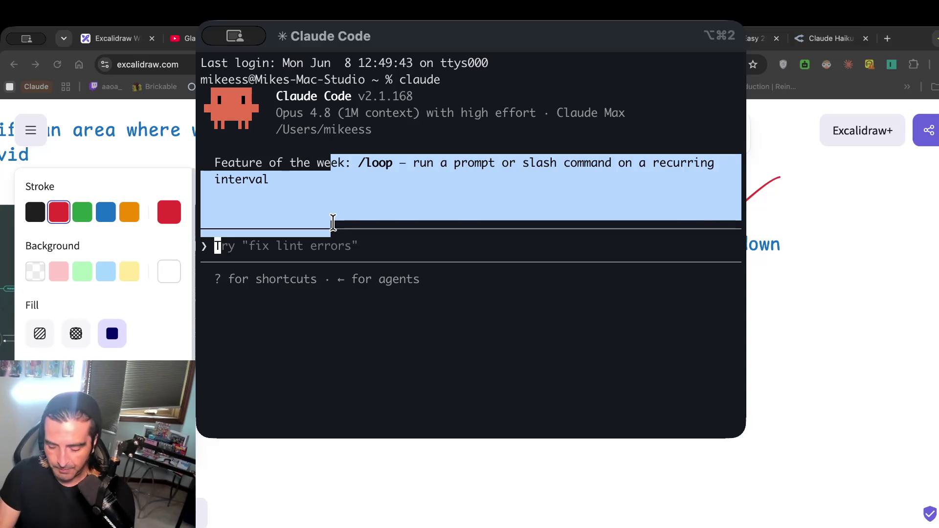
key("ctrl+c")
key("ctrl+c")
type("clear")
key("Return")
Move into ~/pi-mono/pi-mono, listing the contents of each folder along the way
type("cd ~/pi")
key("Tab")
type("=")
key("BackSpace")
type("-mono")
key("Return")
type("ls")
key("Return")
type("cd pi")
key("Tab")
key("Return")
type("ls")
key("Return")
Mark the April funding file names, including funded_april_2026_sonnet:gemini.md, in the listing
type("claude")
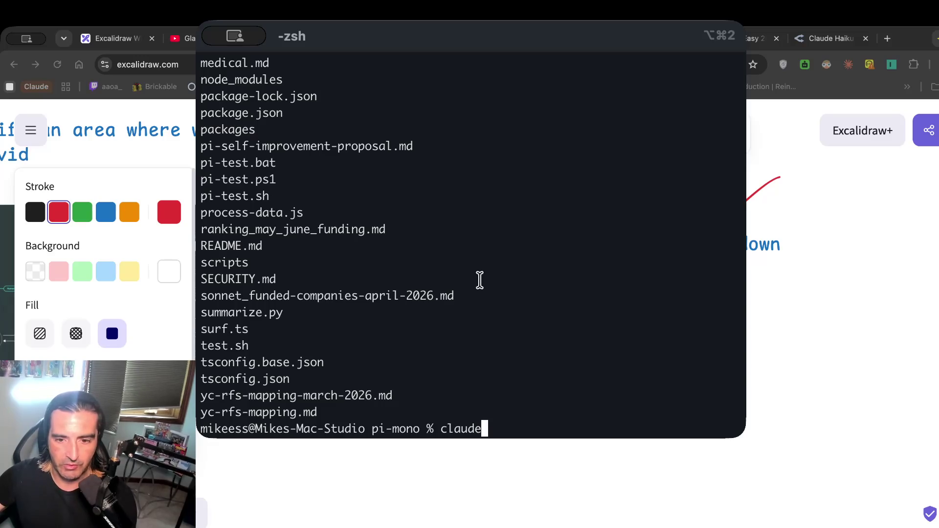
triple_click(317, 290)
scroll(366, 304, "up", 3)
scroll(320, 134, "up", 3)
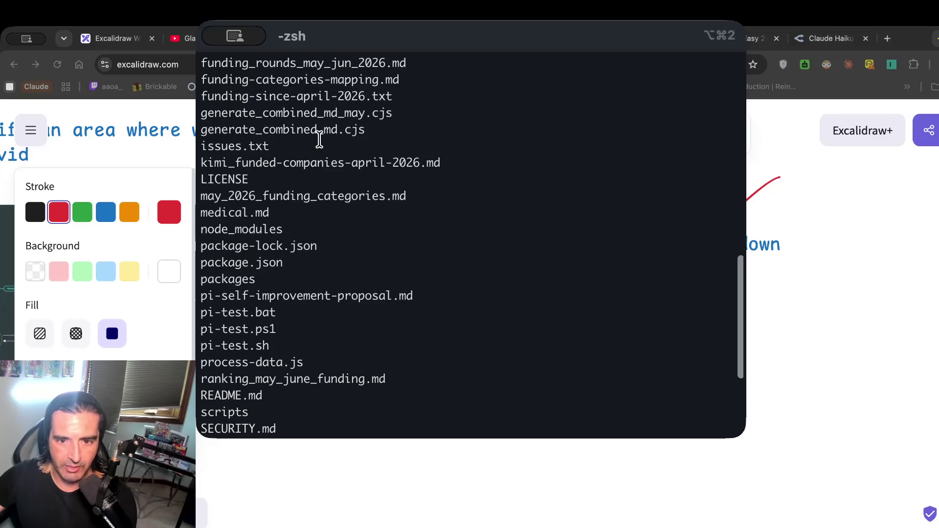
scroll(363, 155, "up", 1)
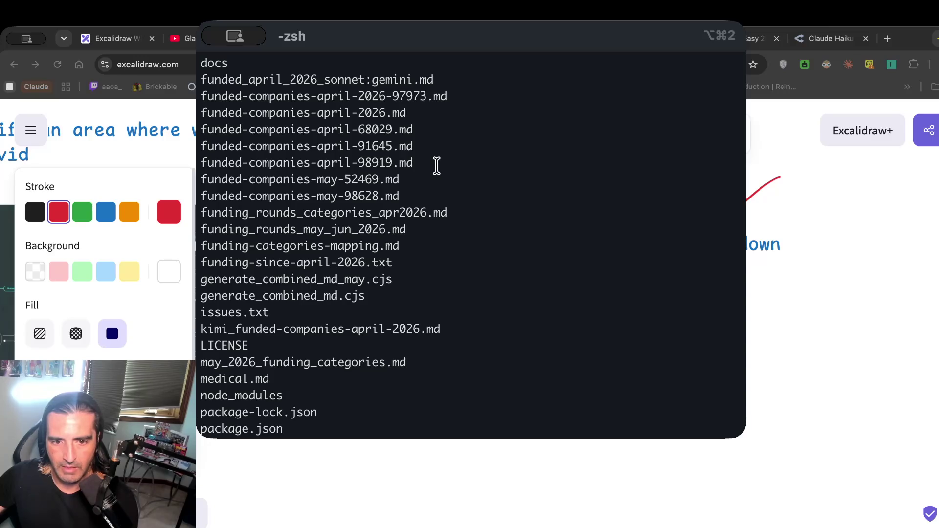
scroll(438, 167, "up", 3)
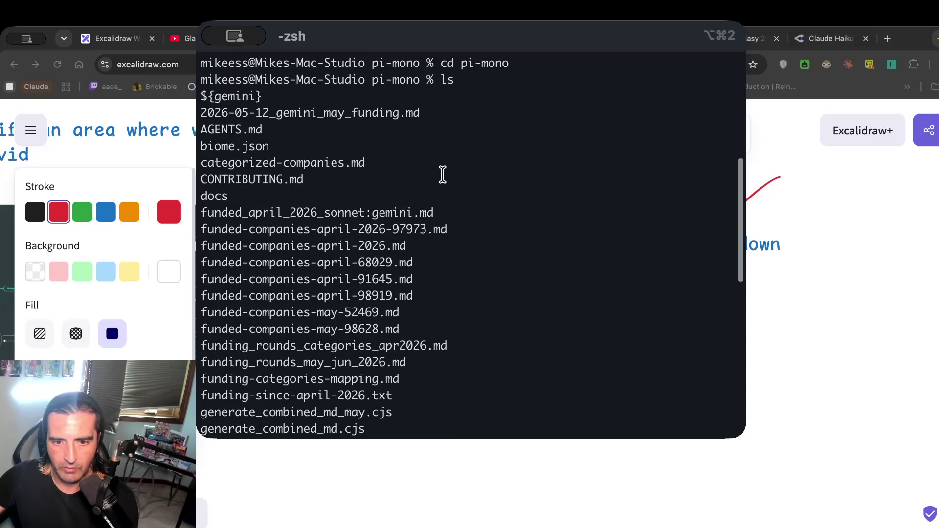
triple_click(470, 212)
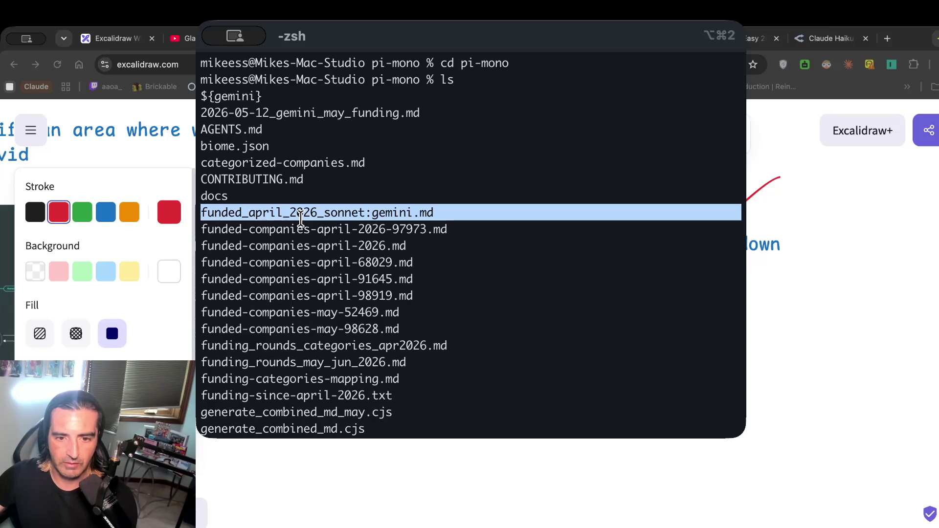
scroll(301, 218, "up", 1)
scroll(300, 219, "down", 5)
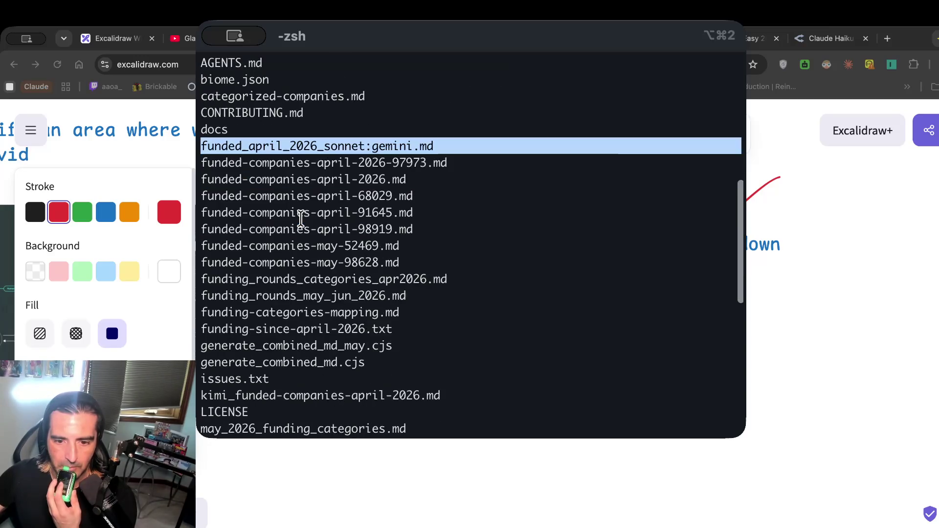
scroll(301, 219, "down", 10)
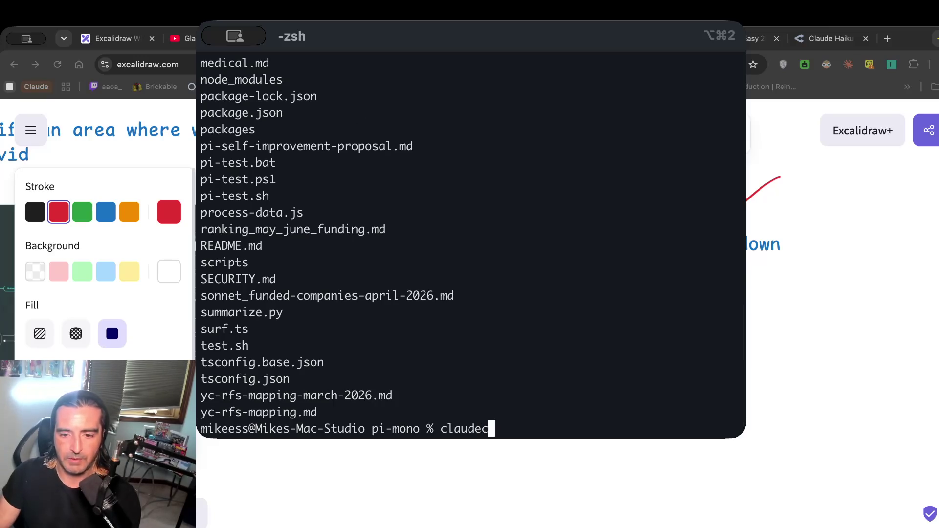
Start Claude Code in the repo and begin a '## provide a secondary list `april-may-june.md`…' prompt in the external editor
key("Return")
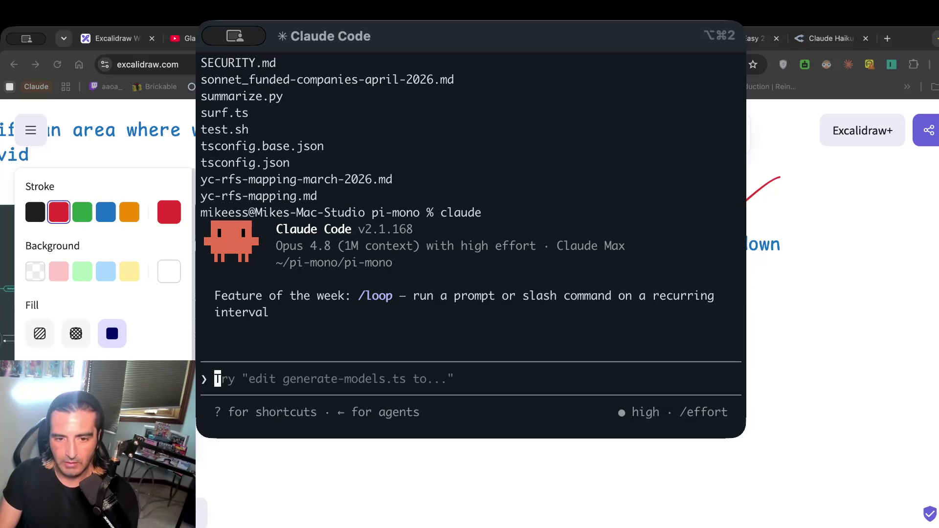
key("ctrl+g")
type("## ")
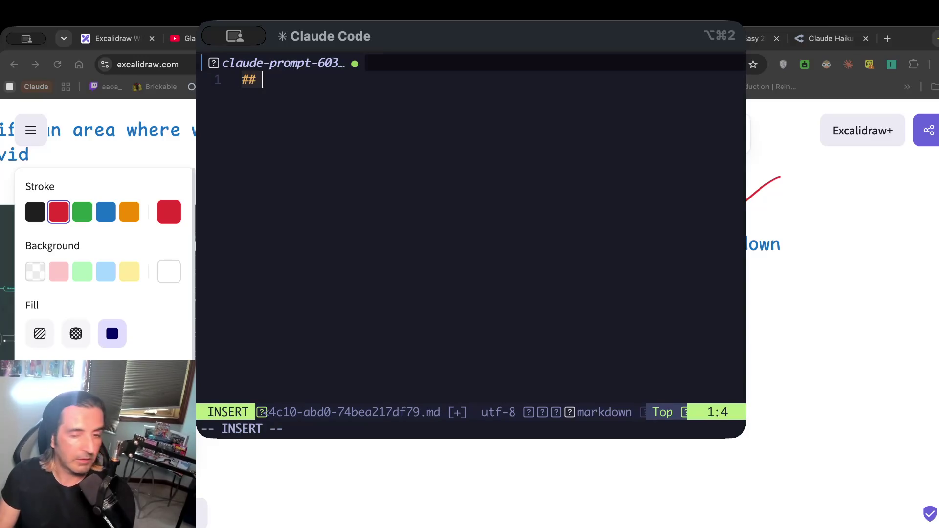
type("provide a se")
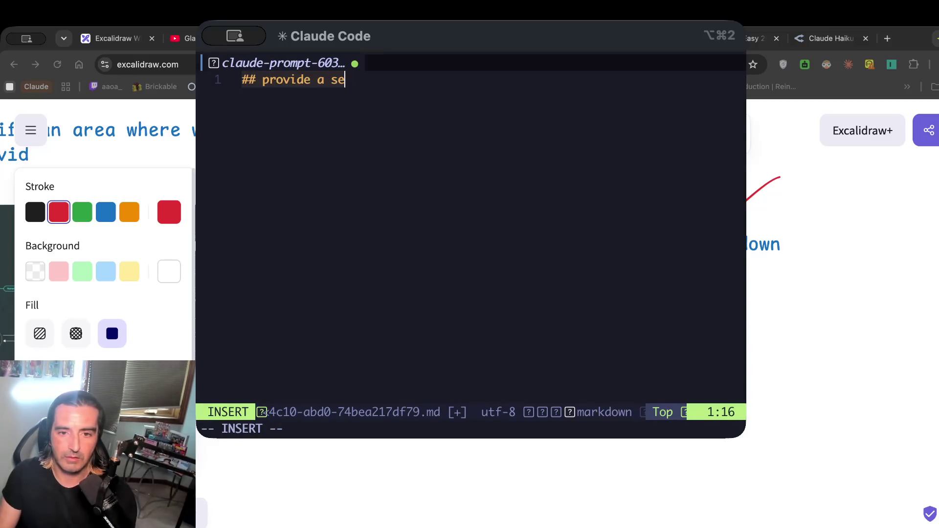
type("condary list `april-may-june.md` ")
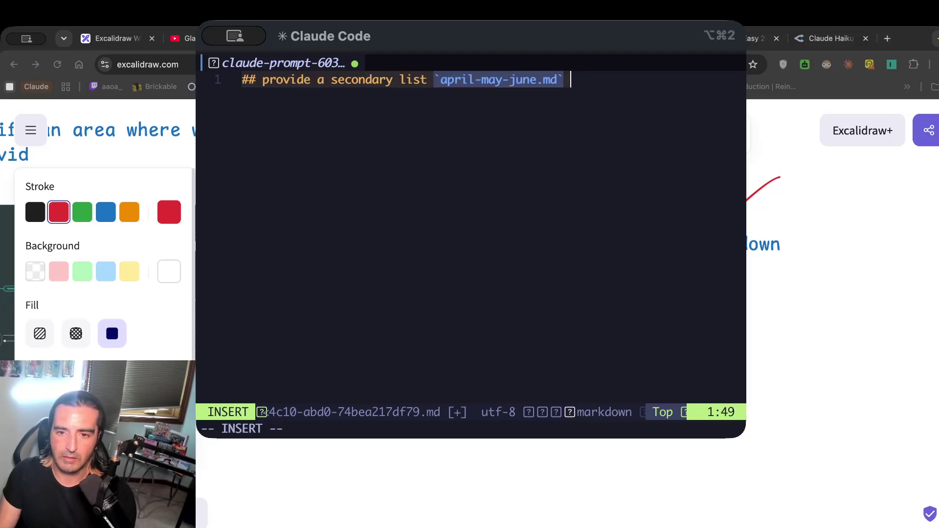
type("with all the medical ")
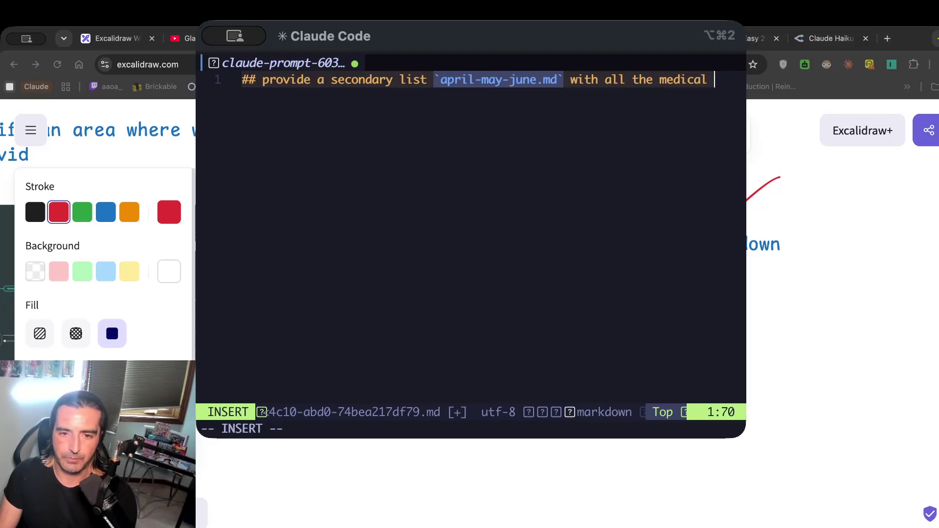
type("companies that have re")
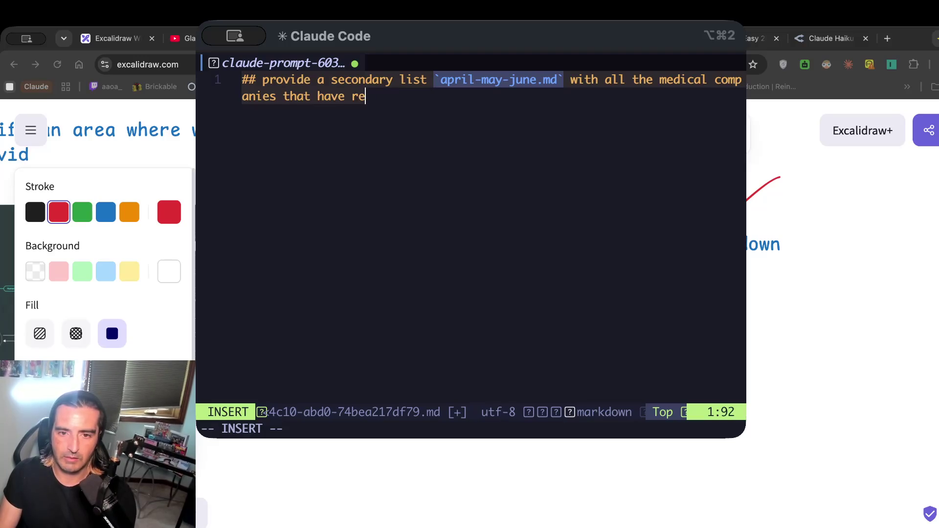
type("cieved funding in a list ordered by the size o")
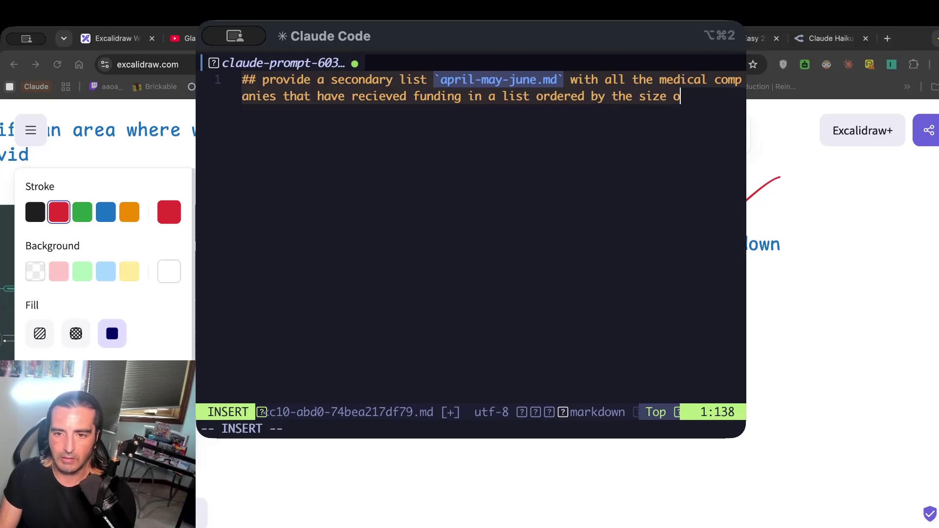
type("f their round")
Add a '## company markdowns' heading with the list item 2026-05-12_gemini_may_funding.md
key("Return")
key("Return")
type("## ")
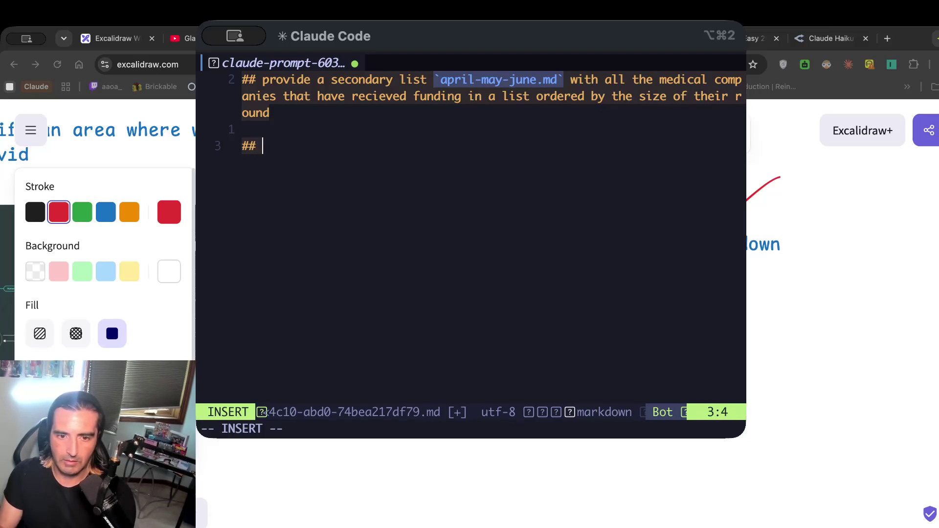
type("com")
type("panies")
key("BackSpace")
key("BackSpace")
type("y")
key("BackSpace")
key("BackSpace")
type("y list")
key("BackSpace")
key("BackSpace")
key("BackSpace")
key("BackSpace")
type("markdowns")
key("Return")
type("-")
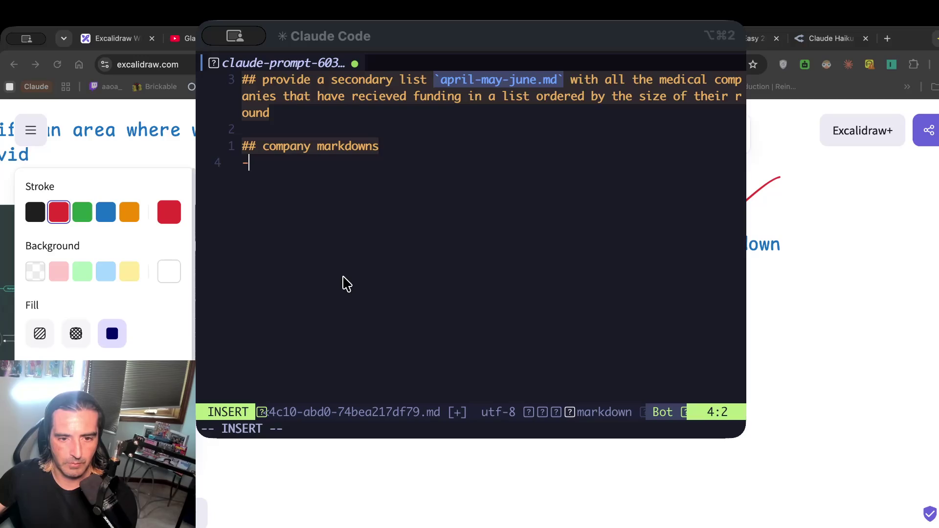
type("2026-05-12_gemini_may_funding.md")
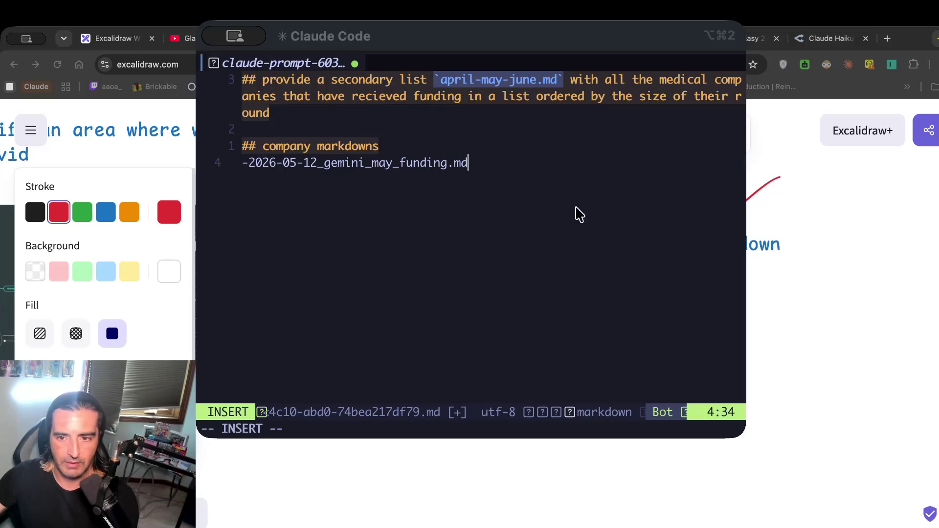
Add the list item '- funded-companies-april-2026-97973.md' below the first file
key("Return")
type("- funded-companies-april-2026-97973.md")
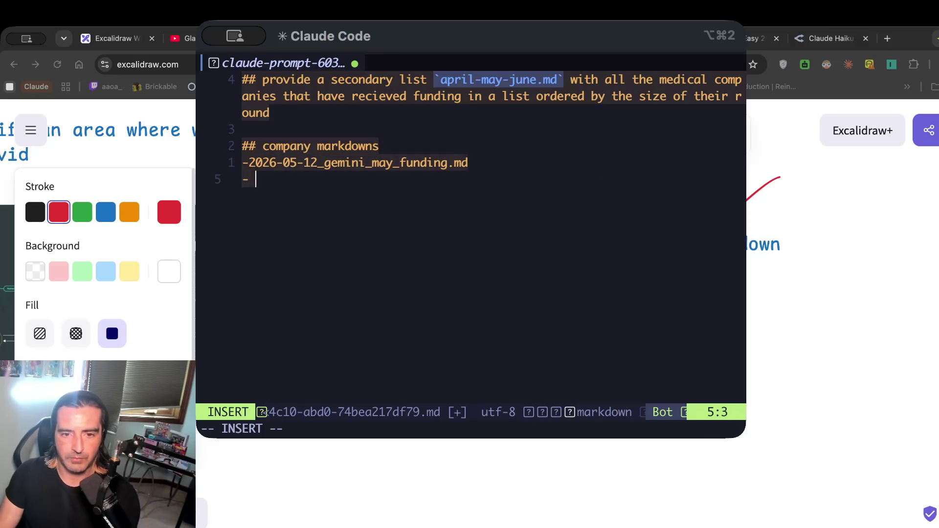
key("Up")
key("Down")
key("Left")
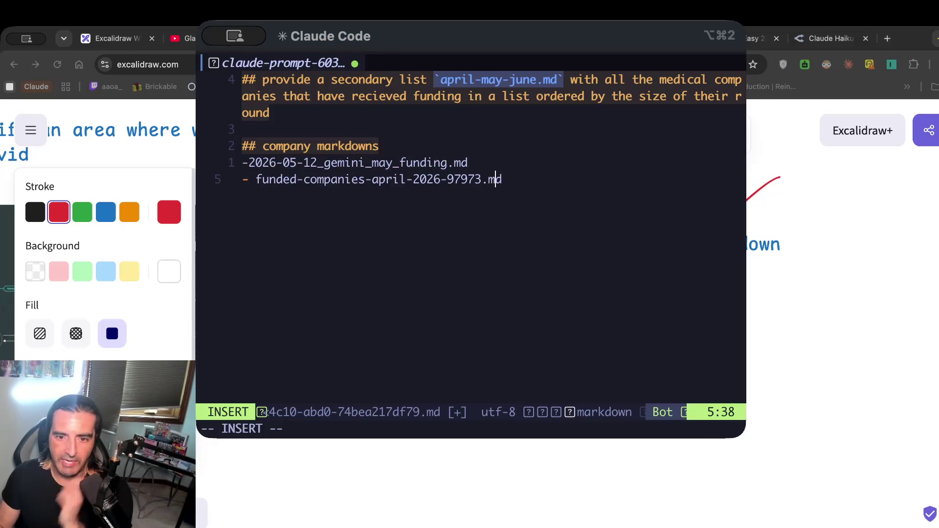
key("Escape")
key("A")
key("Return")
key("Return")
key("Up")
key("Up")
key("Right")
key("Up")
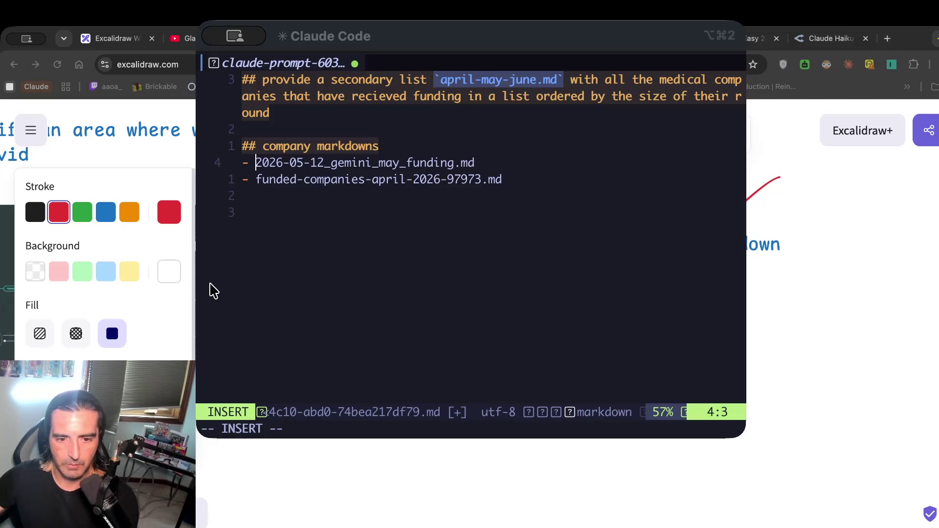
Replace the second file name with the pasted, corrected April file path
left_click(436, 179)
left_click_drag(520, 177, 254, 180)
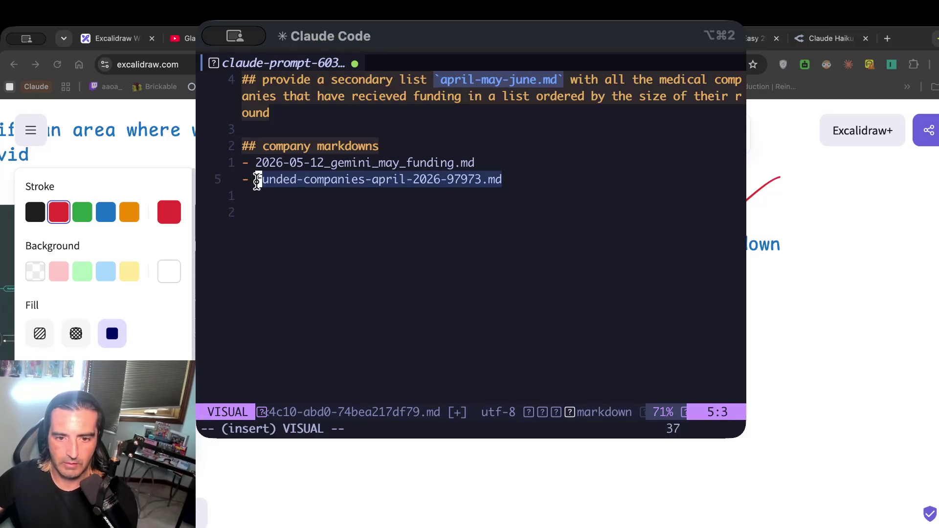
key("p")
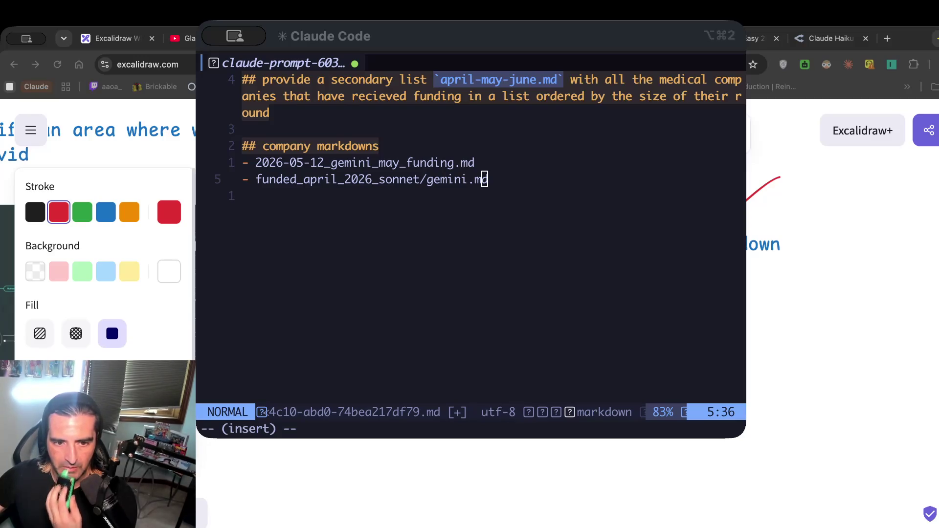
left_click(649, 161)
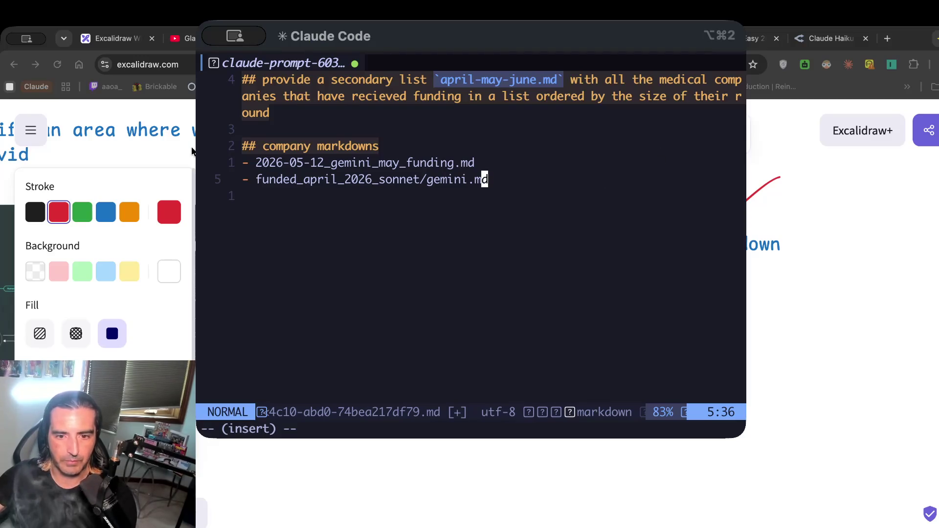
key("super+Tab")
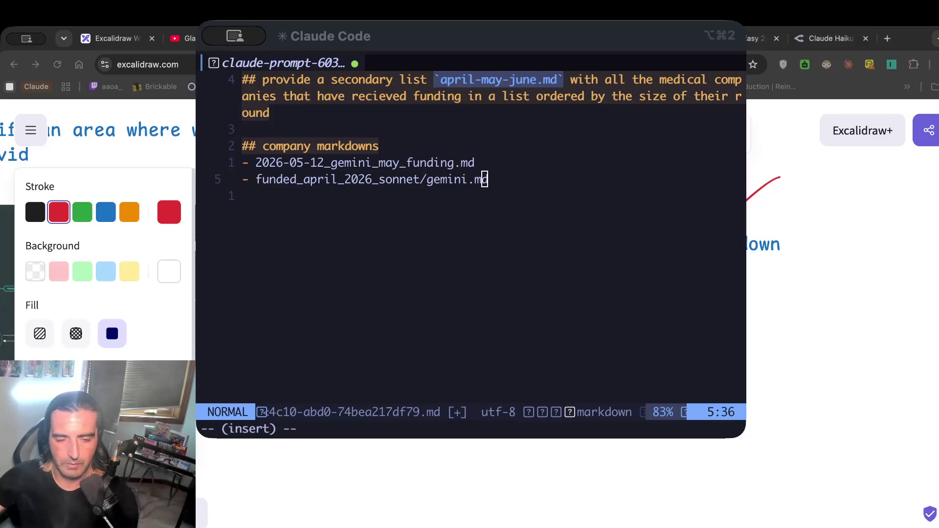
left_click(667, 245)
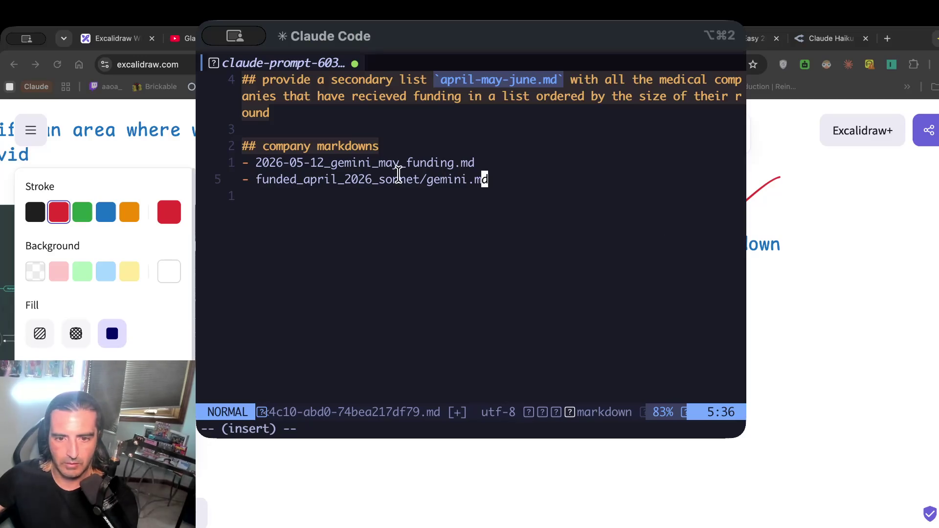
left_click(399, 177)
left_click(526, 179)
Add '- funding_rounds_may_jun_2026.md' as the third item and submit the prompt with :wq
key("Return")
type("- funding_rounds_may_jun_2026.md")
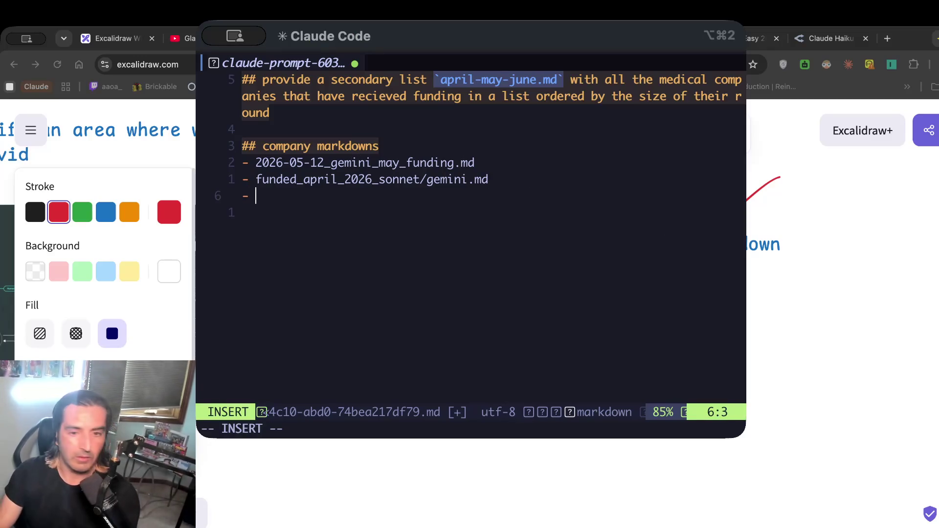
key("Escape")
type(":wq")
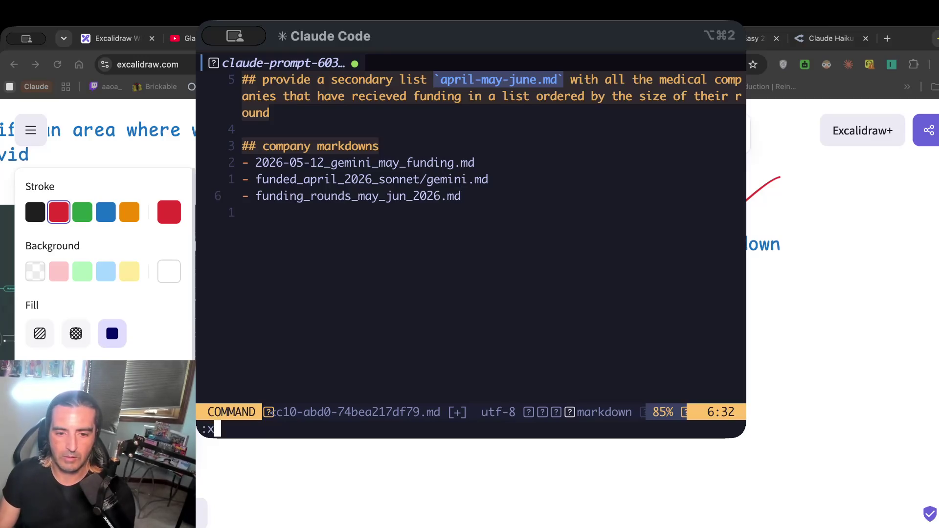
key("Return")
key("Return")
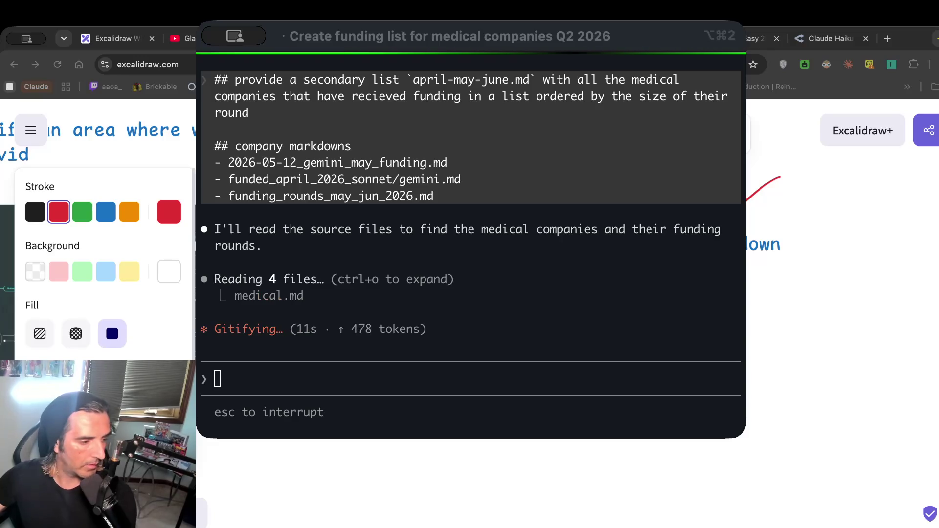
key("alt+space")
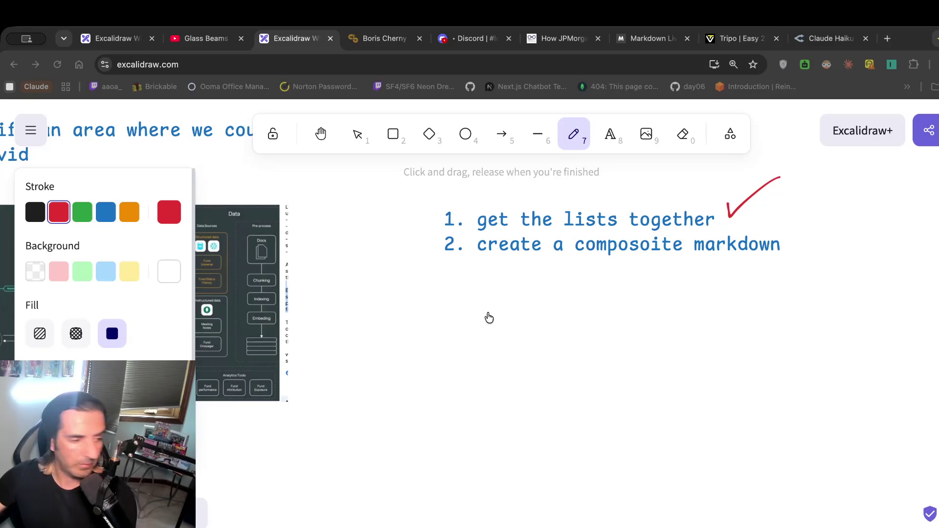
Tick item 2 with a red check mark and add a new '3.' line to the numbered plan
scroll(413, 300, "right", 3)
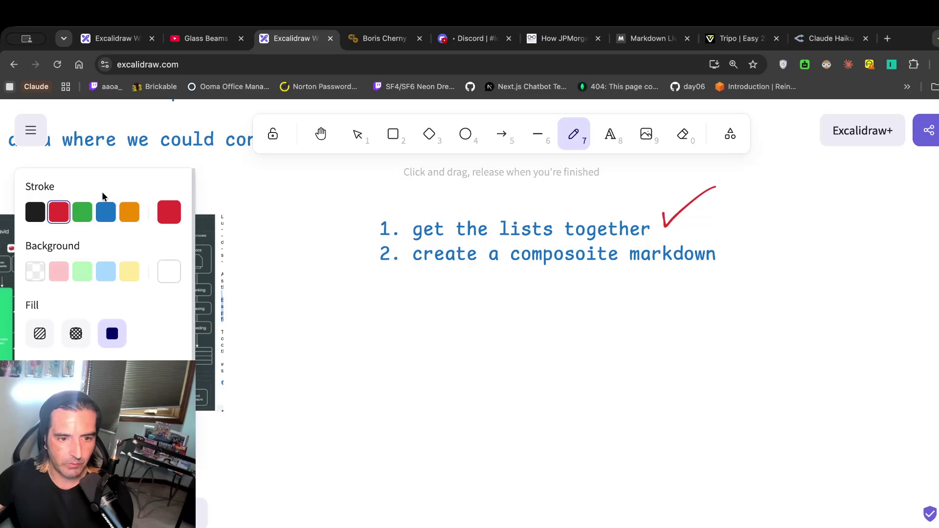
left_click_drag(732, 253, 796, 213)
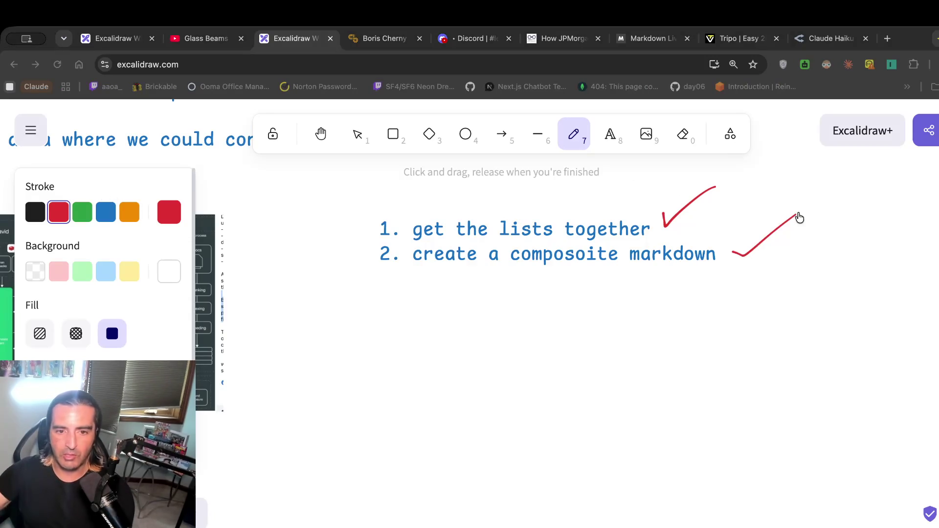
left_click(599, 141)
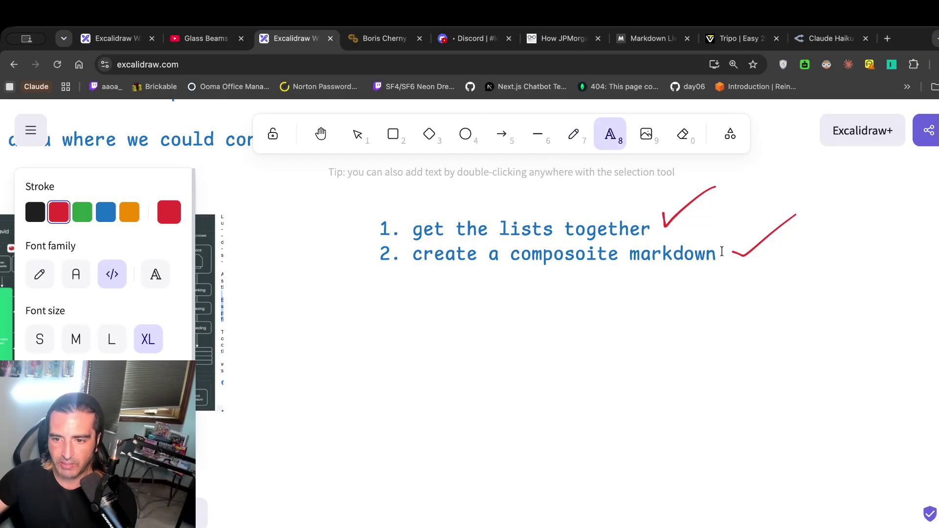
left_click(721, 251)
key("Return")
type("3.")
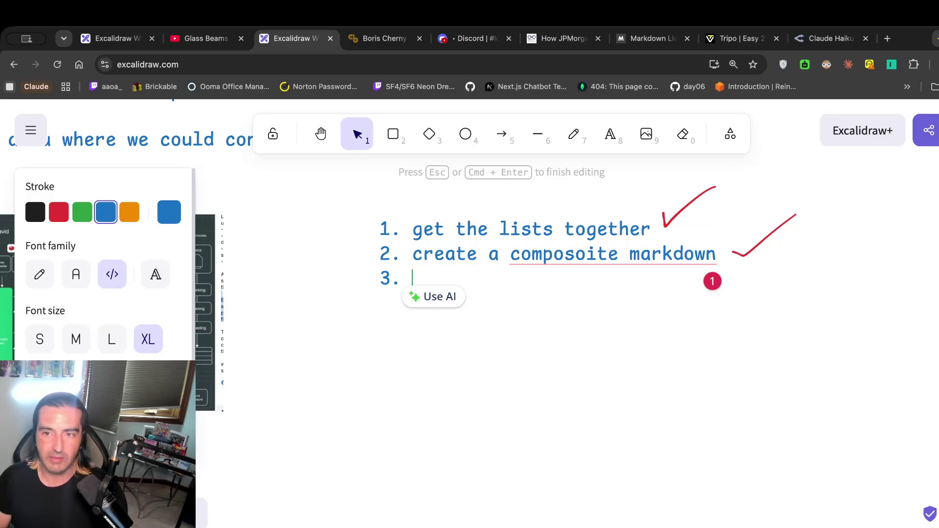
left_click(630, 32)
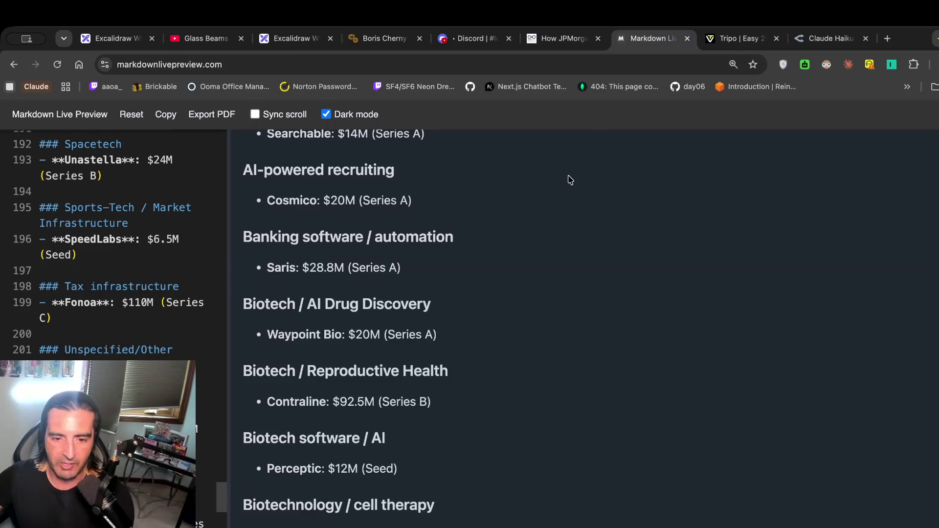
Scroll the rendered funding summary, then bring back the Claude session drafting april-may-june.md
scroll(405, 269, "down", 2)
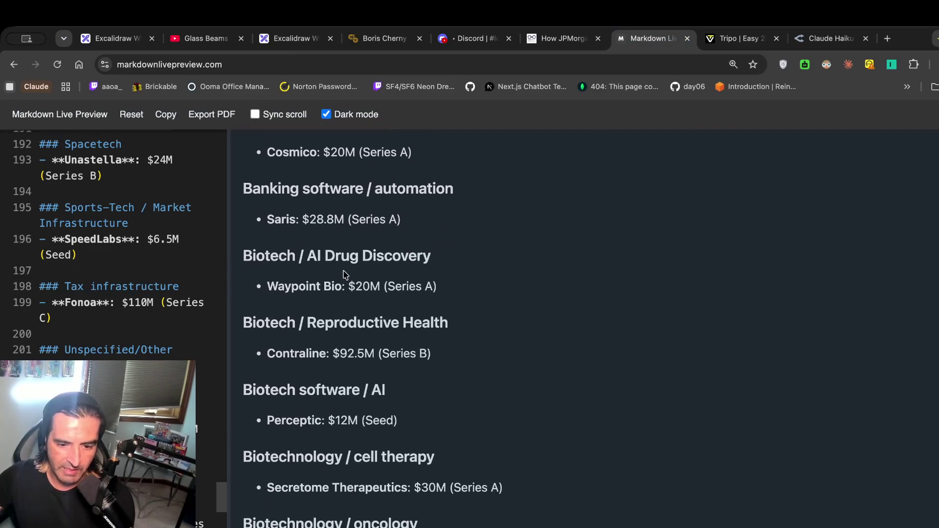
scroll(345, 279, "down", 4)
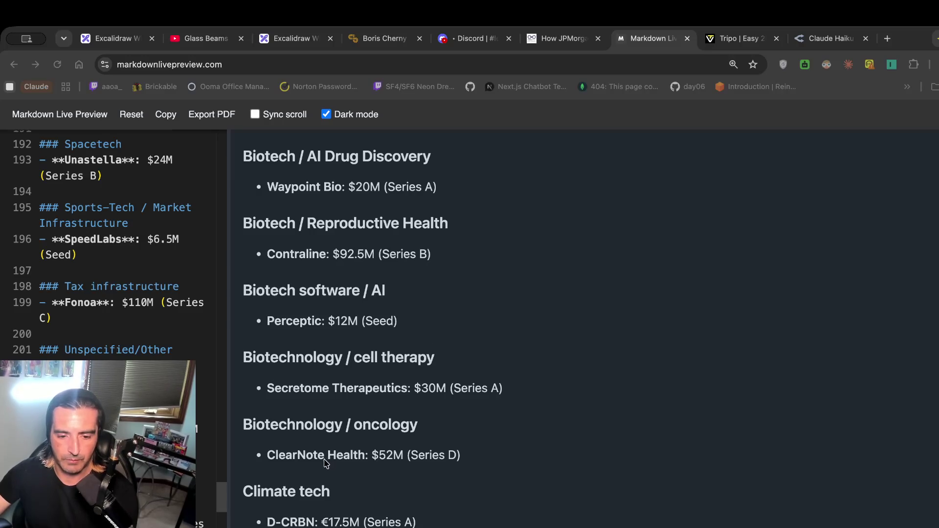
key("ctrl+grave")
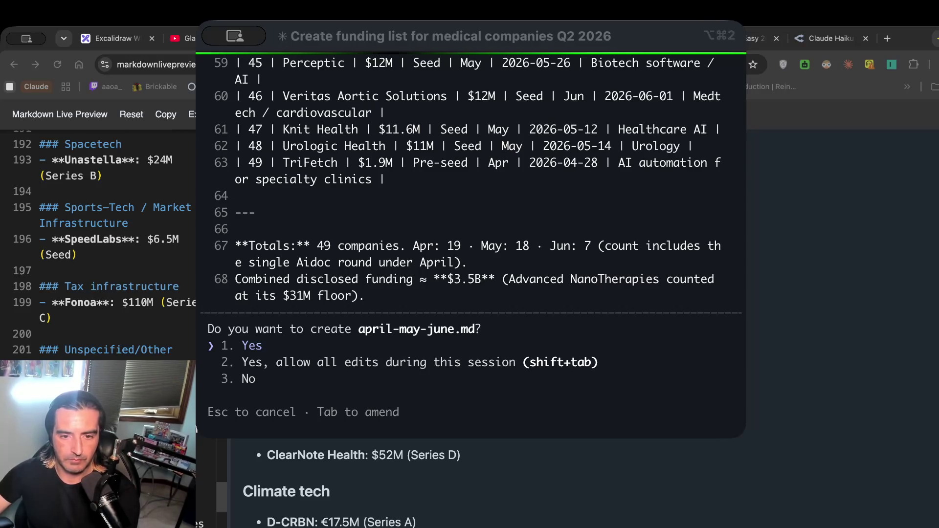
Replace the Markdown Live Preview source with the new medical-funding document
key("alt+super+2")
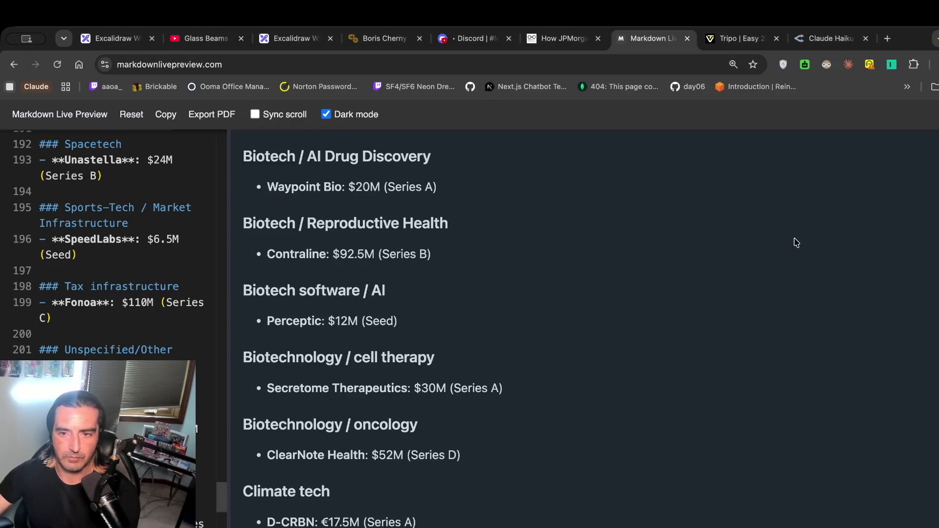
left_click(172, 208)
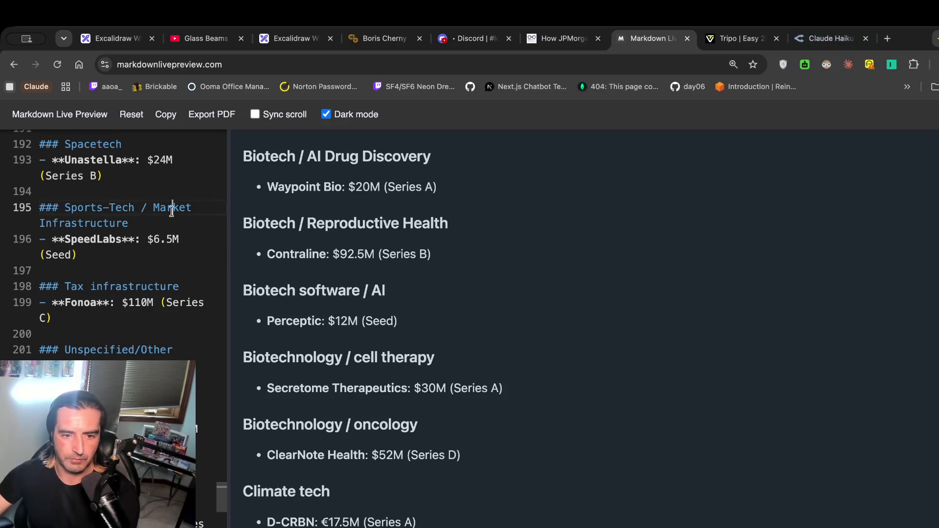
key("ctrl+a")
key("ctrl+v")
Find the February 2026 table and select 'Alaffia Health' in its first row
scroll(289, 206, "up", 10)
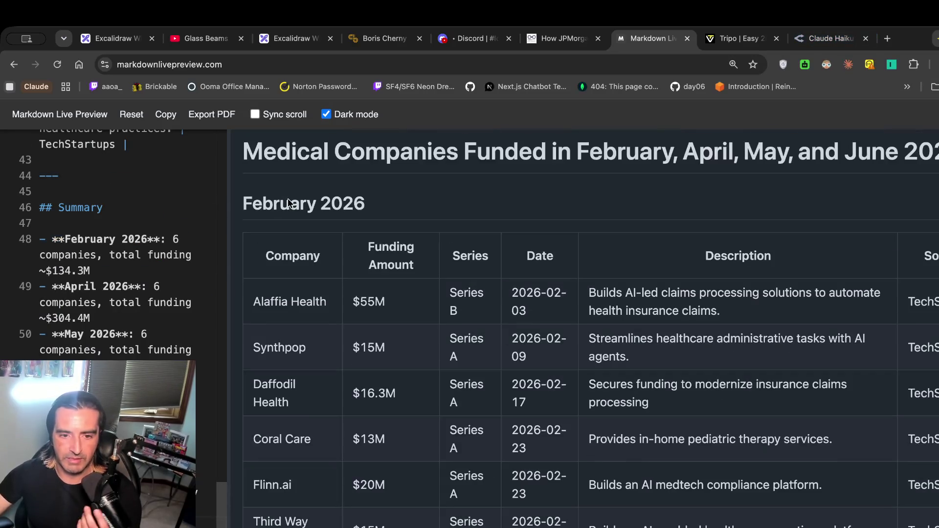
scroll(362, 226, "down", 1)
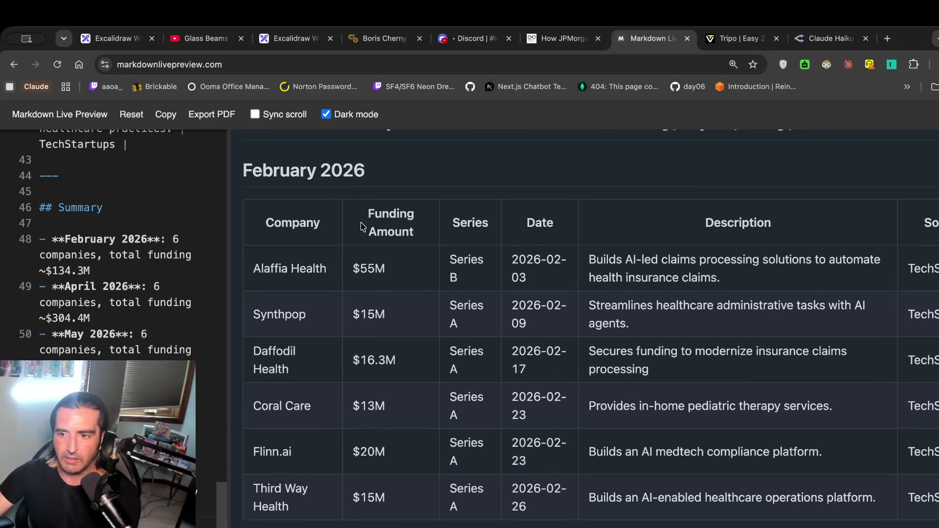
scroll(361, 227, "up", 1)
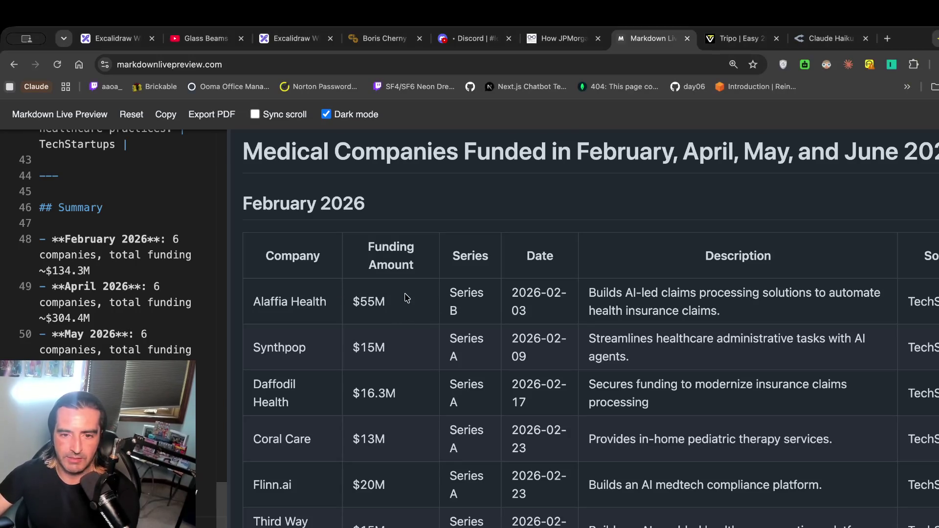
scroll(405, 297, "down", 1)
left_click_drag(327, 271, 248, 279)
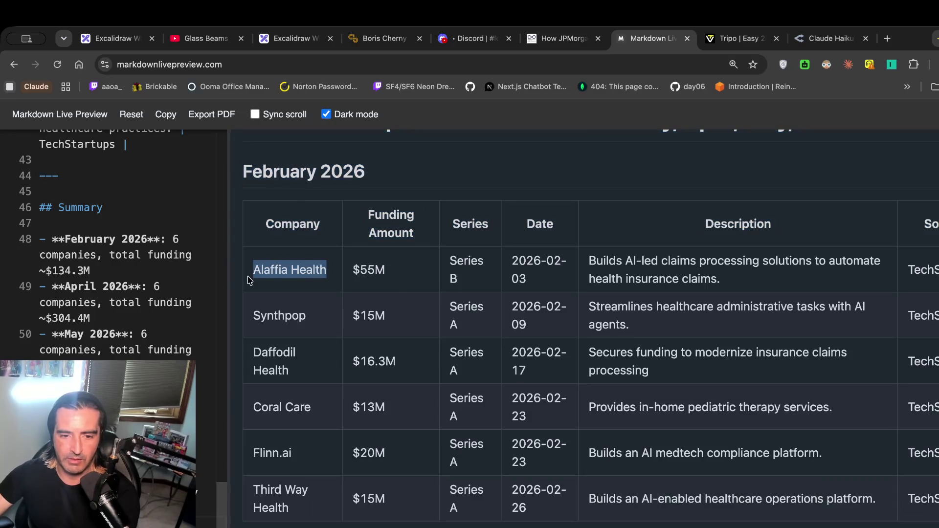
Search for 'Alaffia Health' in a new Chrome tab and open the company's website
key("super+c")
key("super+t")
key("super+v")
type("fy")
key("BackSpace")
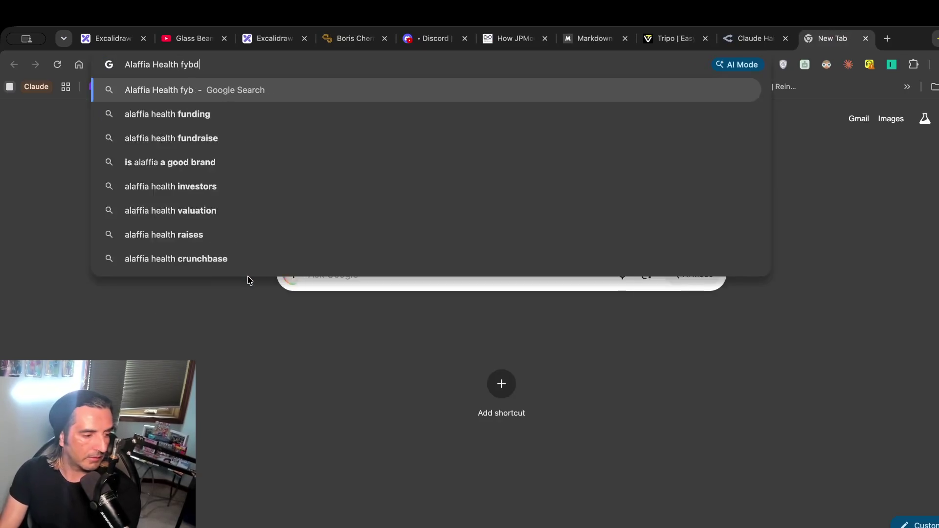
key("BackSpace")
key("Return")
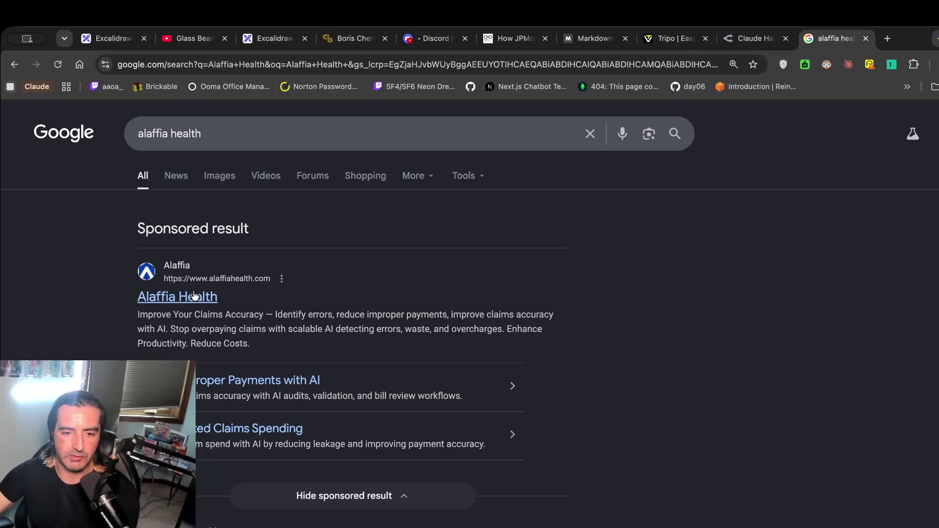
left_click(186, 296)
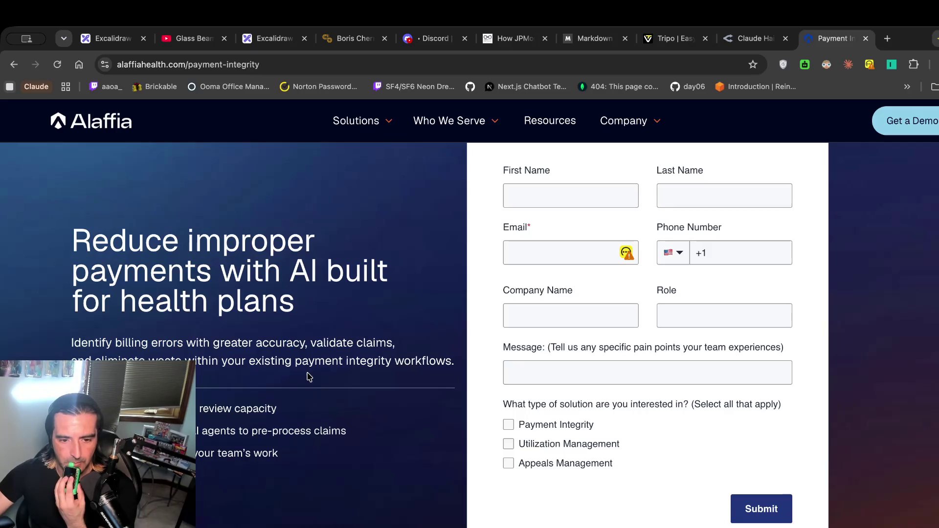
Read through the payment-integrity page covering AI agents for IBR, DRG validation and chart review
scroll(309, 377, "down", 1)
scroll(309, 377, "down", 2)
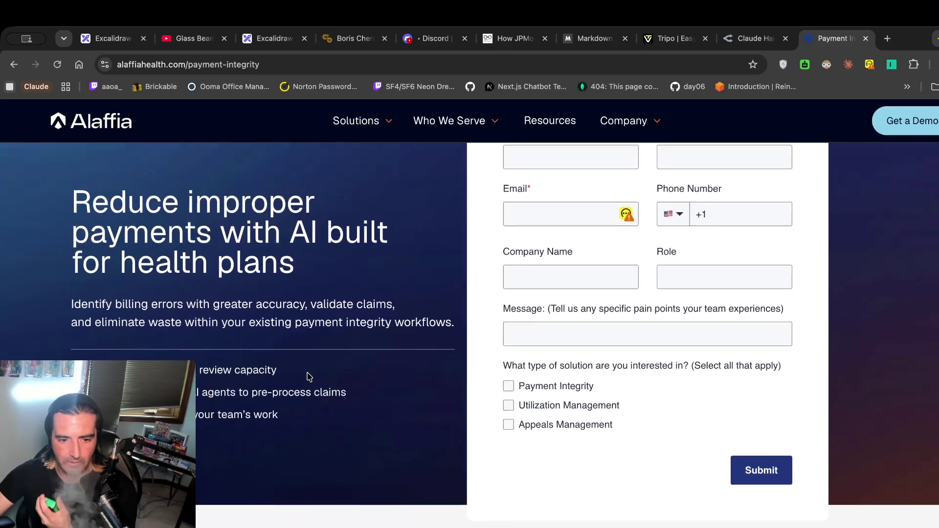
scroll(308, 377, "down", 3)
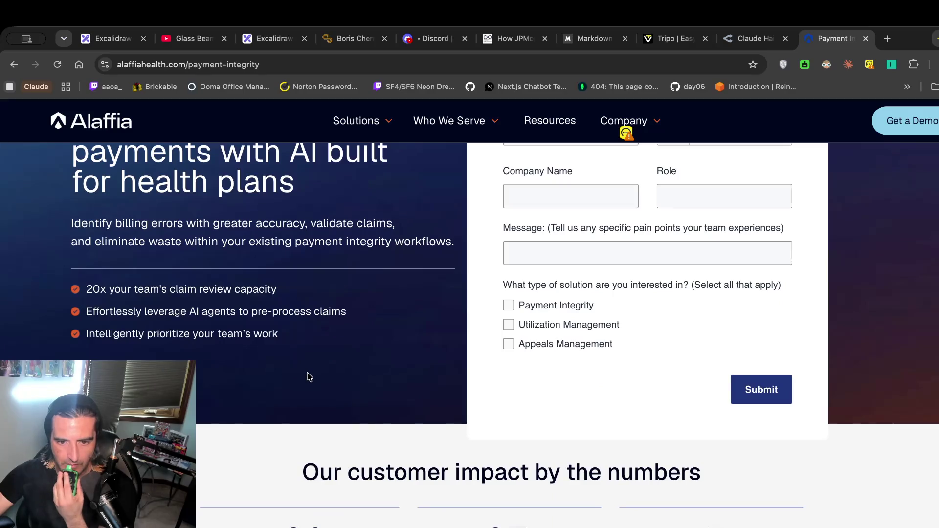
scroll(308, 377, "down", 3)
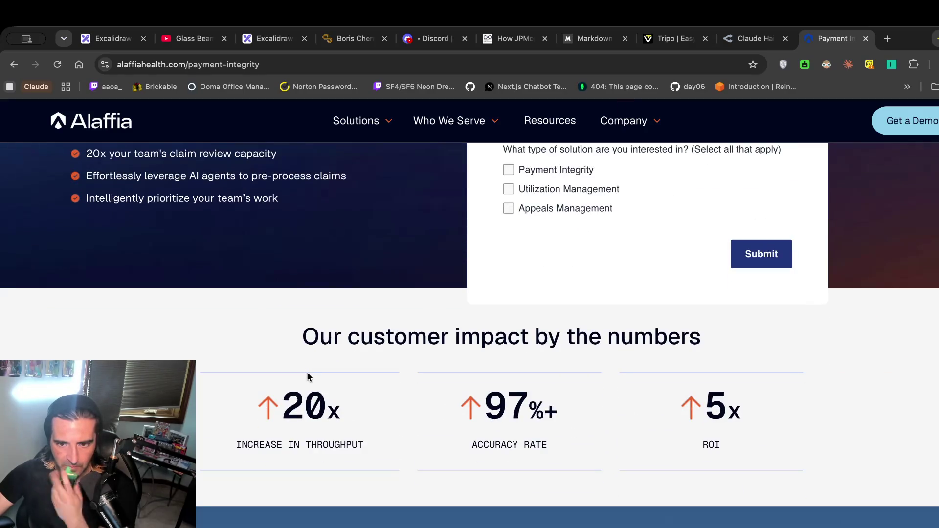
scroll(308, 376, "up", 6)
scroll(308, 377, "down", 1)
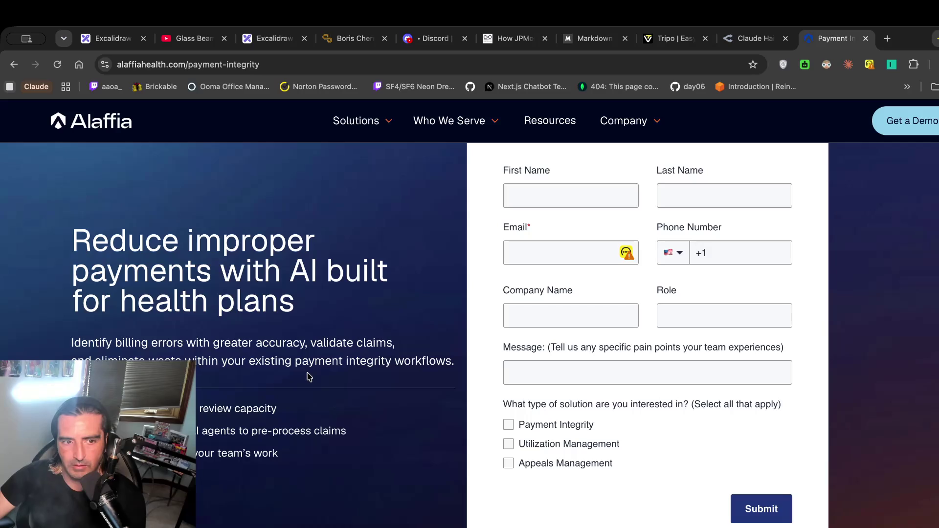
scroll(308, 377, "down", 15)
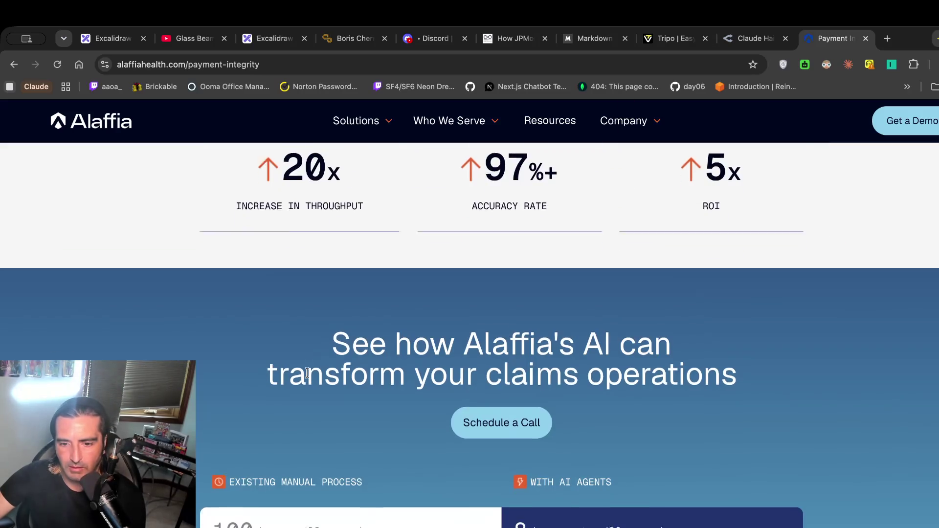
scroll(308, 374, "up", 1)
scroll(308, 375, "down", 3)
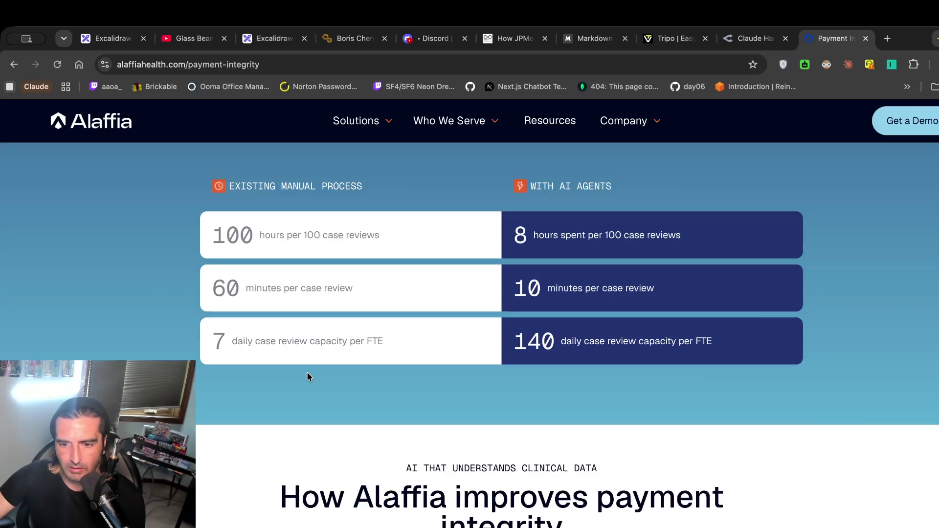
scroll(311, 401, "down", 7)
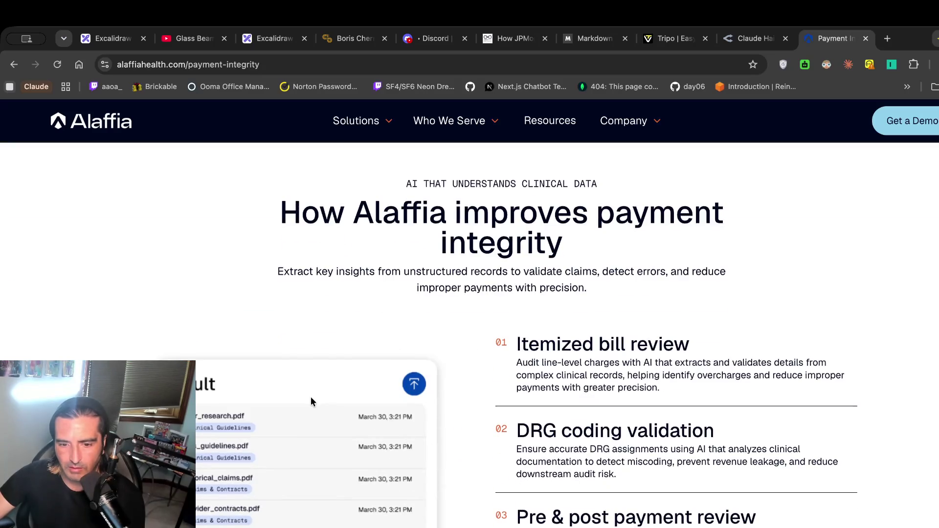
scroll(311, 400, "down", 2)
scroll(311, 400, "down", 3)
scroll(311, 400, "up", 3)
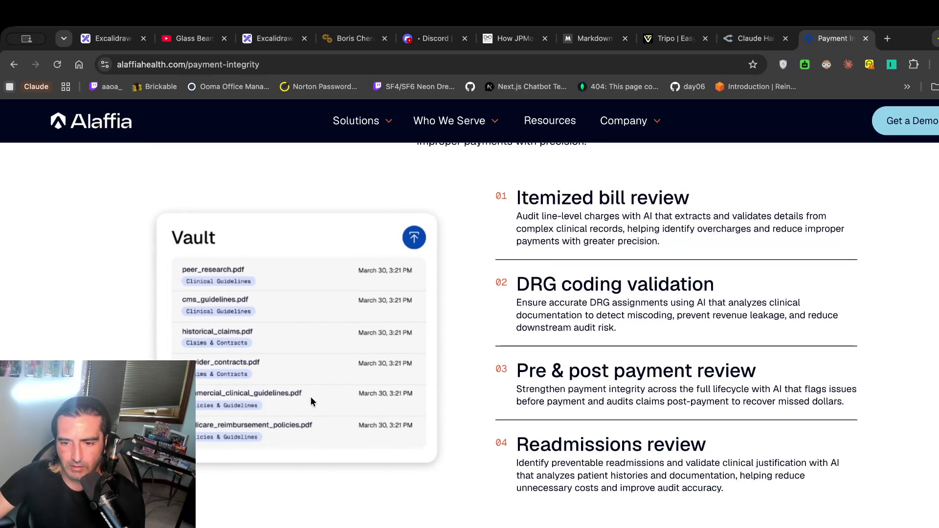
scroll(311, 400, "down", 1)
scroll(311, 400, "down", 7)
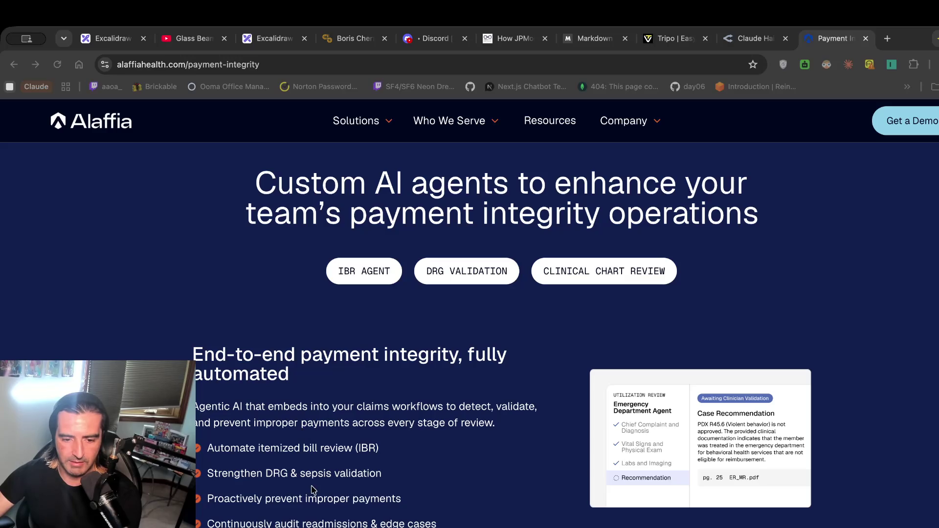
Approve writing the 68-line april-may-june.md, allowing all edits for this session
key("ctrl+grave")
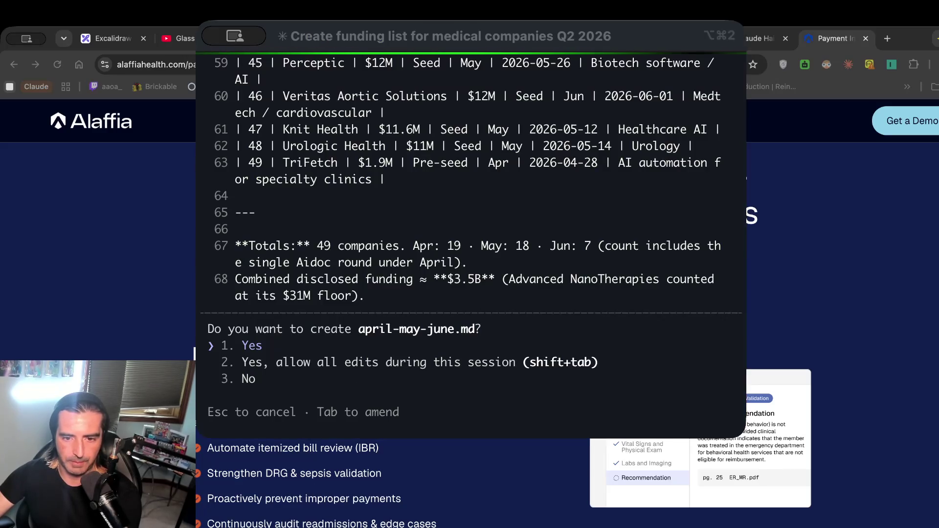
key("super+equal")
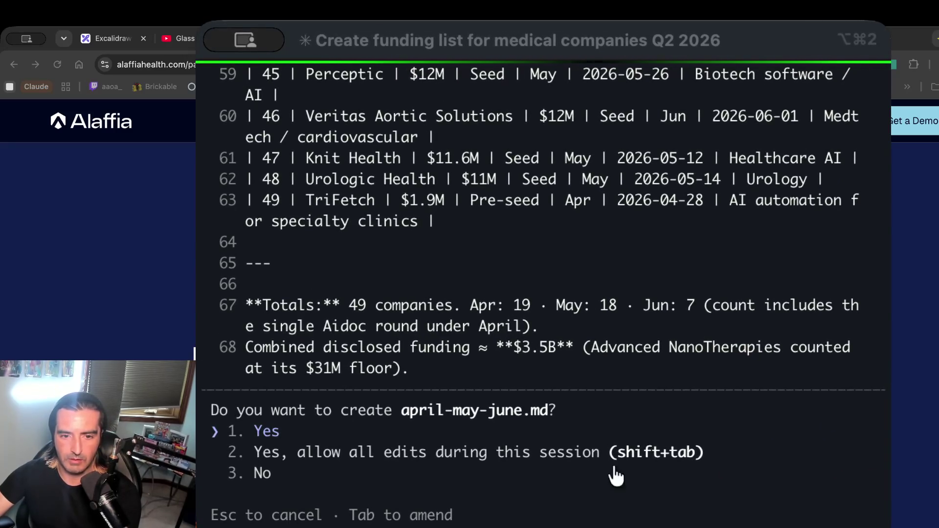
key("Down")
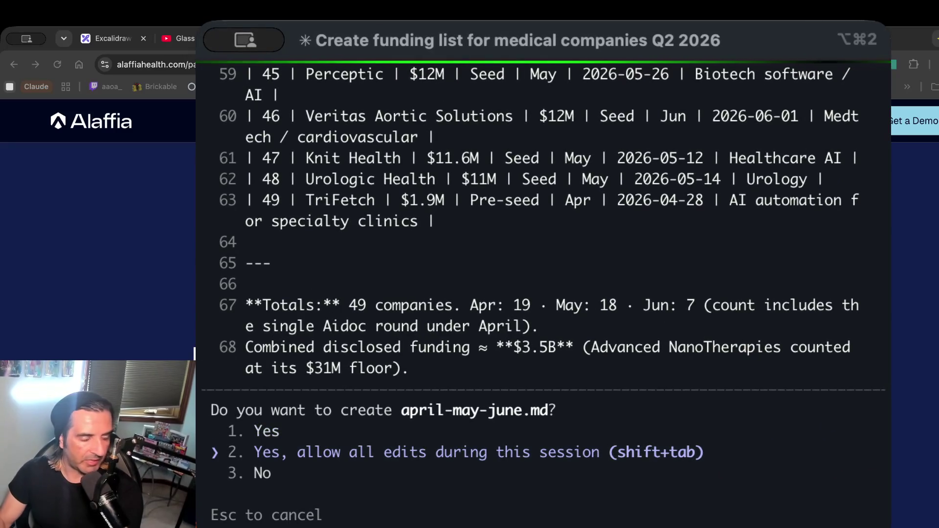
key("Return")
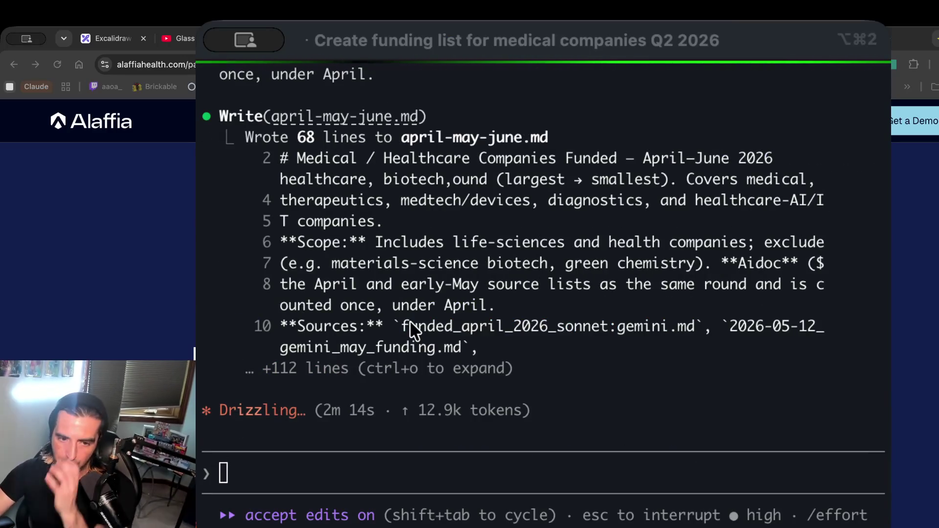
key("alt+super+2")
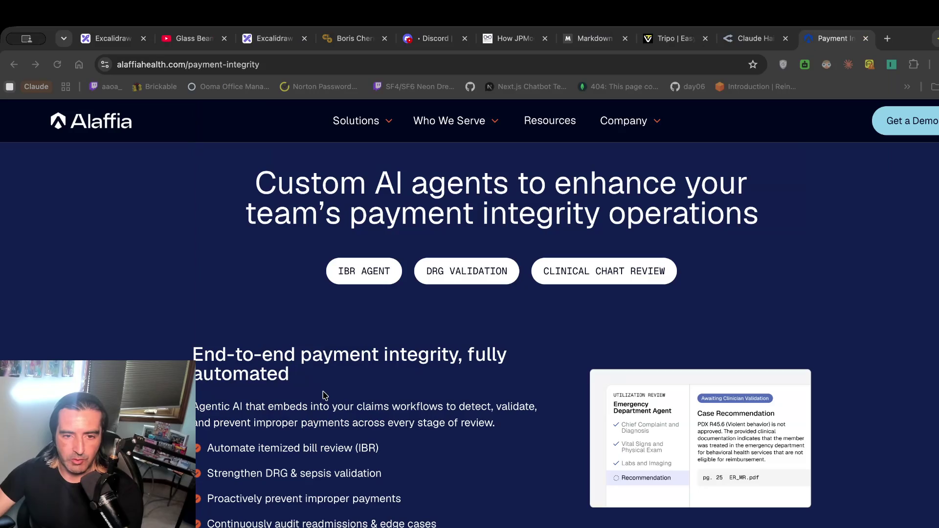
key("super+t")
Search LinkedIn for 'boris loop', filter to Posts, and select the top post's opening lines
type("lin")
key("Return")
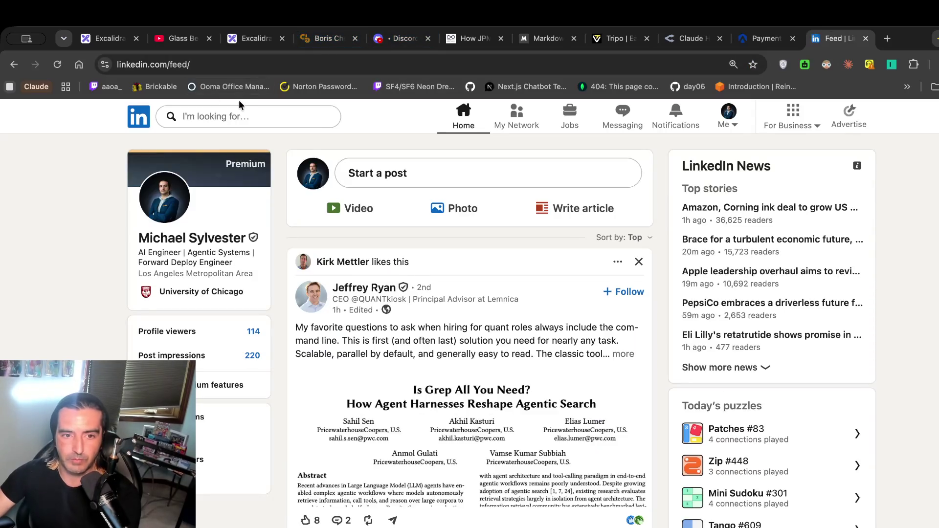
left_click(239, 114)
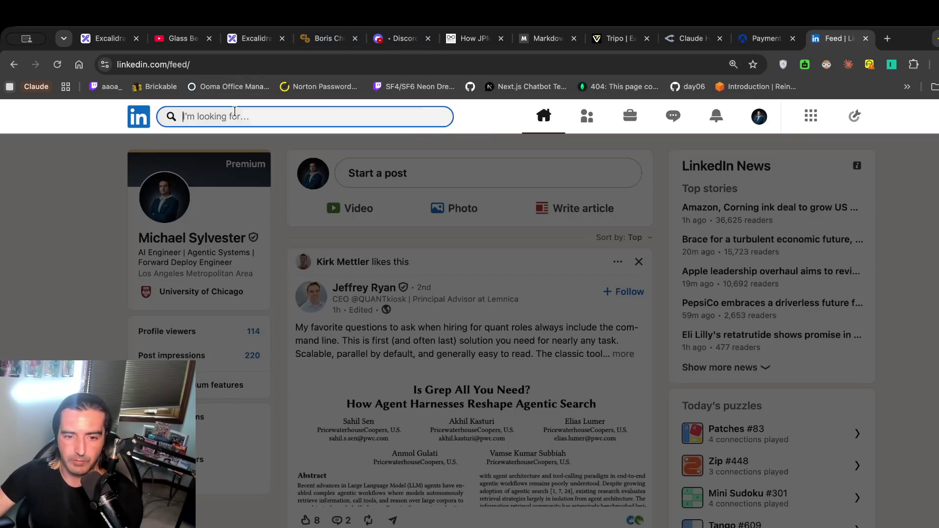
type("boris loop")
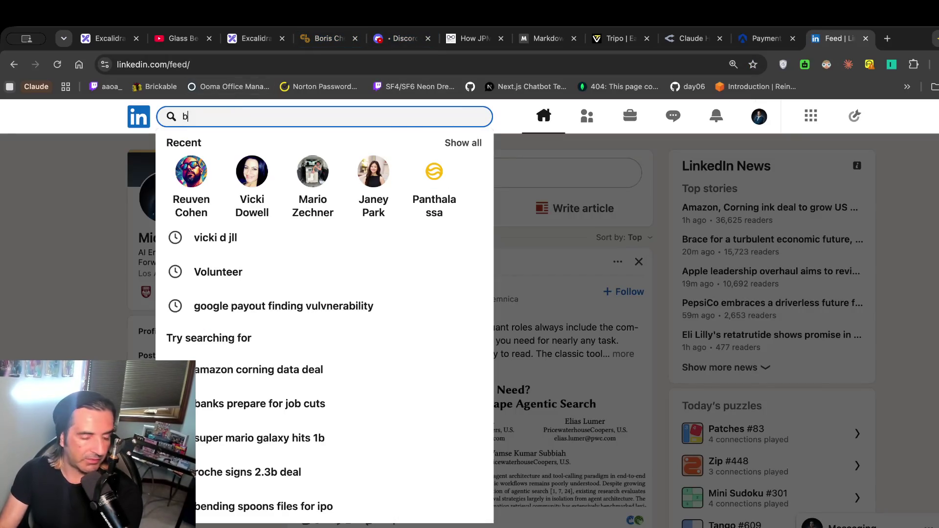
key("Return")
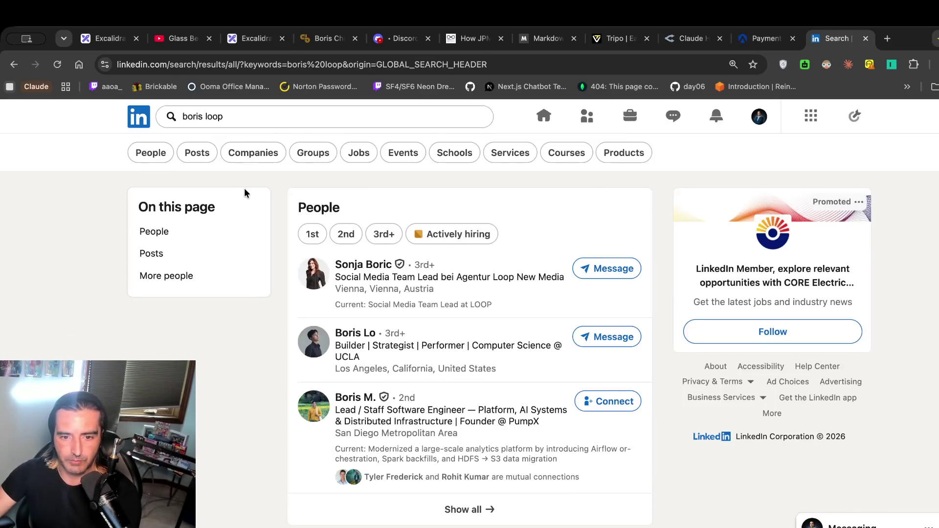
left_click(195, 152)
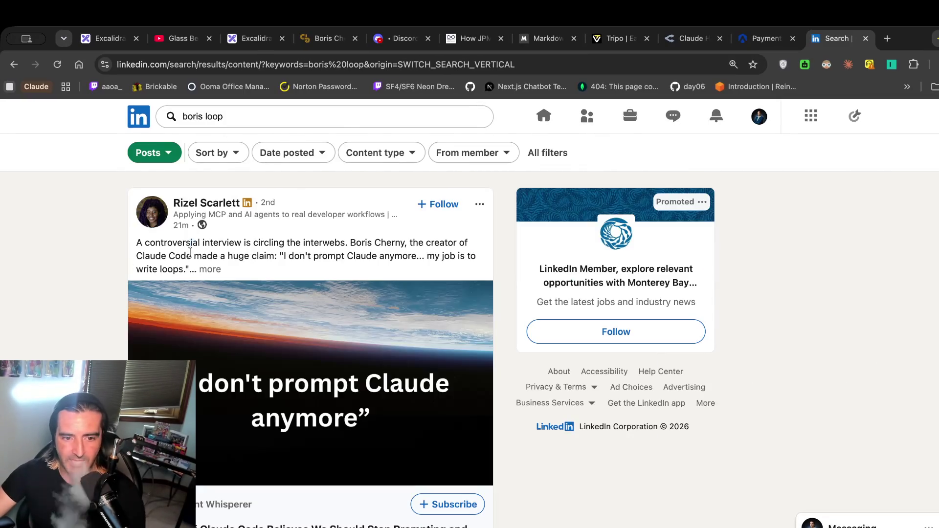
left_click_drag(192, 243, 188, 277)
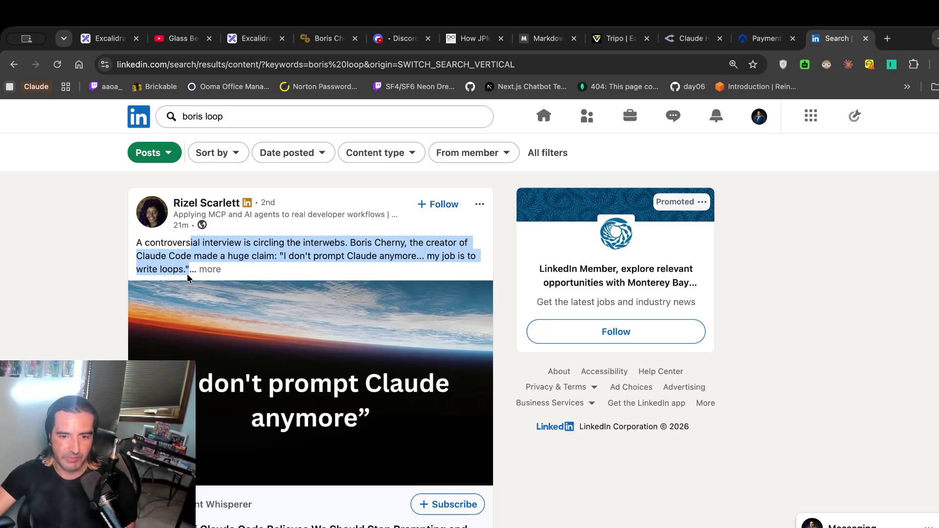
scroll(188, 278, "down", 1)
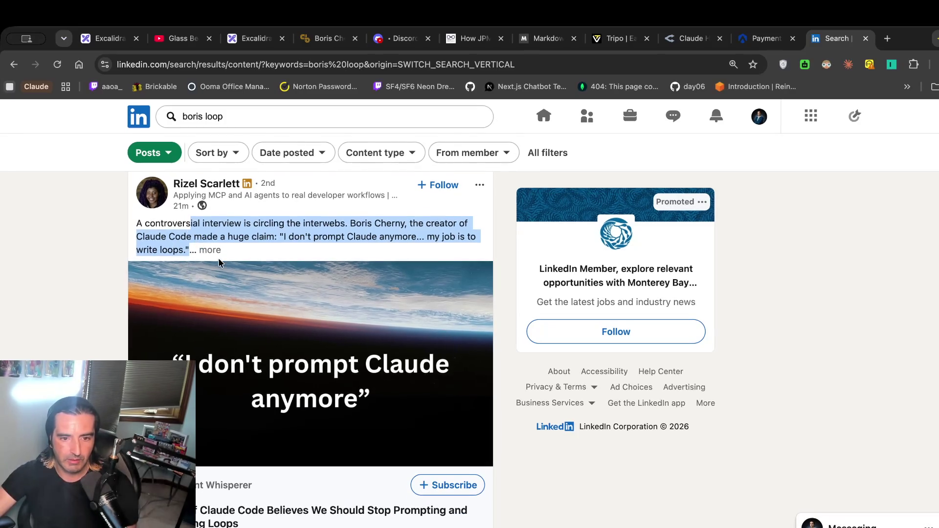
Expand the top 'boris loop' post and select its passage from 'huge claim' to 'the claim.'
left_click(210, 252)
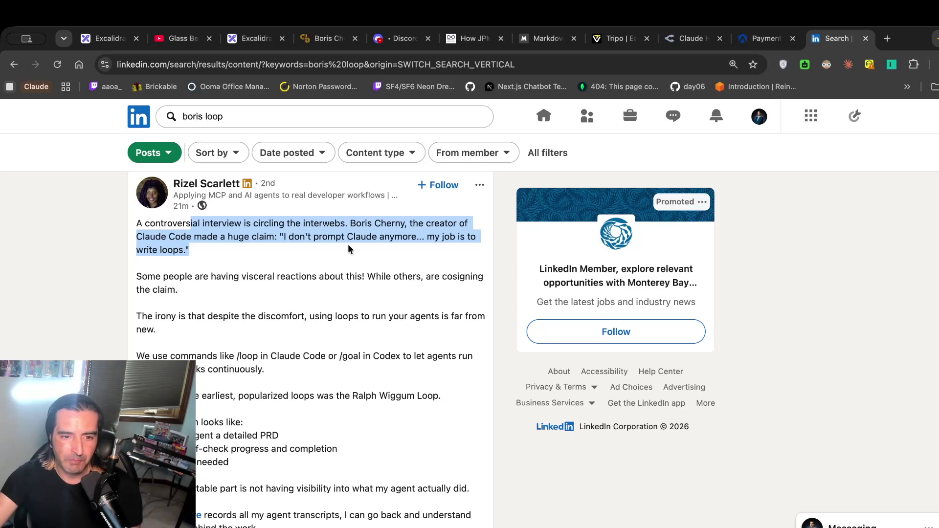
key("super+Tab")
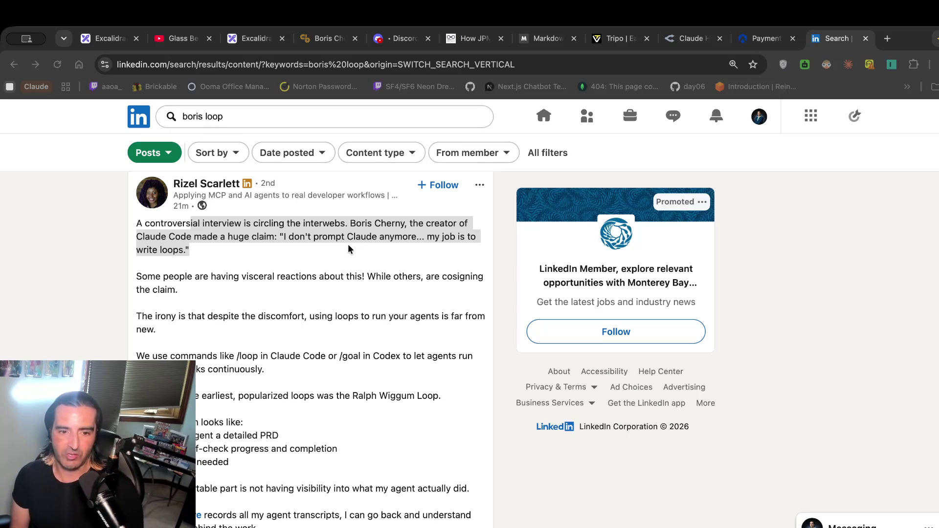
left_click(348, 244)
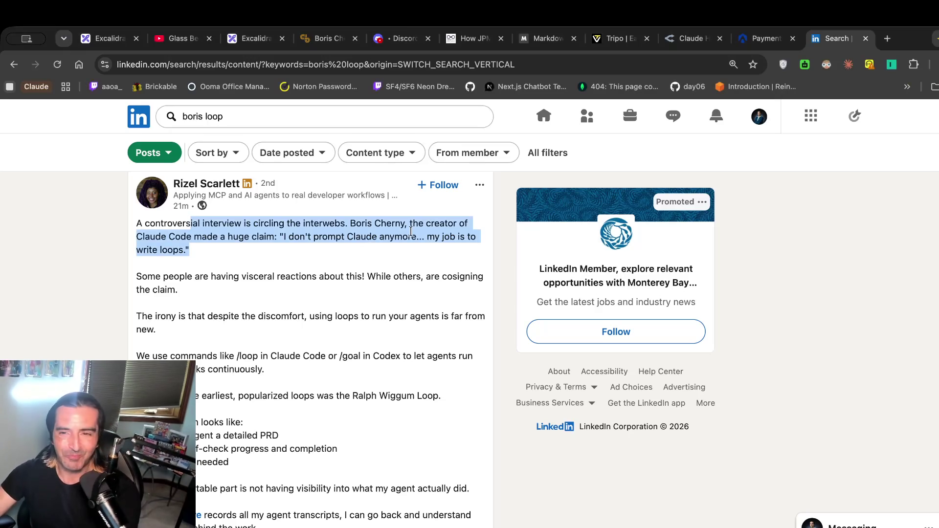
left_click_drag(226, 237, 219, 298)
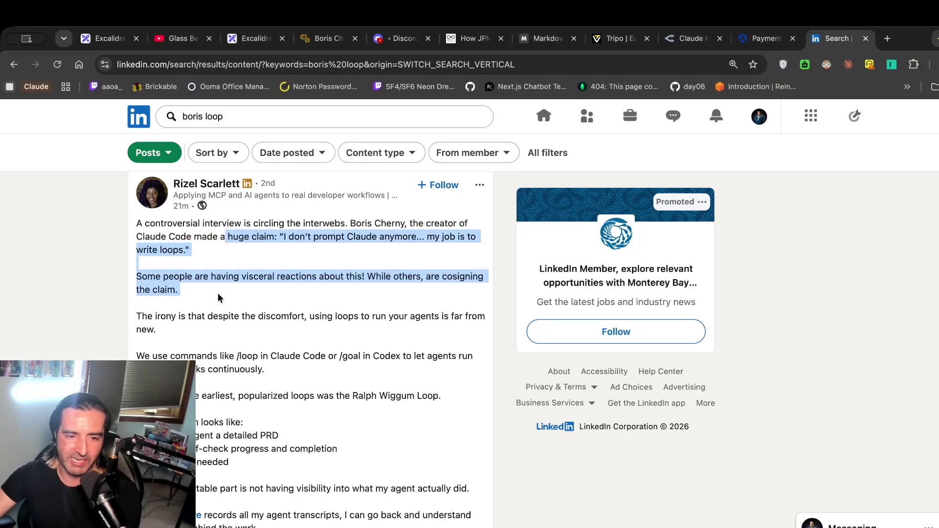
scroll(251, 251, "down", 3)
scroll(251, 250, "down", 7)
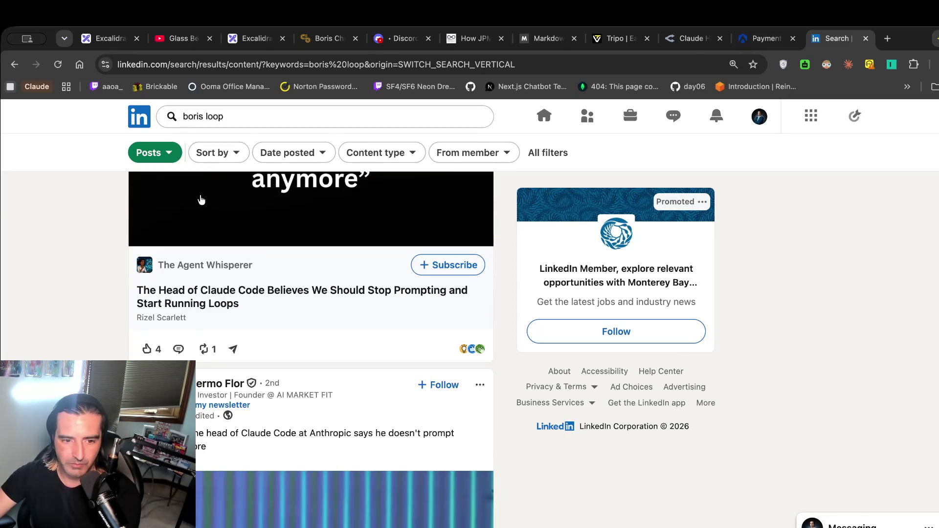
Expand the post on writing loops, then bring up Claude Code's finished funding summary
scroll(206, 288, "down", 4)
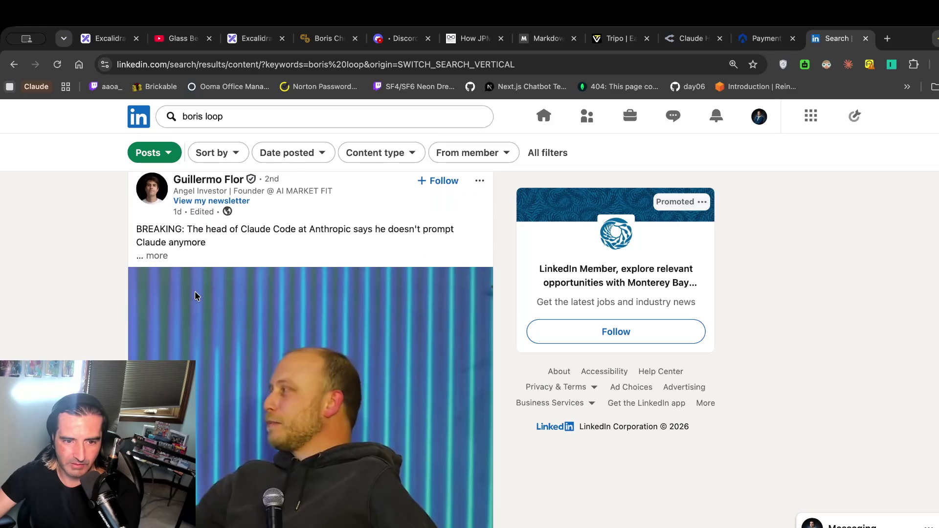
scroll(195, 291, "down", 10)
scroll(197, 296, "down", 1)
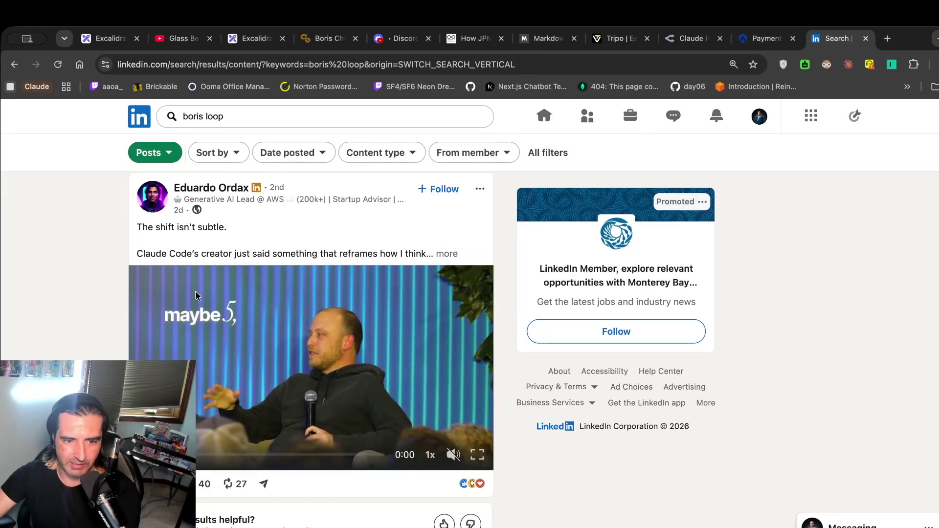
left_click(446, 246)
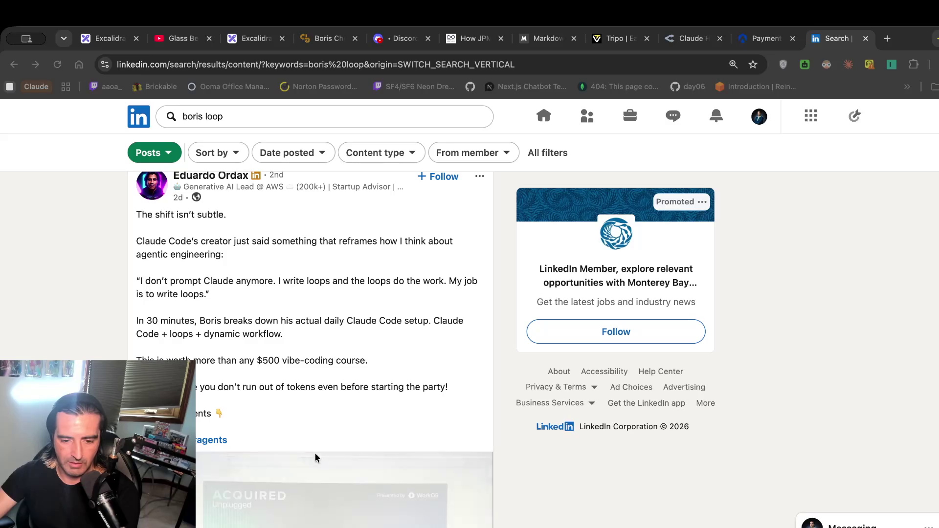
key("super+Tab")
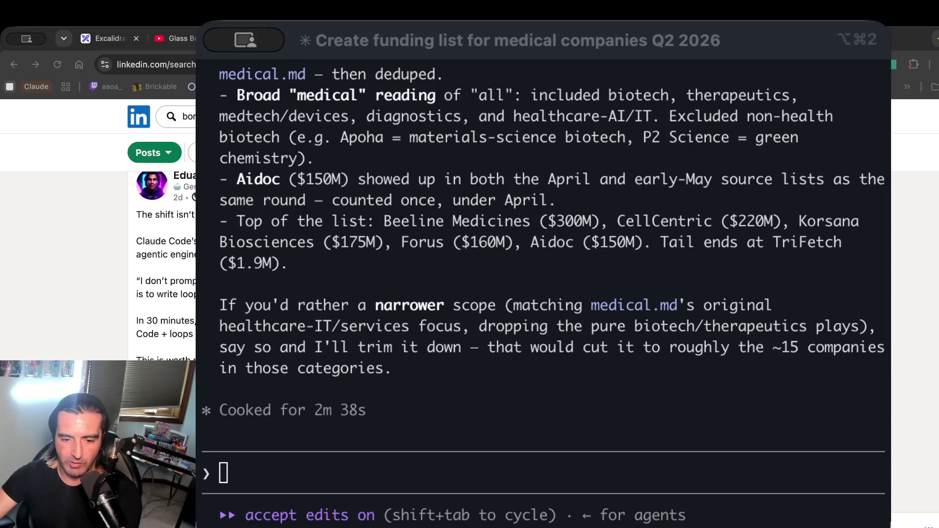
Open chatgpt.com in a new tab and ask '/goal and /loop difference'
key("super+Tab")
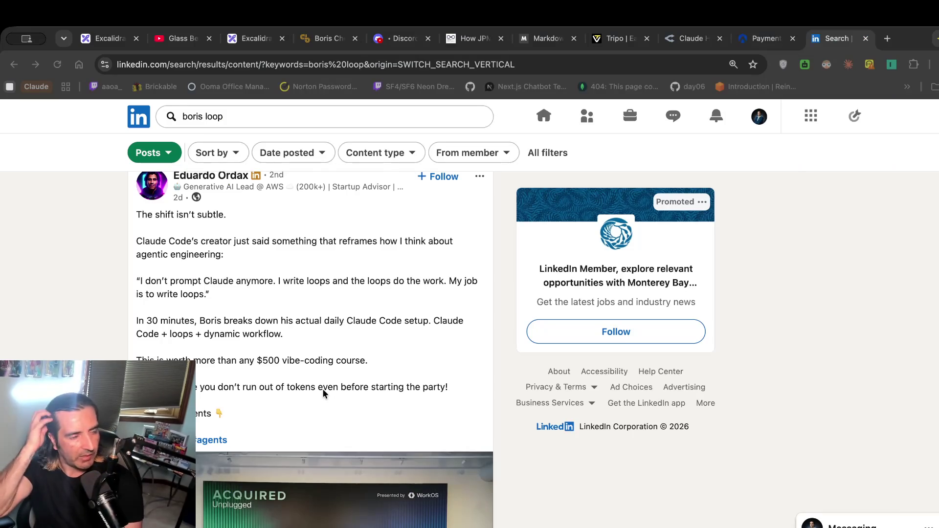
key("ctrl+t")
type("chatgpt.com")
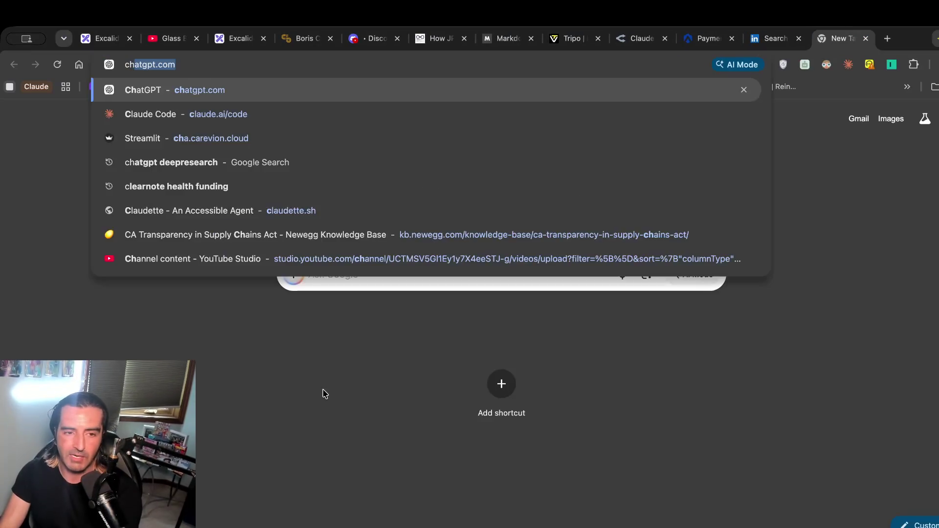
key("Return")
type("goal")
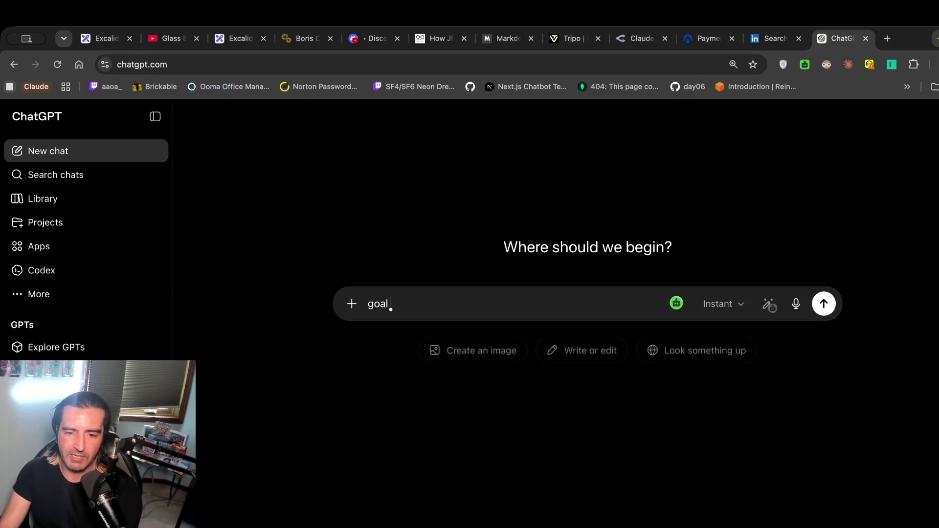
key("ctrl+a")
type("/goal and")
key("ctrl+a")
type("/goal and ")
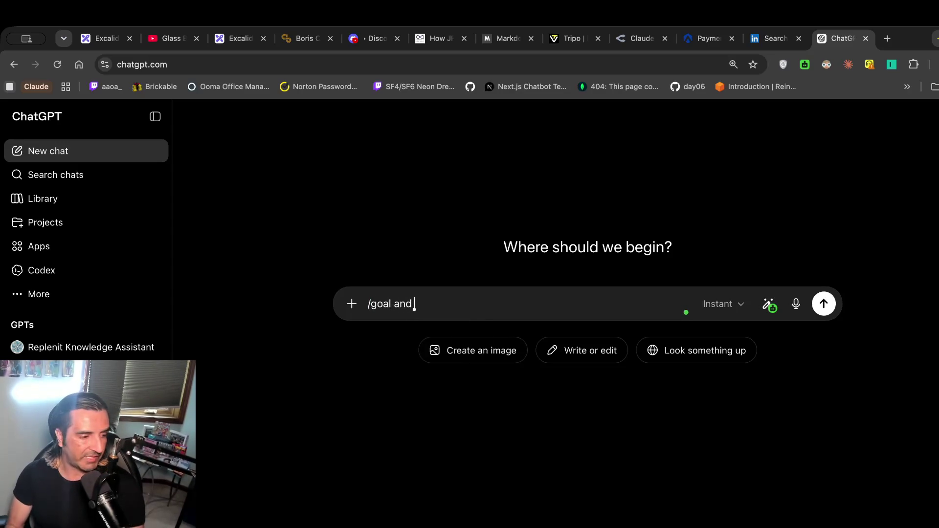
type("/loop")
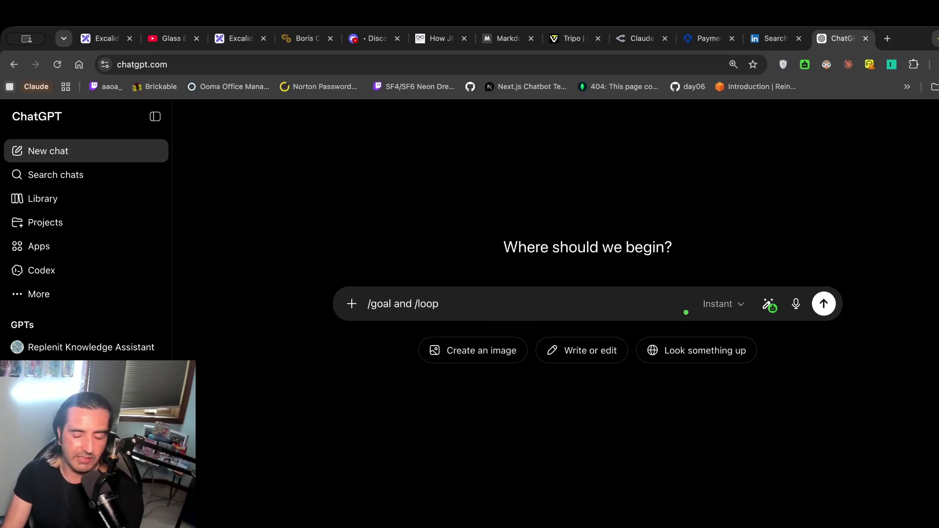
type(" difference")
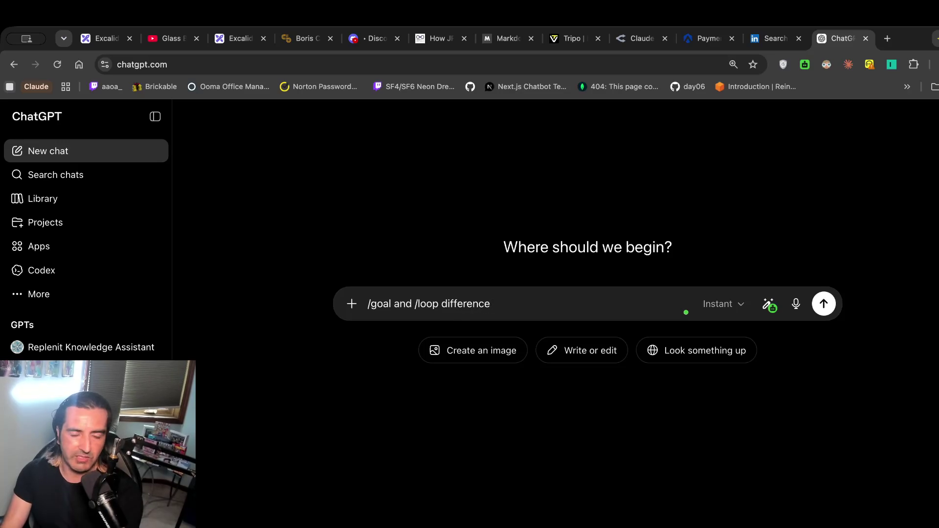
key("Return")
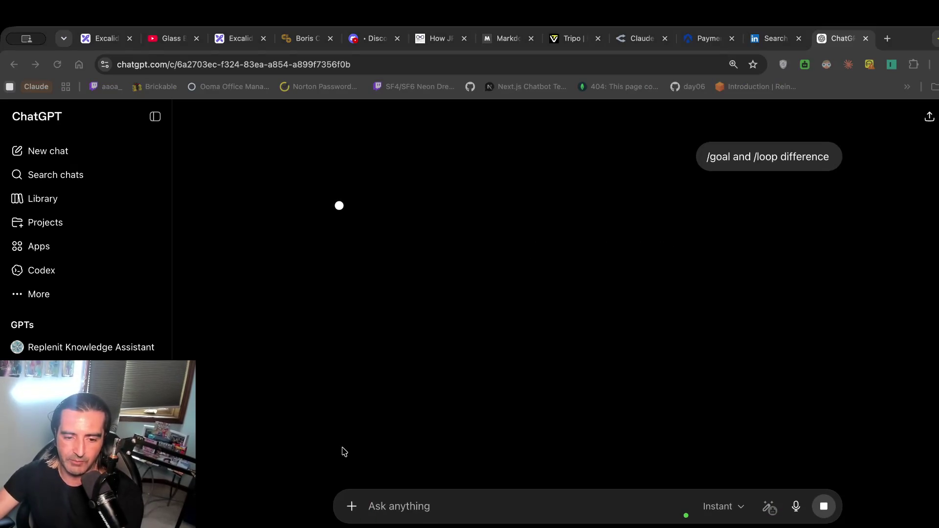
key("alt+super+2")
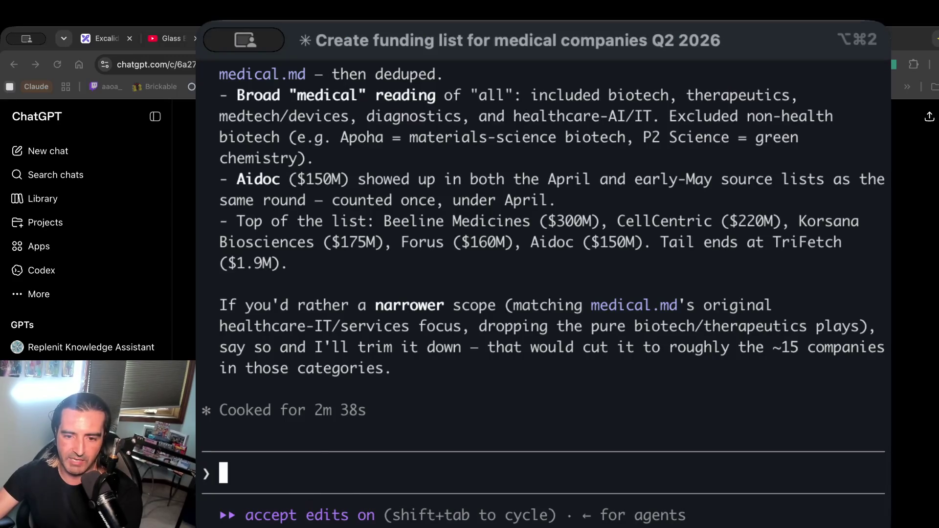
type("/remote")
key("BackSpace")
key("BackSpace")
key("BackSpace")
type("emote-env")
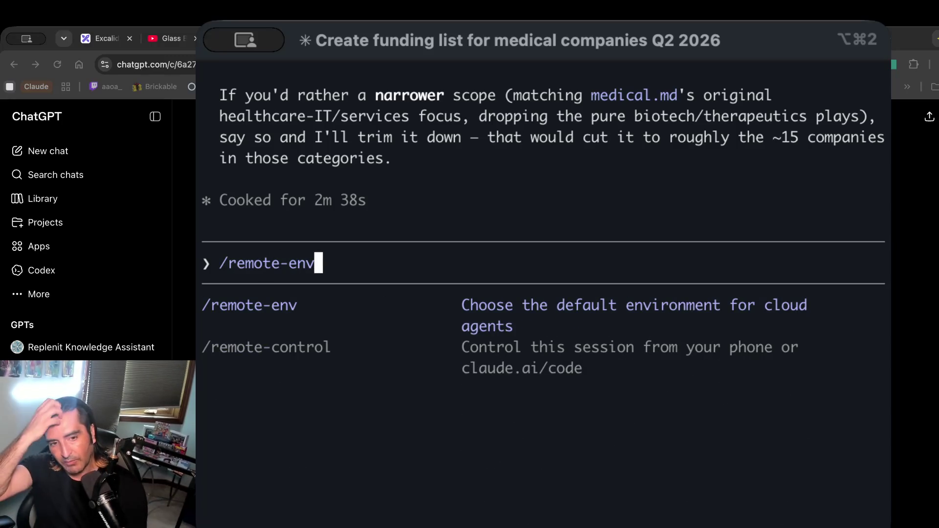
key("BackSpace")
key("BackSpace")
key("BackSpace")
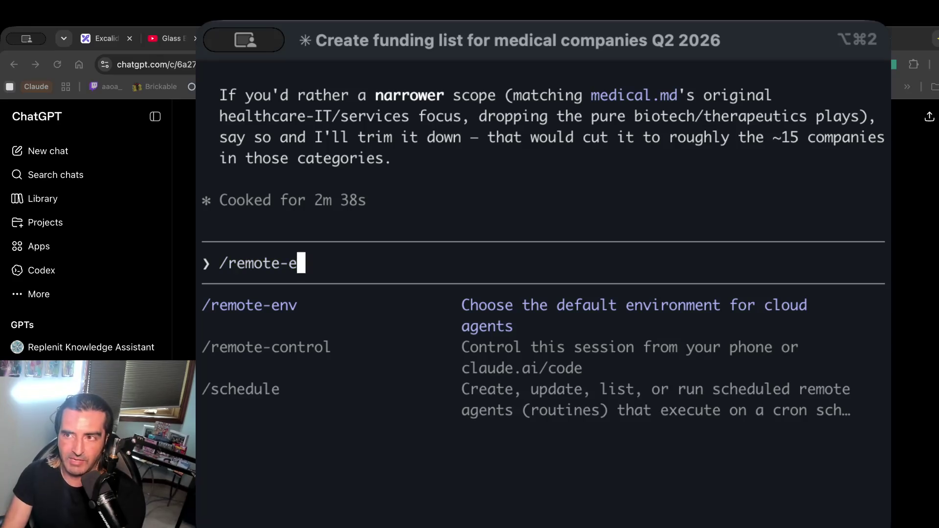
type("bac")
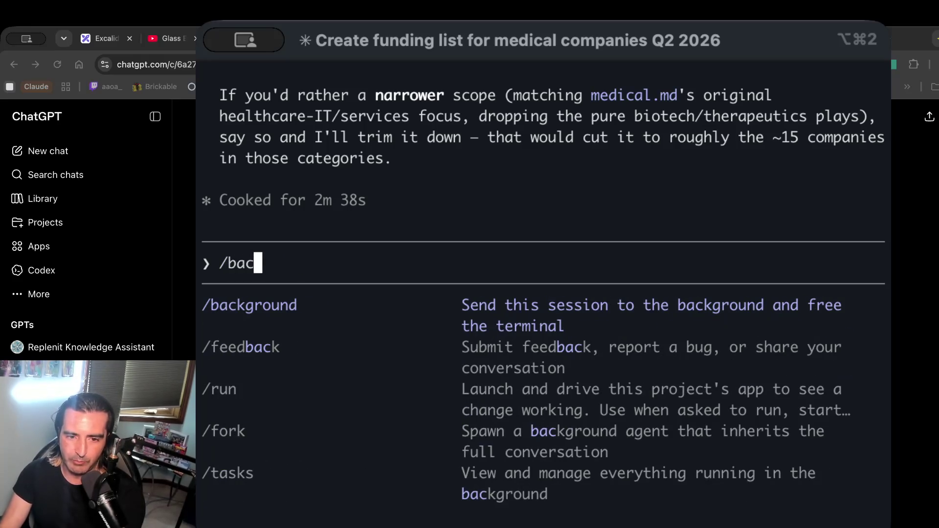
key("BackSpace")
type("sh")
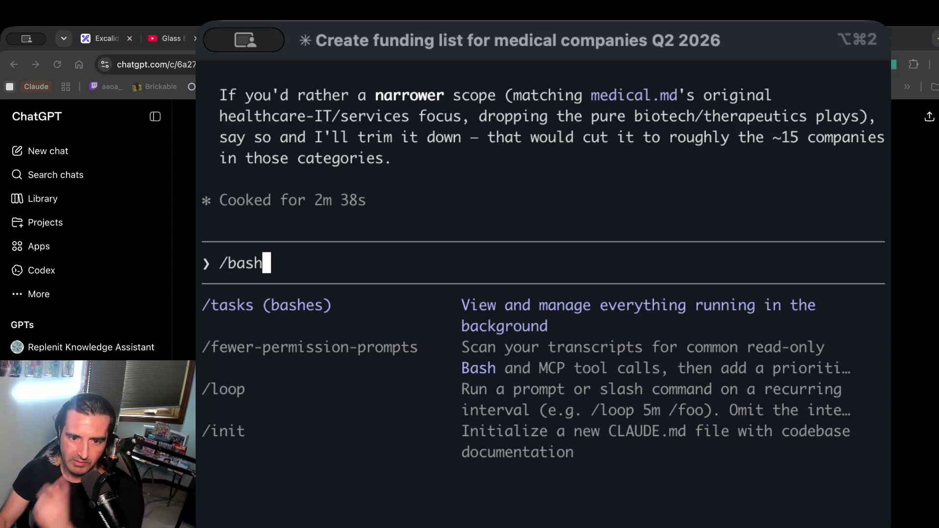
key("Up")
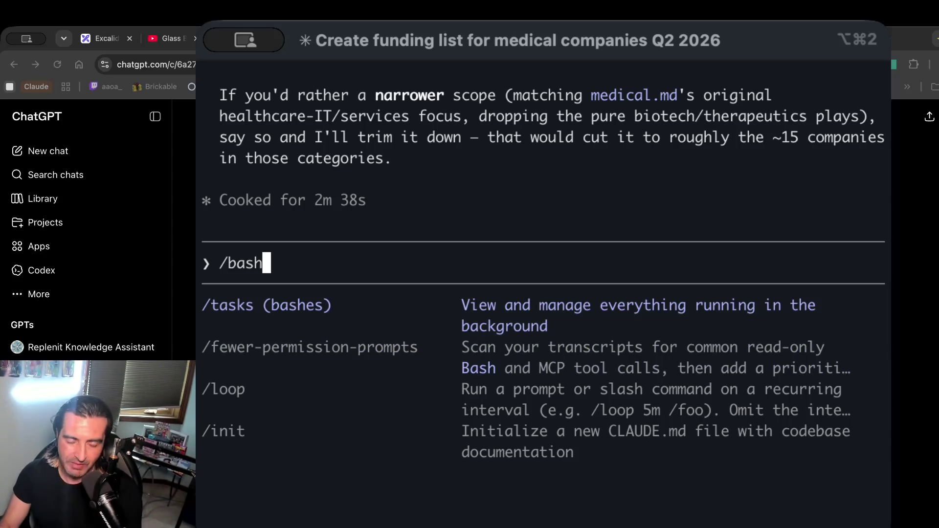
key("BackSpace")
key("BackSpace")
key("BackSpace")
type("ackg")
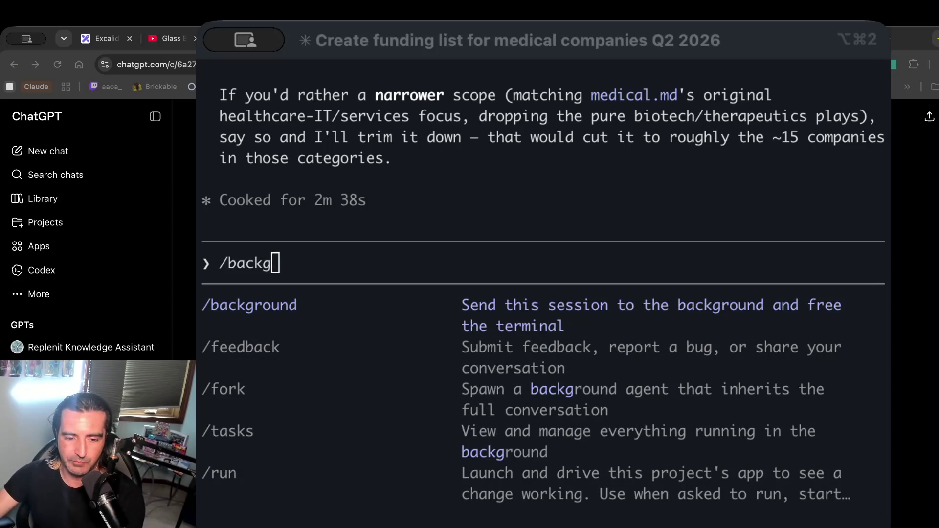
key("super+Tab")
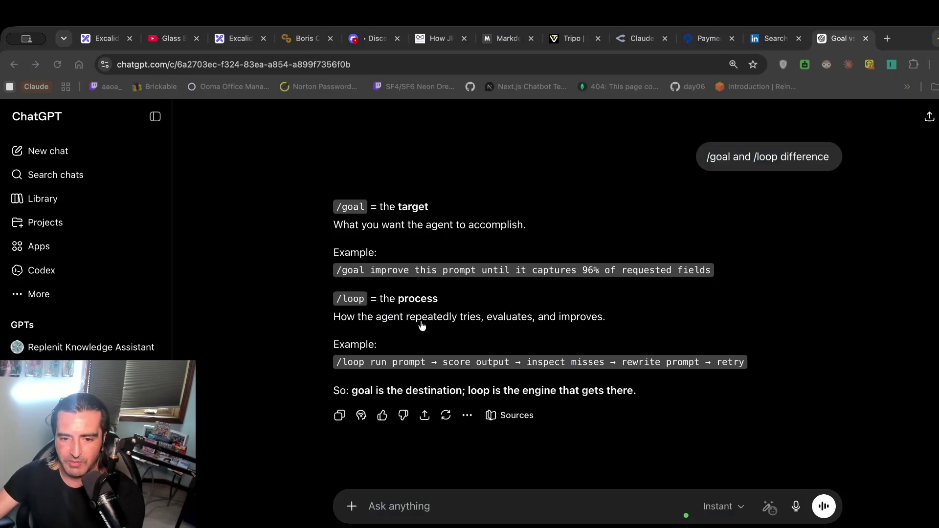
Highlight the /goal and /loop definitions in ChatGPT's reply, then clear Claude Code's prompt
left_click_drag(299, 212, 302, 322)
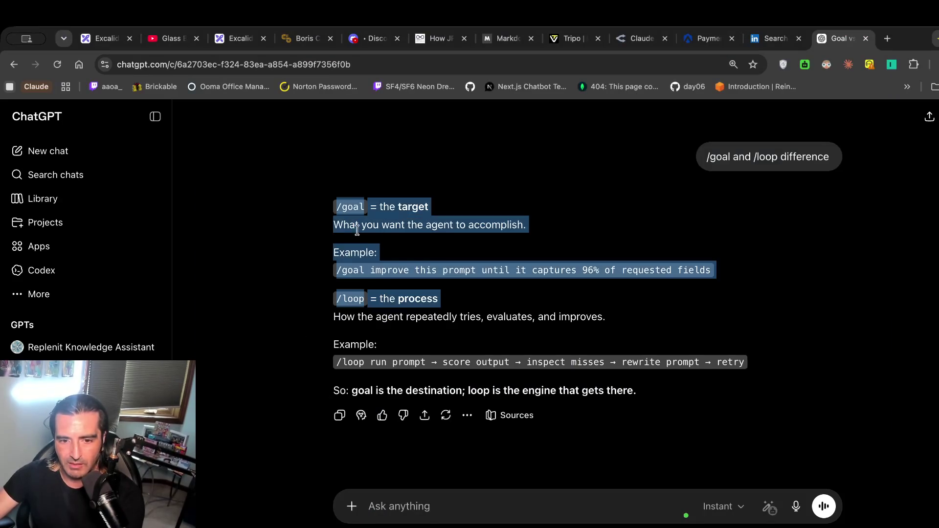
left_click(452, 240)
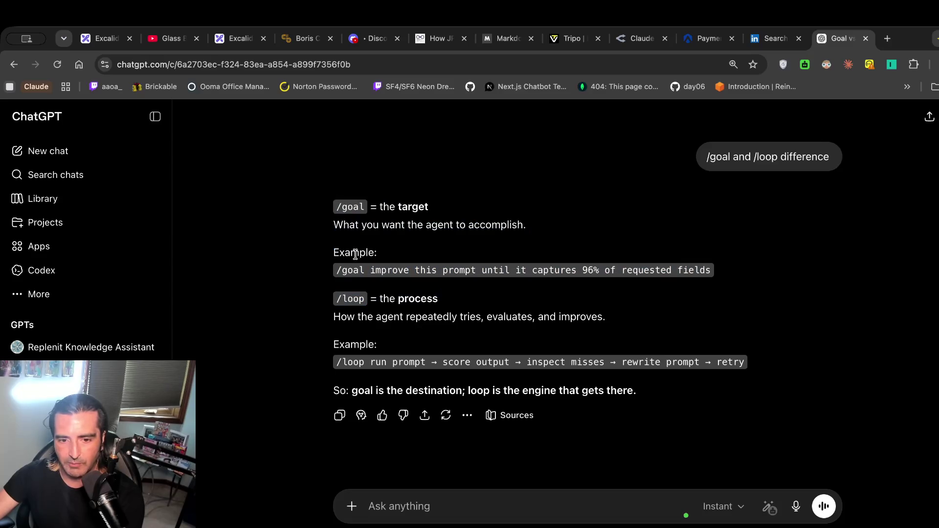
left_click_drag(319, 295, 310, 333)
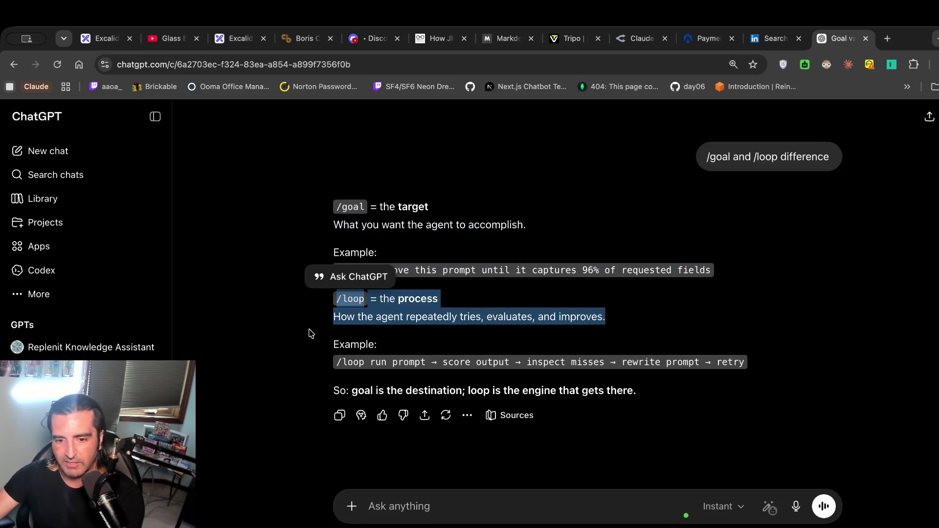
left_click(400, 360)
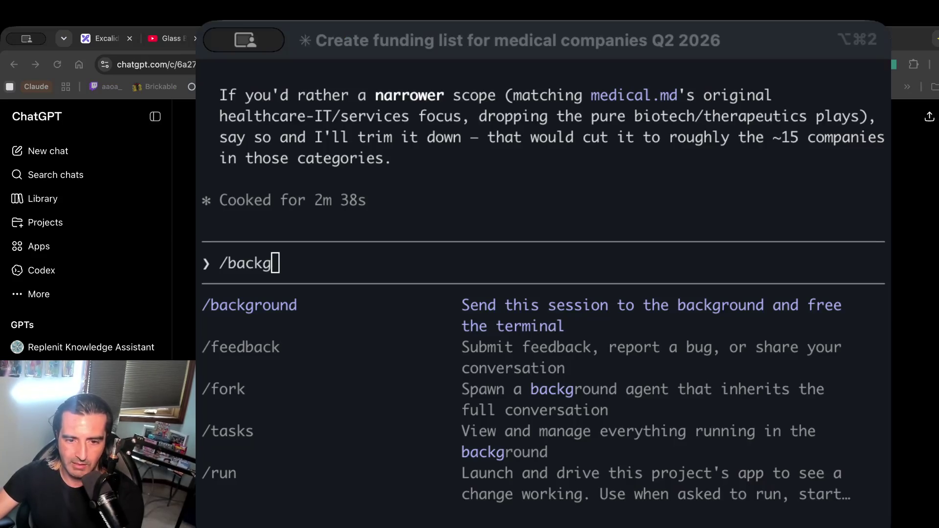
key("Escape")
key("BackSpace")
key("BackSpace")
key("BackSpace")
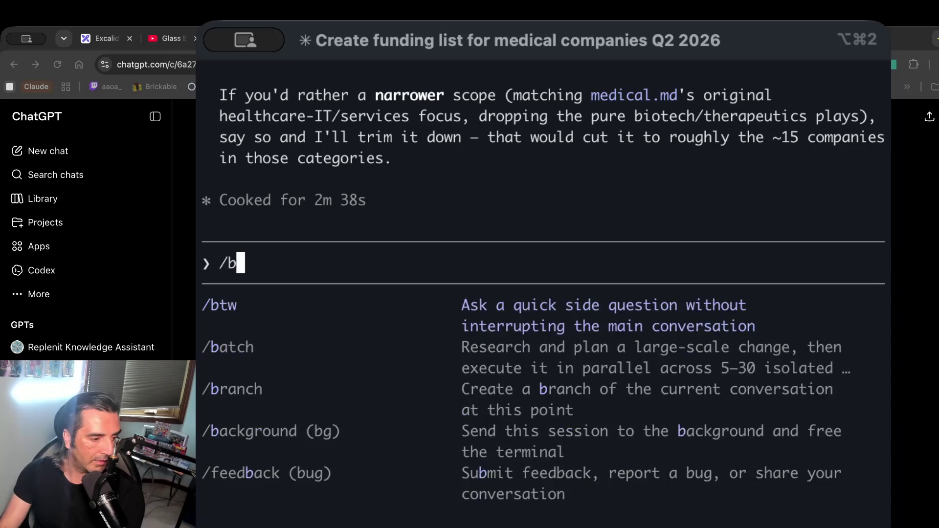
Check the /loop and /goal slash-command descriptions at the Claude Code prompt
type("/loop")
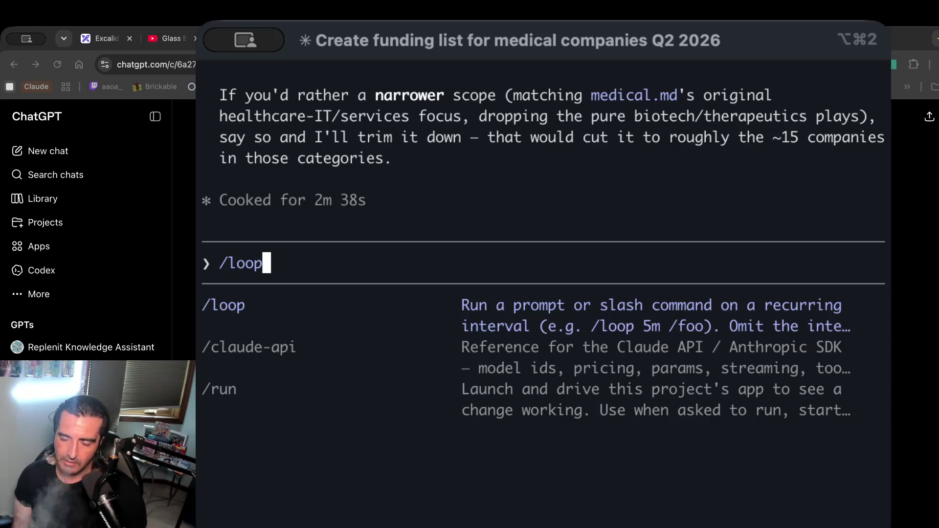
key("BackSpace")
key("BackSpace")
key("BackSpace")
type("goal")
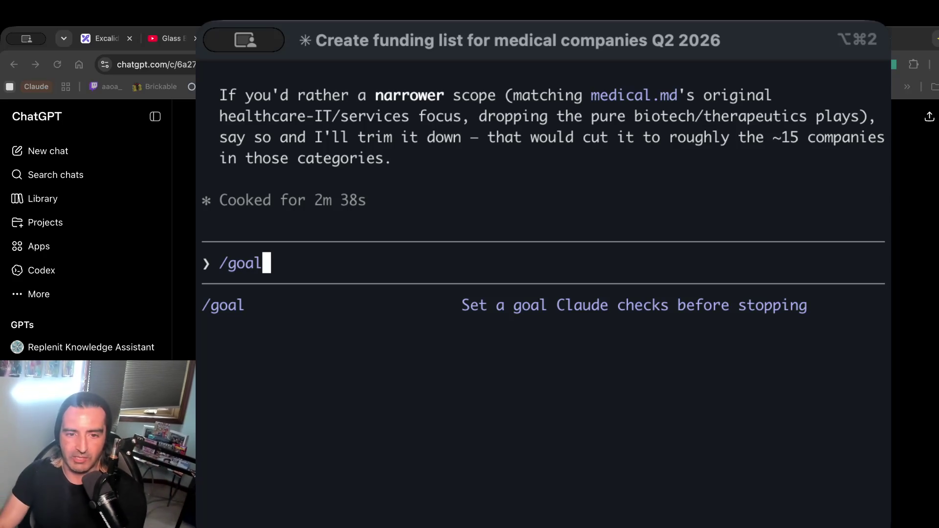
key("BackSpace")
key("BackSpace")
key("BackSpace")
type("goal")
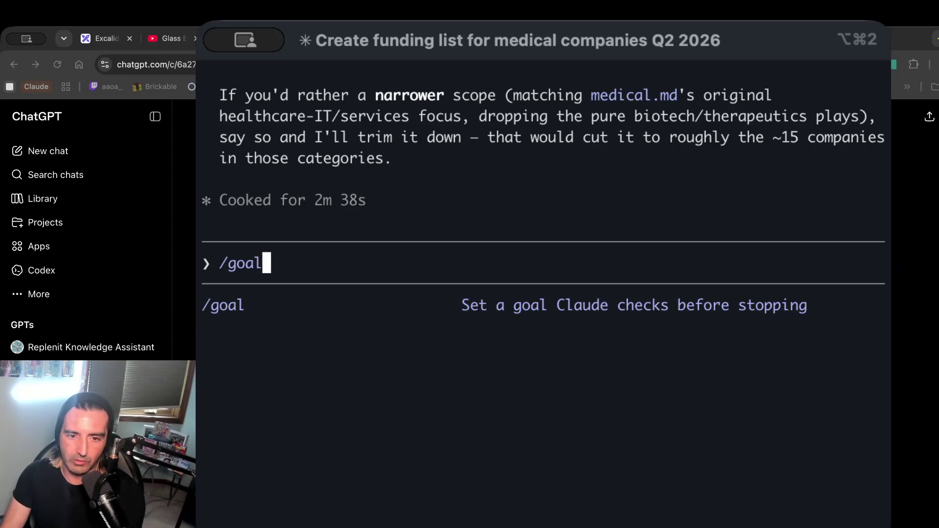
key("BackSpace")
key("BackSpace")
key("BackSpace")
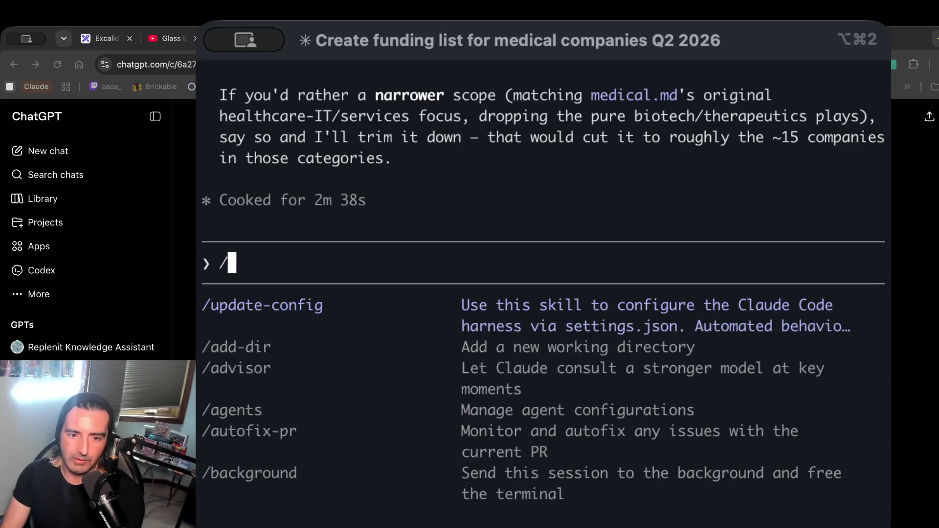
Ask Claude Code how to use /goal, with a use case each for /goal and /loop
type("how do i use /goalm")
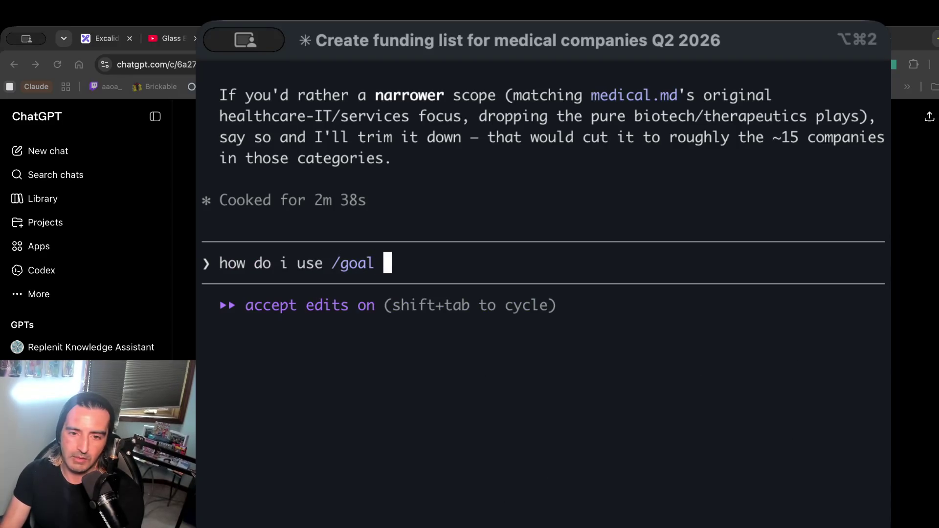
type(" give me an")
key("BackSpace")
key("BackSpace")
key("BackSpace")
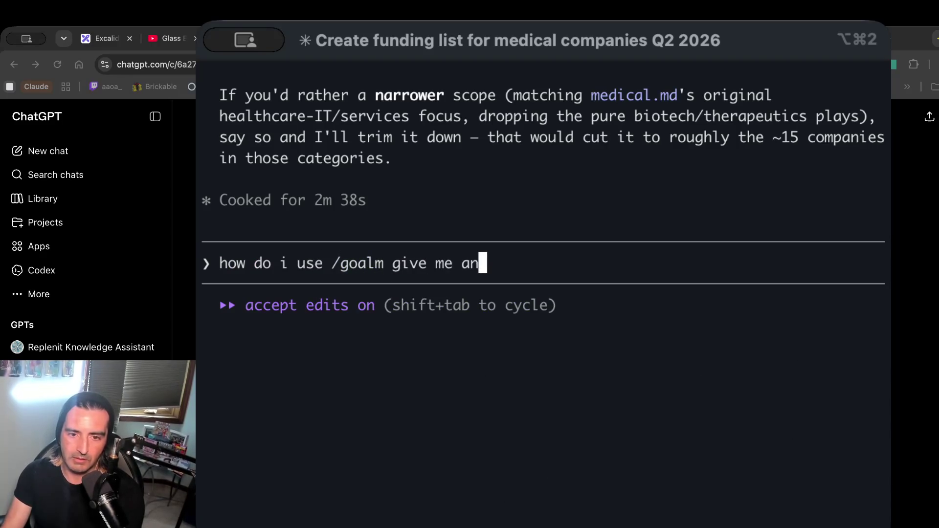
key("BackSpace")
key("BackSpace")
key("BackSpace")
type("give m")
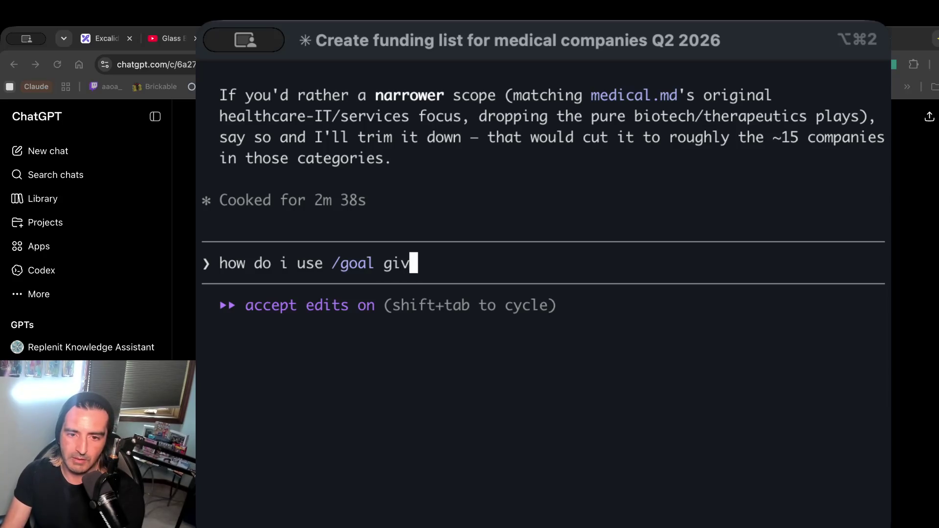
type("e an ex")
key("BackSpace")
key("BackSpace")
type("u")
key("BackSpace")
key("BackSpace")
key("BackSpace")
type("use case, also ")
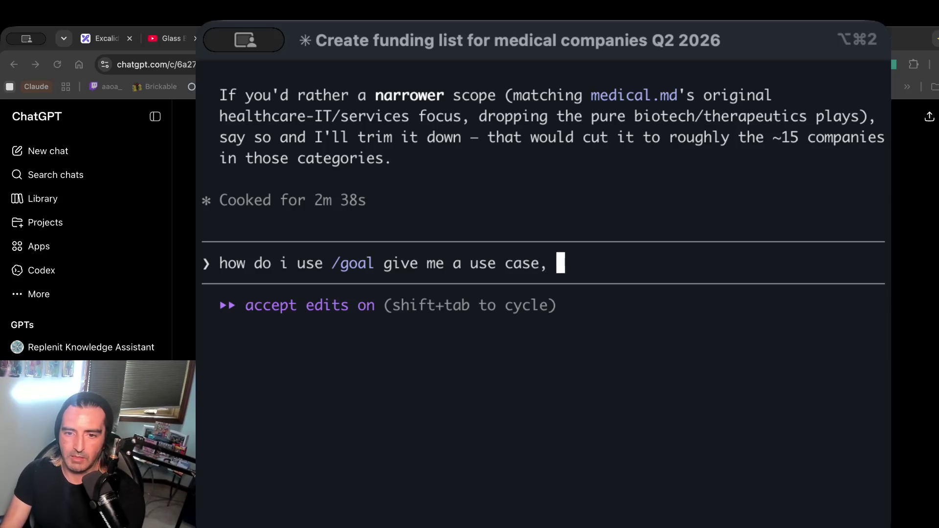
type("give me a use case for ")
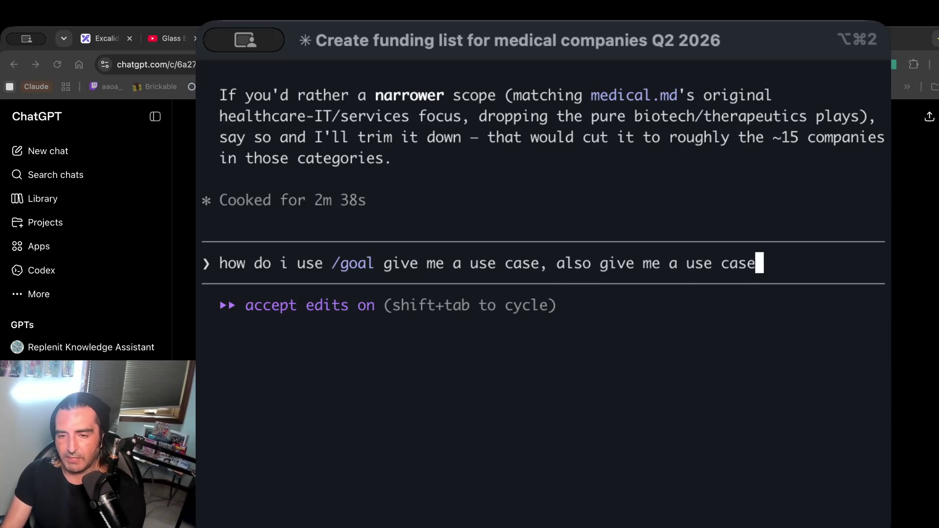
type("/loop")
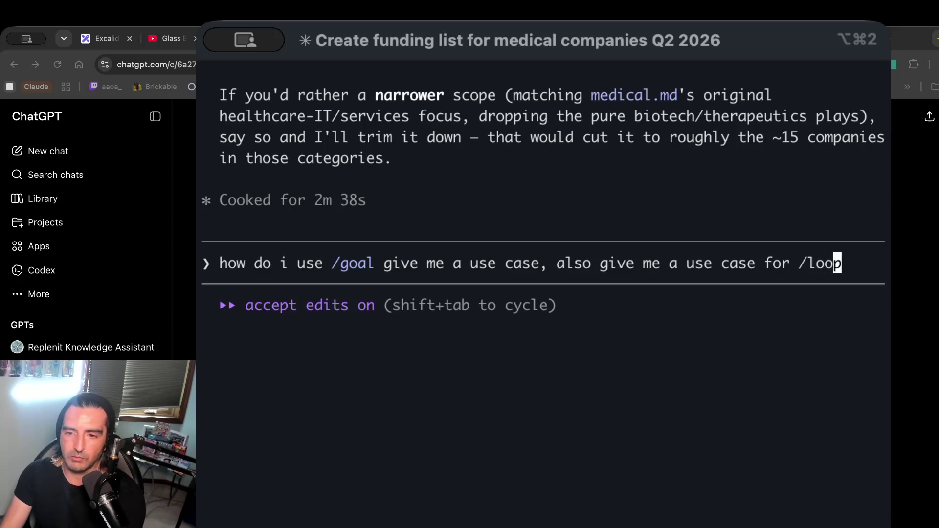
key("Return")
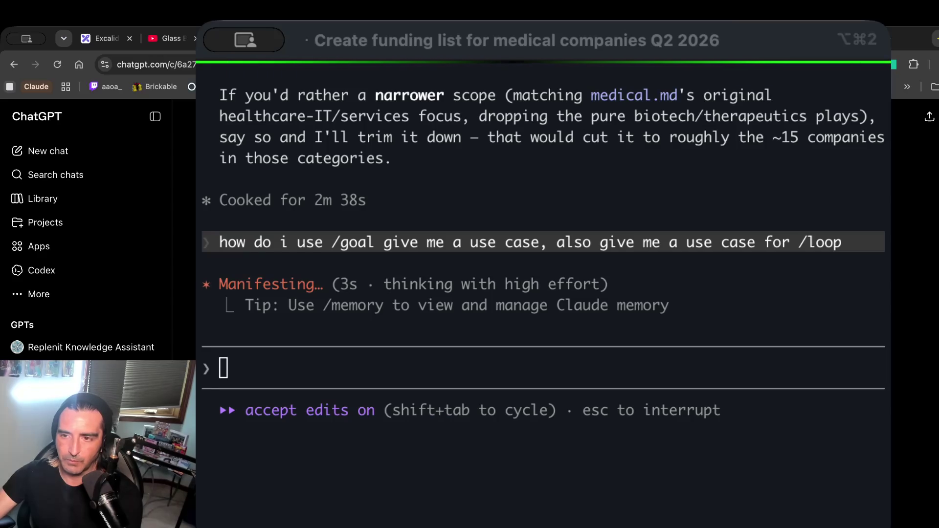
key("ctrl+Tab")
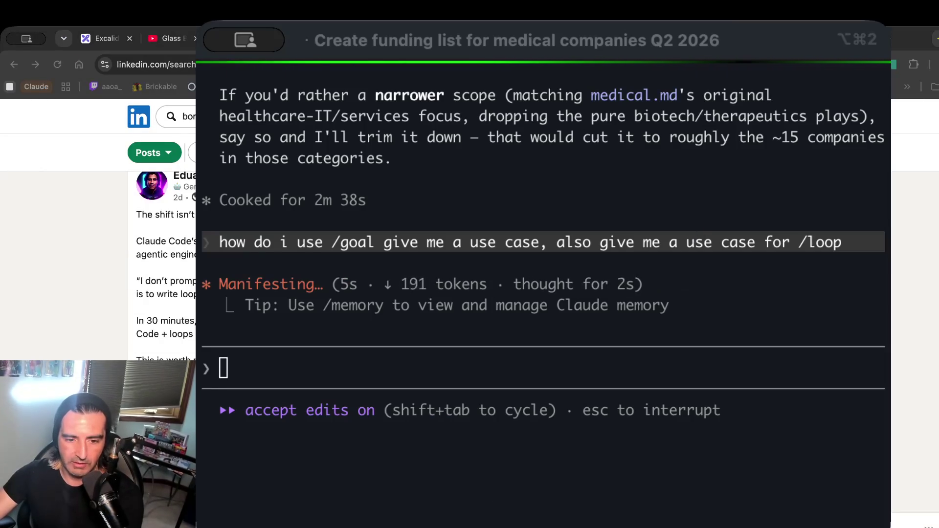
Browse the 'boris loop' results past the Boris Cherny articles and select the Digital Twin poll text
key("ctrl+grave")
scroll(320, 355, "down", 15)
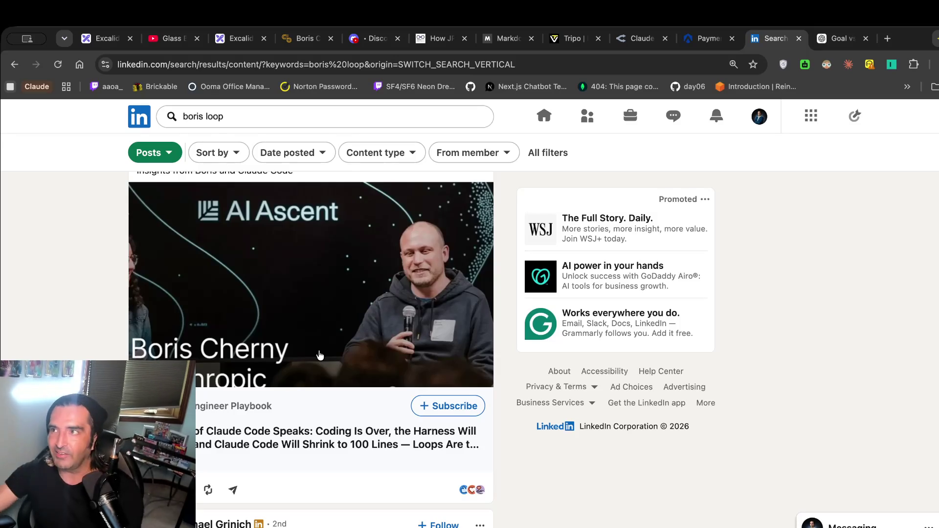
scroll(319, 355, "down", 6)
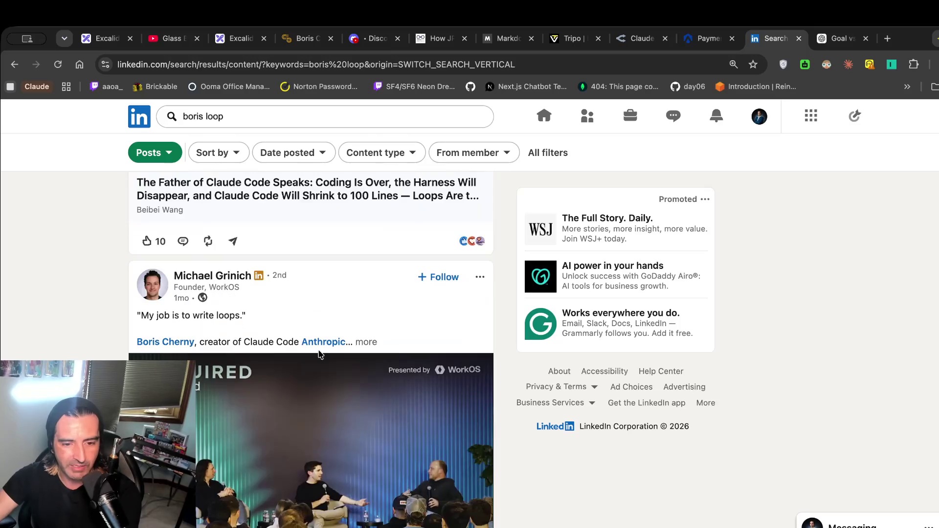
scroll(320, 355, "up", 5)
scroll(320, 354, "up", 2)
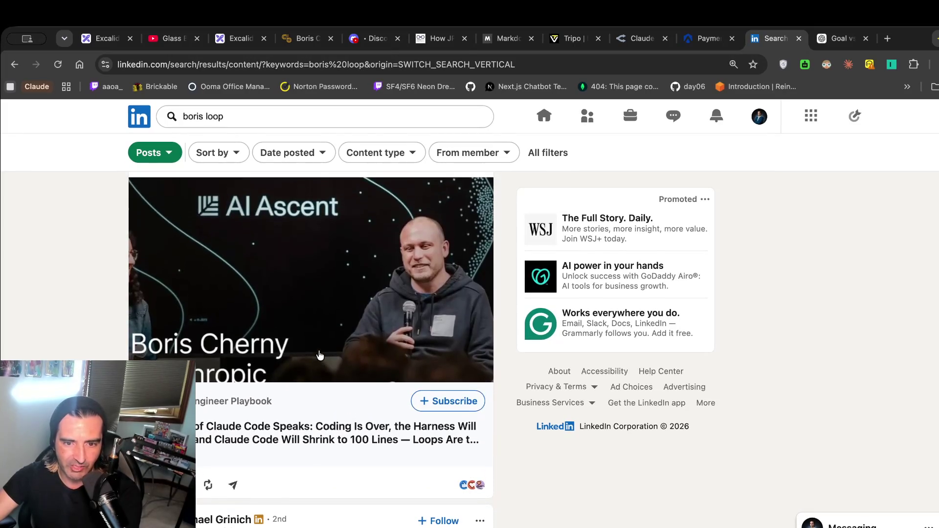
scroll(320, 356, "down", 3)
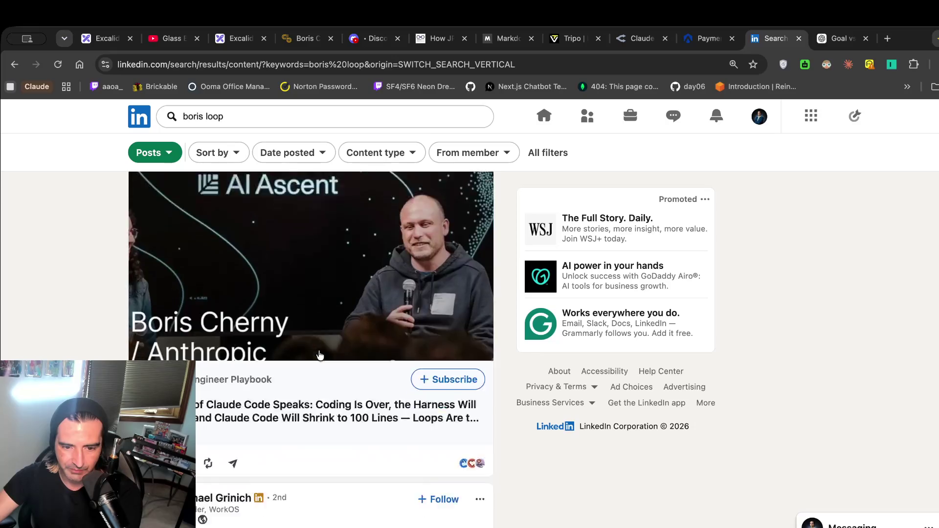
scroll(309, 346, "down", 10)
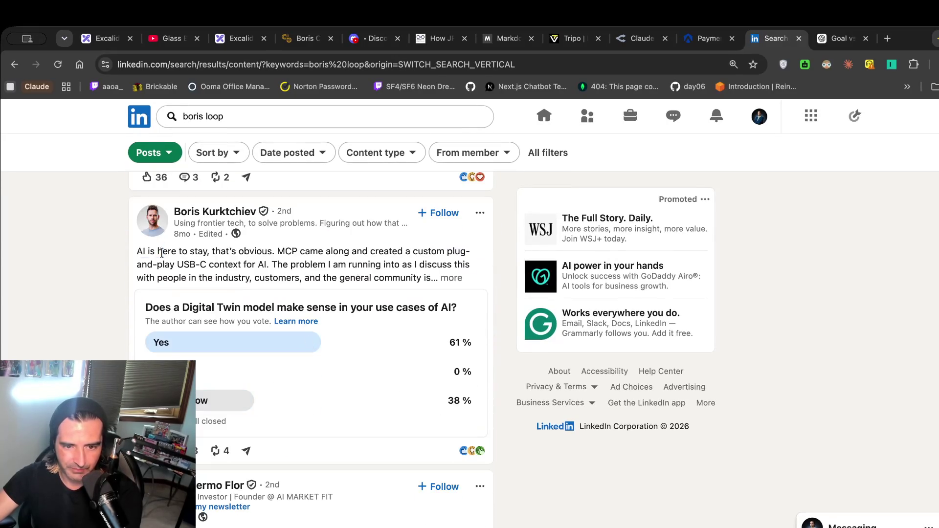
left_click_drag(163, 251, 166, 315)
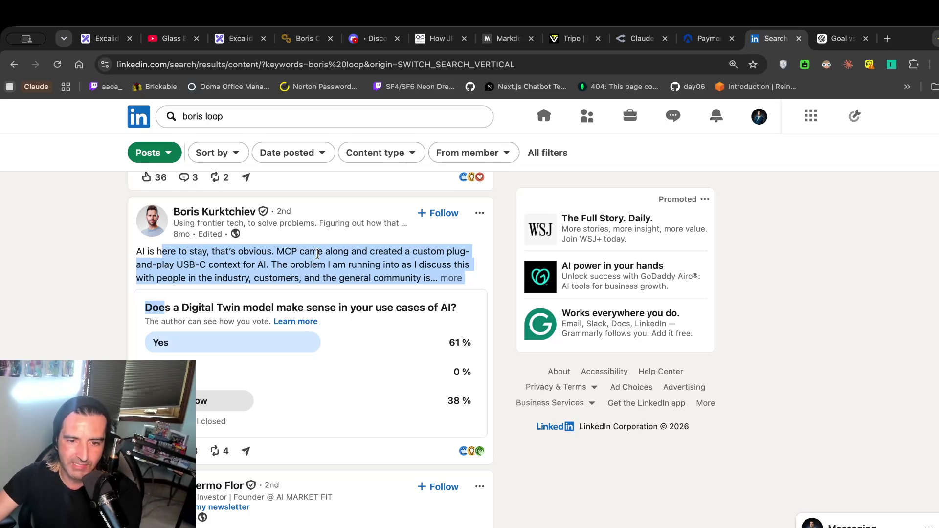
Start a new browser search for 'mcp is dead'
scroll(317, 254, "down", 2)
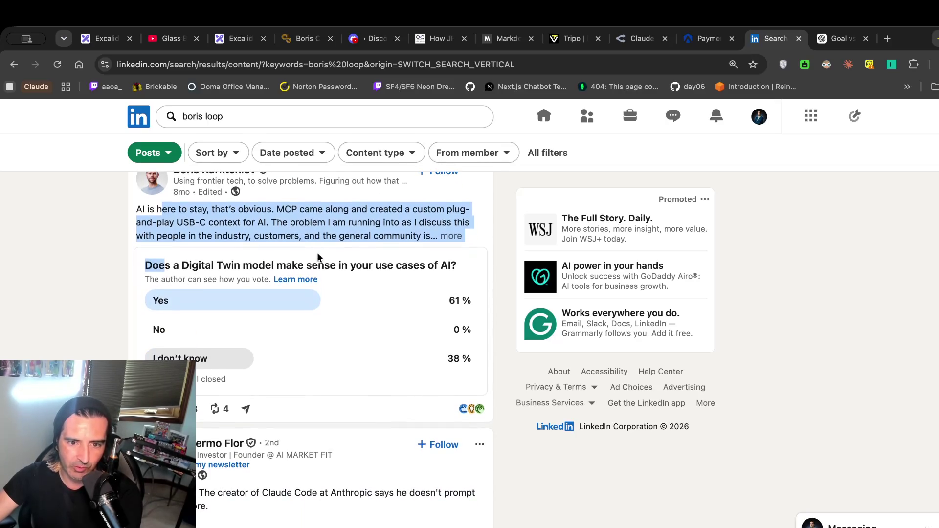
key("ctrl+t")
type("mcp")
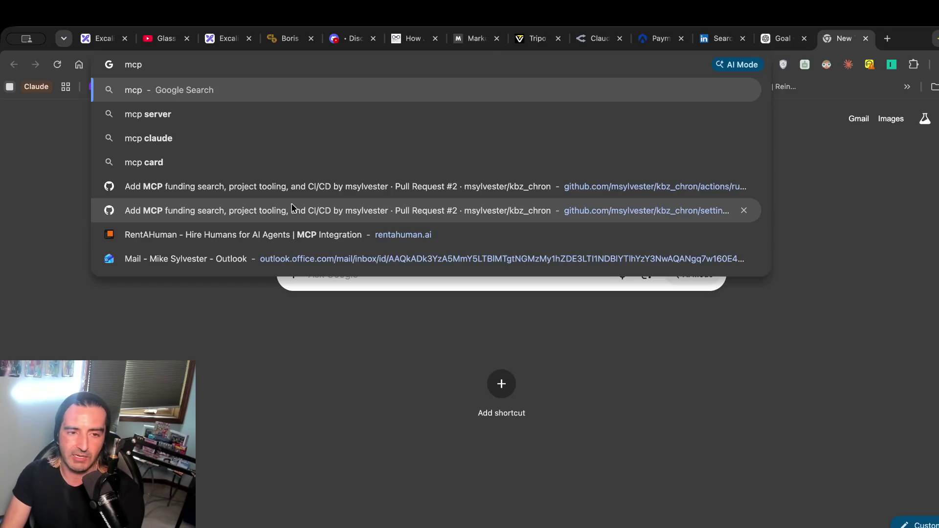
type(" is dead")
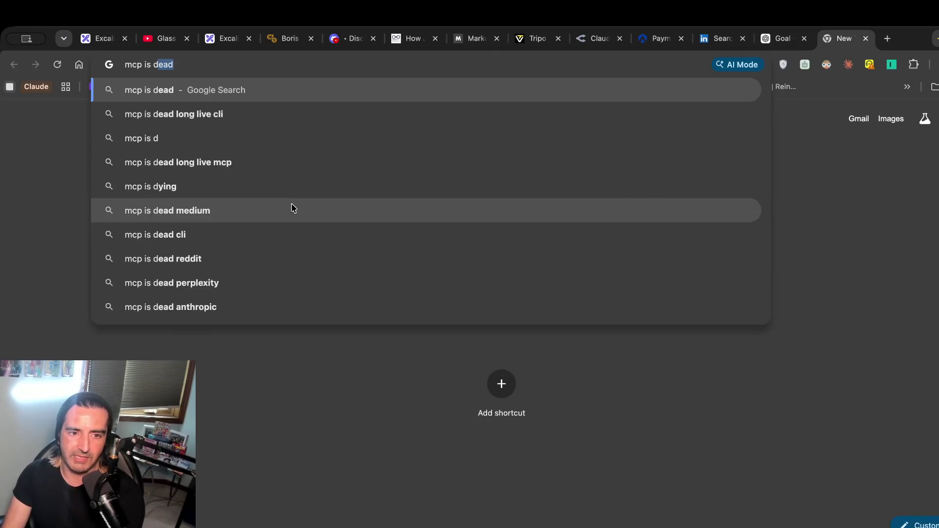
Search Google for 'mcp is dead', highlight the top Reddit result, and bring the Claude Code terminal back
key("Return")
mouse_move(131, 208)
left_mouse_down()
mouse_move(129, 309)
mouse_move(443, 314)
left_mouse_up()
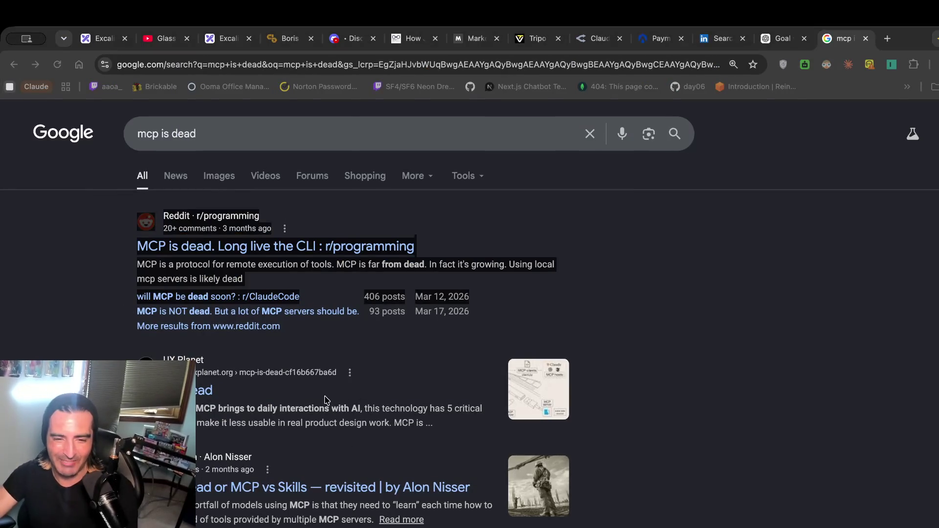
key("alt+super+2")
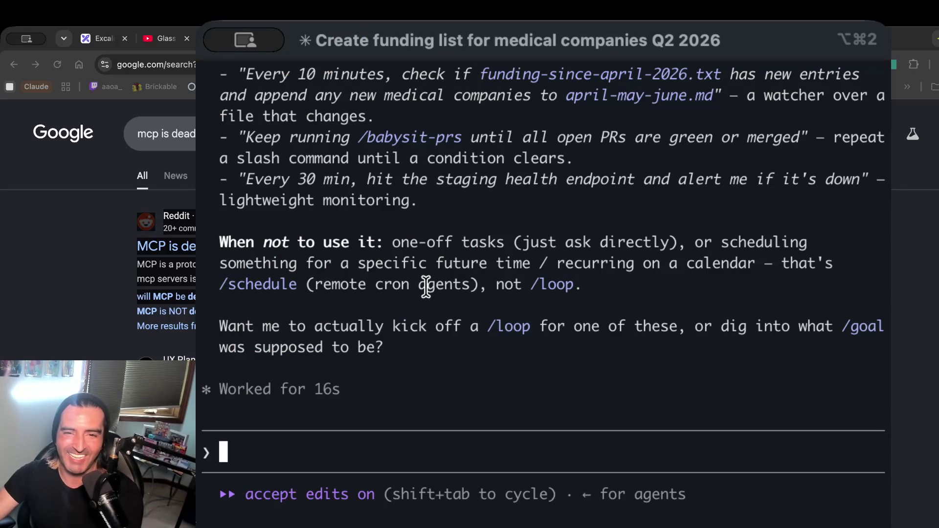
Read through the reply's explanation that /goal isn't available in Claude Code
scroll(424, 284, "up", 10)
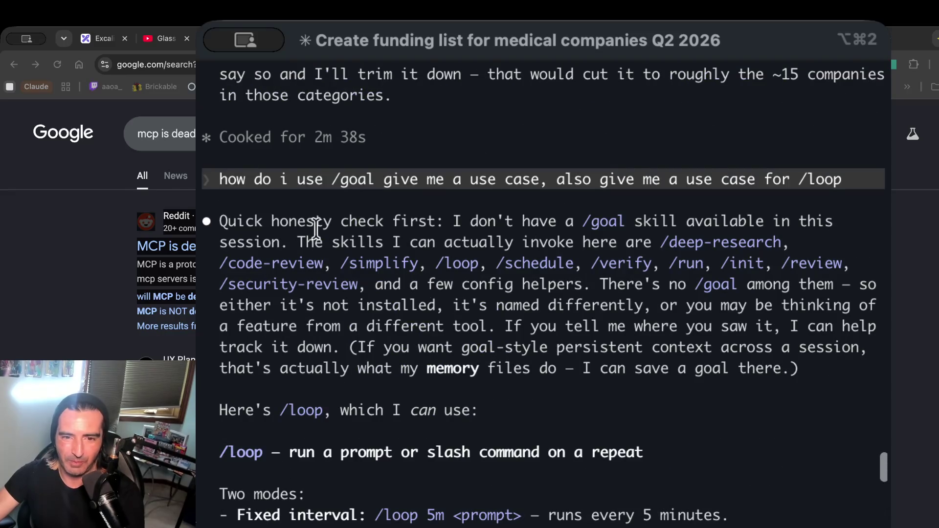
left_click_drag(297, 222, 296, 447)
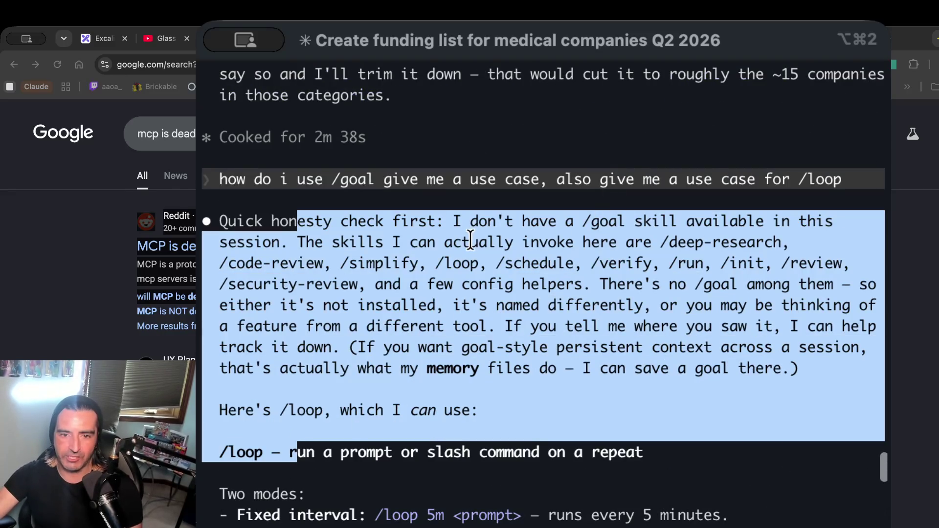
left_click(326, 230)
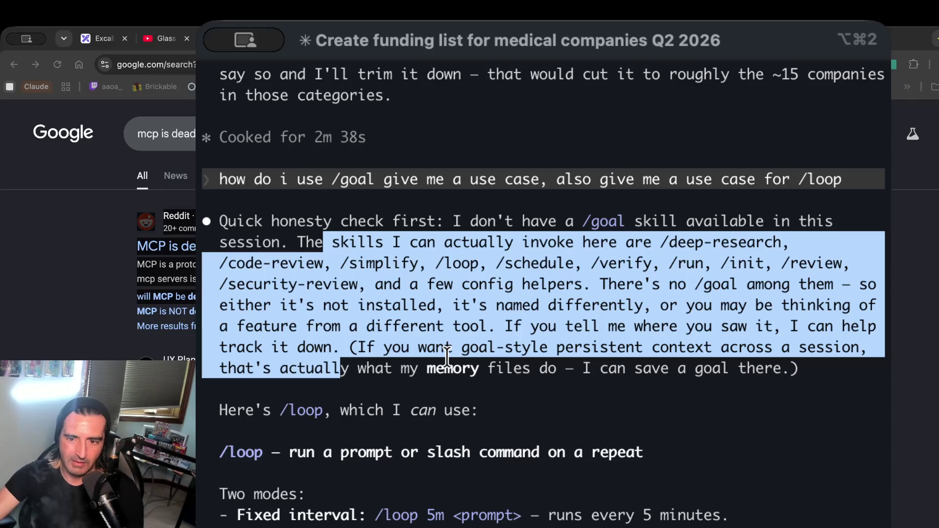
left_click(402, 194)
left_click_drag(402, 195, 390, 368)
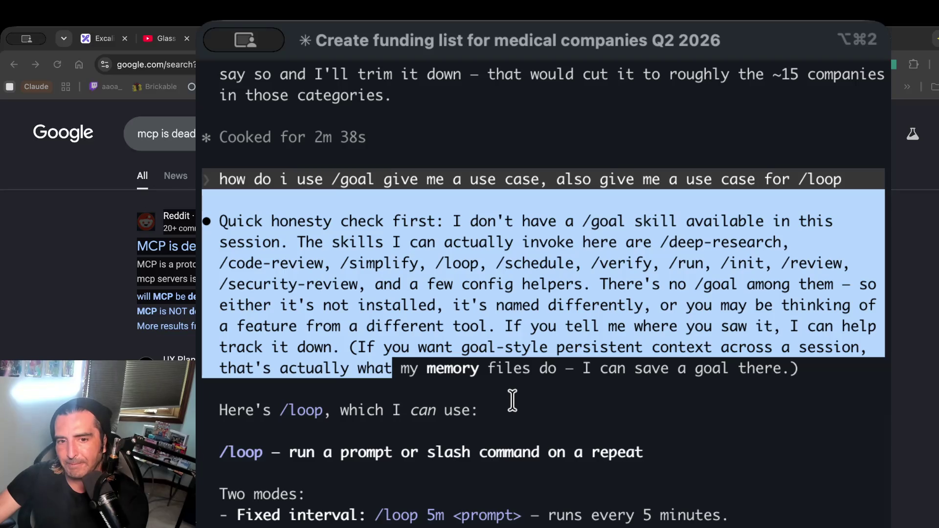
scroll(512, 400, "down", 5)
mouse_move(271, 372)
left_mouse_down()
mouse_move(288, 422)
mouse_move(284, 494)
left_mouse_up()
scroll(283, 497, "down", 4)
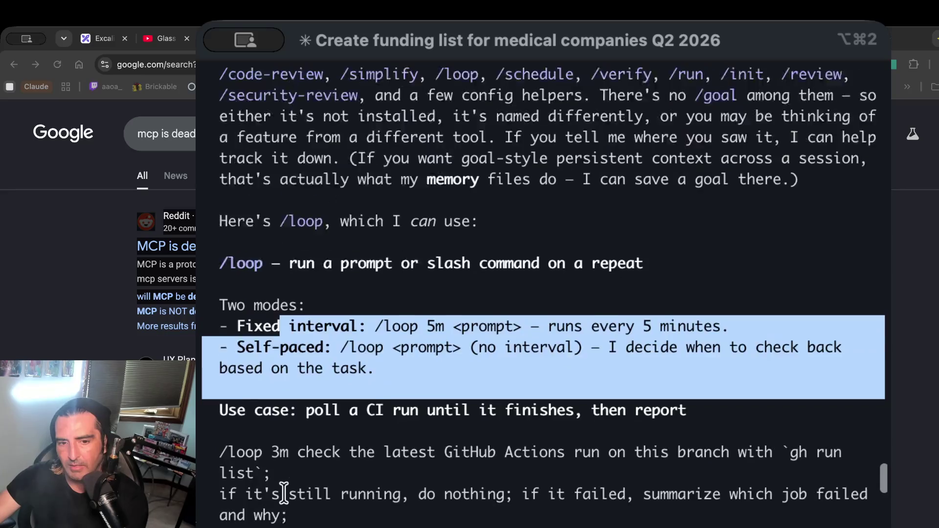
Review the list of skills Claude can invoke and the /loop explanation, then hide the terminal
scroll(284, 494, "up", 7)
left_click_drag(465, 203, 463, 286)
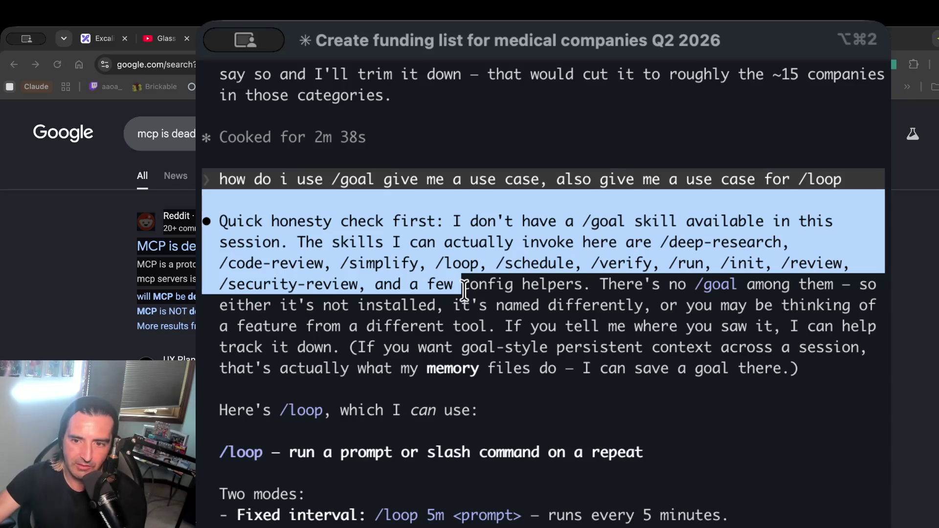
left_click(463, 290)
mouse_move(288, 242)
left_mouse_down()
mouse_move(284, 405)
mouse_move(360, 376)
left_mouse_up()
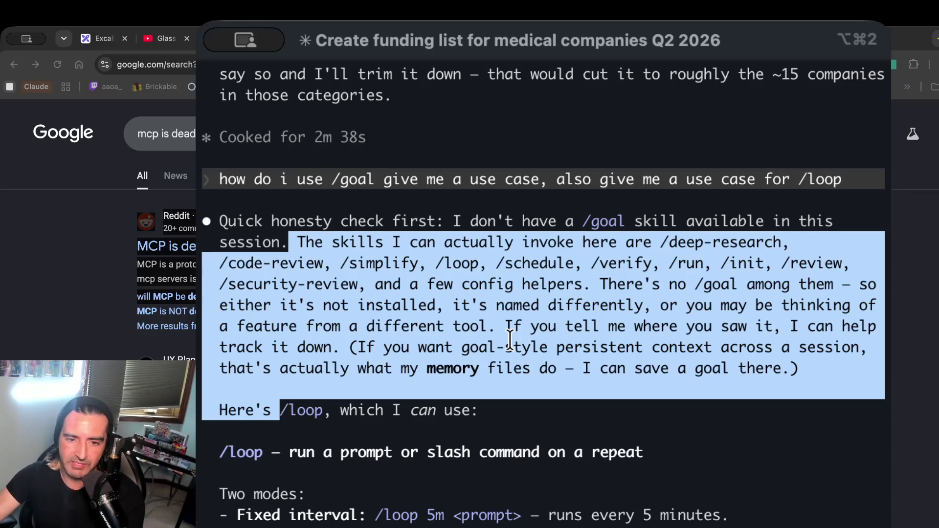
scroll(509, 340, "down", 15)
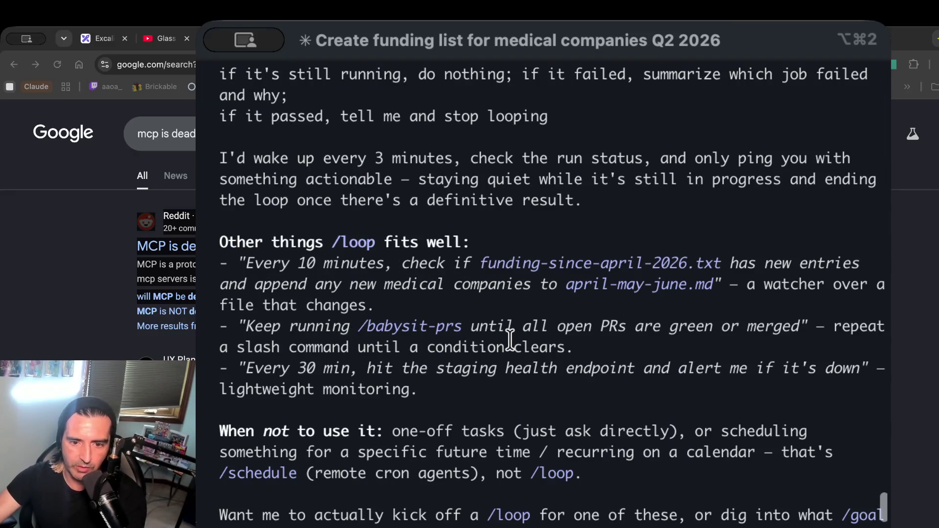
scroll(509, 340, "down", 3)
left_click_drag(357, 221, 340, 389)
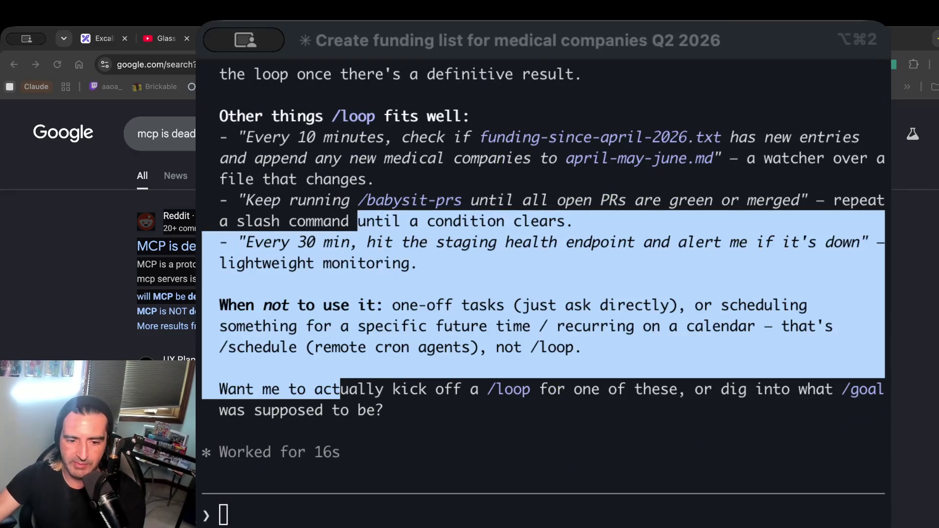
key("super+Tab")
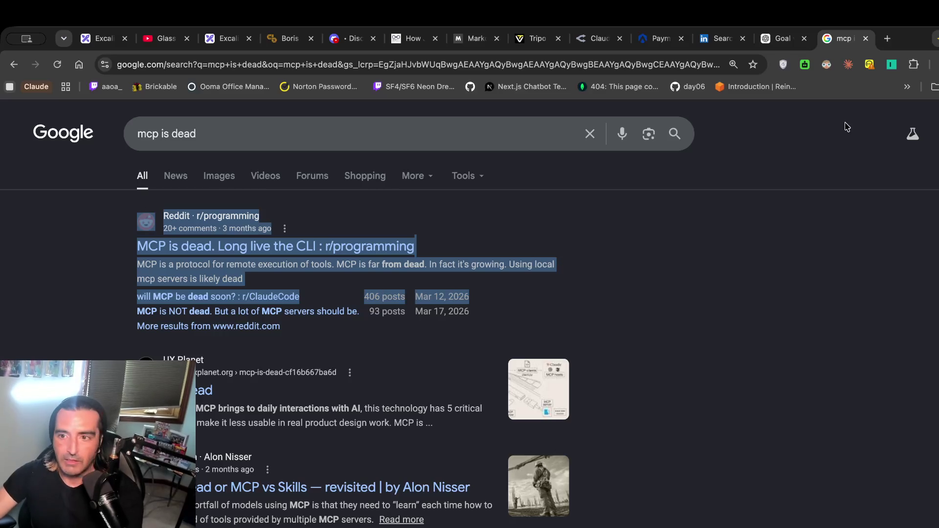
Look over the UX Planet 'MCP is Dead' result, then move via the LinkedIn tab to Markdown Live Preview
scroll(128, 293, "down", 3)
mouse_move(128, 292)
left_mouse_down()
mouse_move(102, 266)
mouse_move(103, 295)
left_mouse_up()
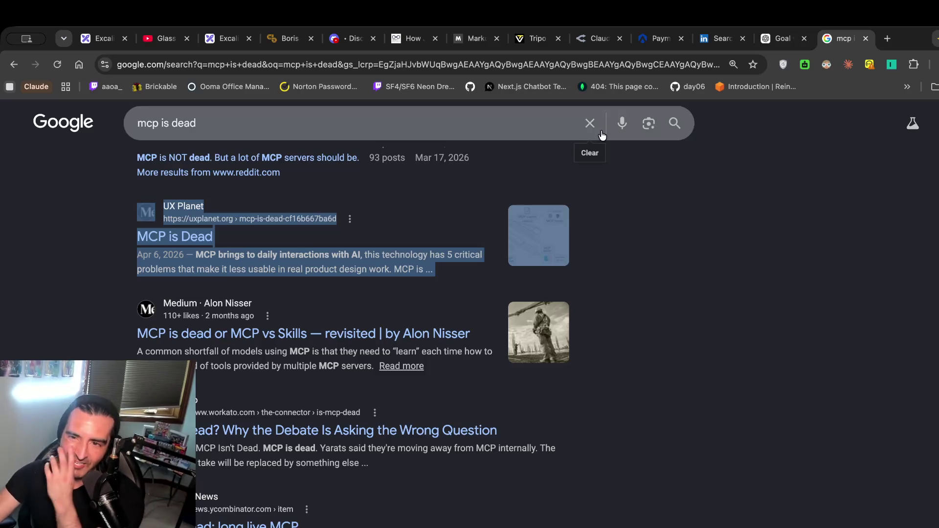
left_click(709, 39)
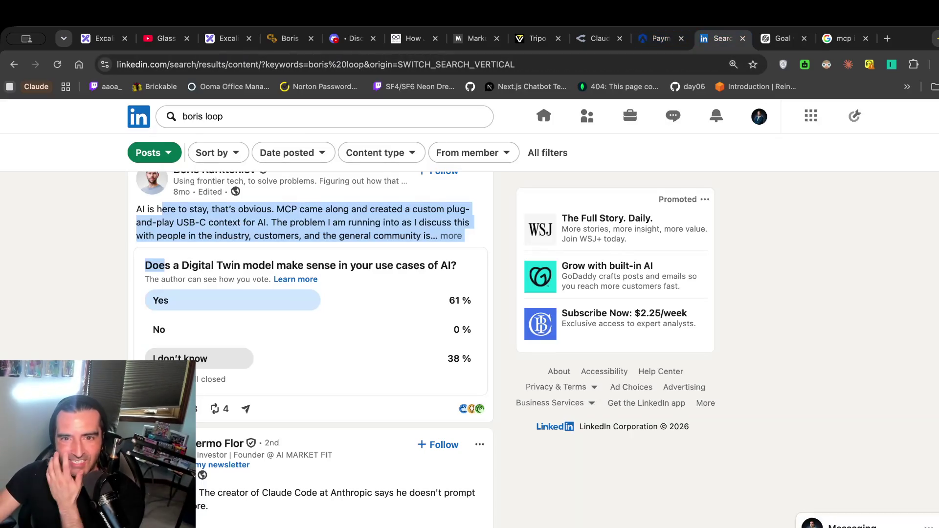
left_click(472, 39)
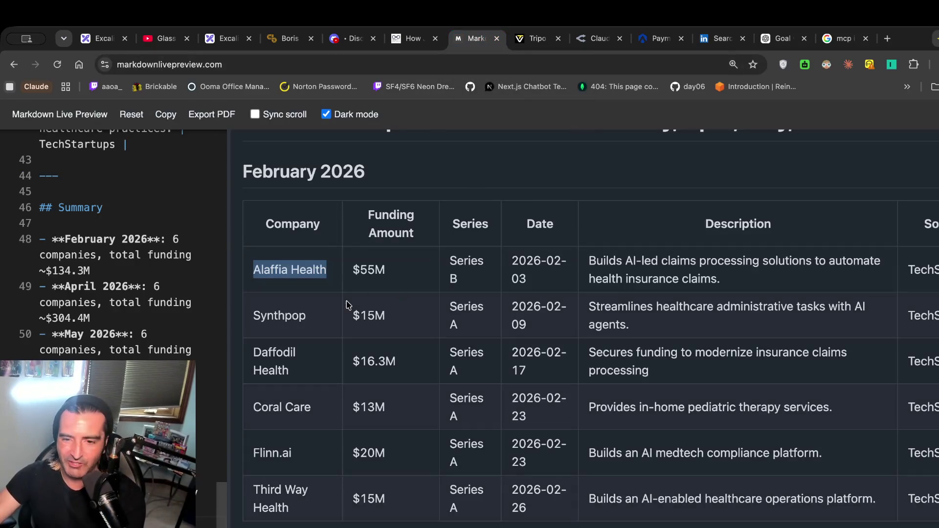
Highlight Alaffia Health in the February 2026 table, then select the headline on its payment-integrity page
scroll(350, 310, "down", 1)
left_click_drag(325, 260, 253, 260)
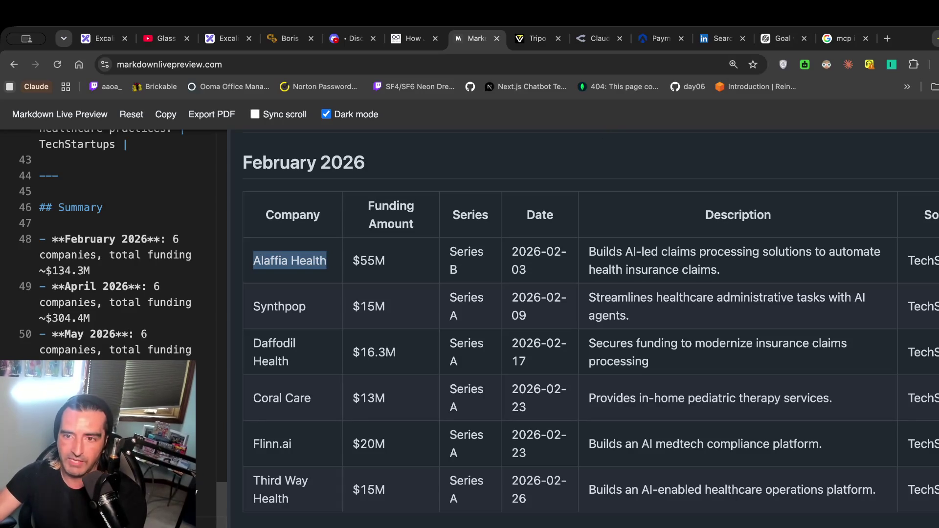
left_click(660, 39)
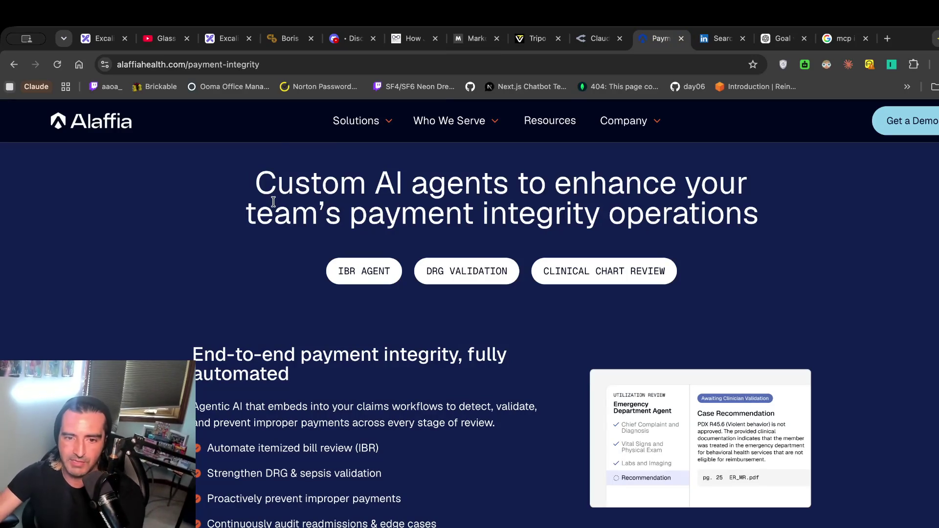
left_click_drag(220, 163, 219, 229)
key("super+Tab")
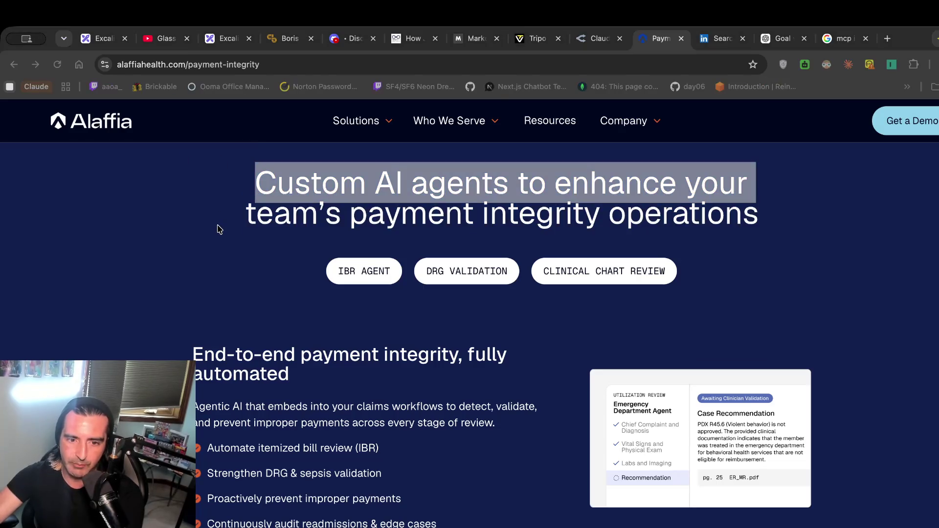
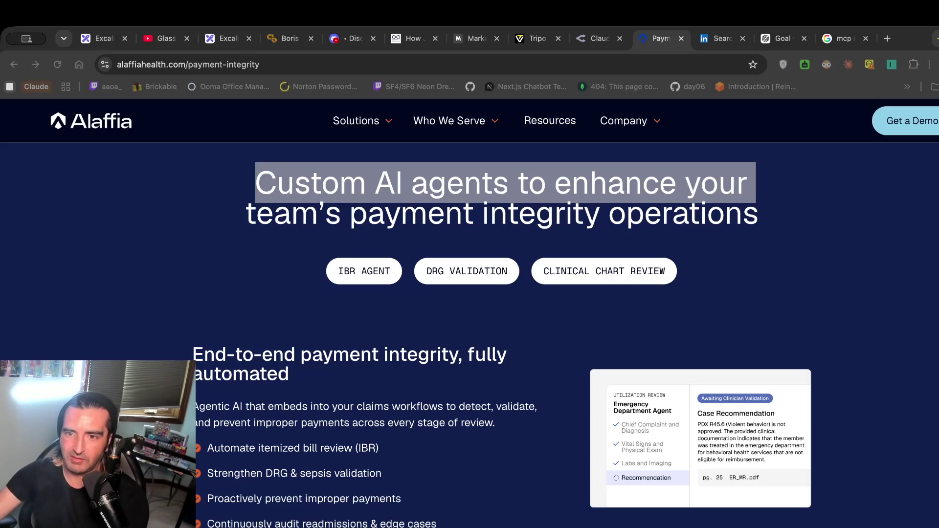
Read the rest of the Alaffia payment-integrity page down to AI trust and safety, then return to the funding table
scroll(419, 199, "down", 3)
left_click_drag(218, 268, 216, 377)
scroll(215, 376, "down", 5)
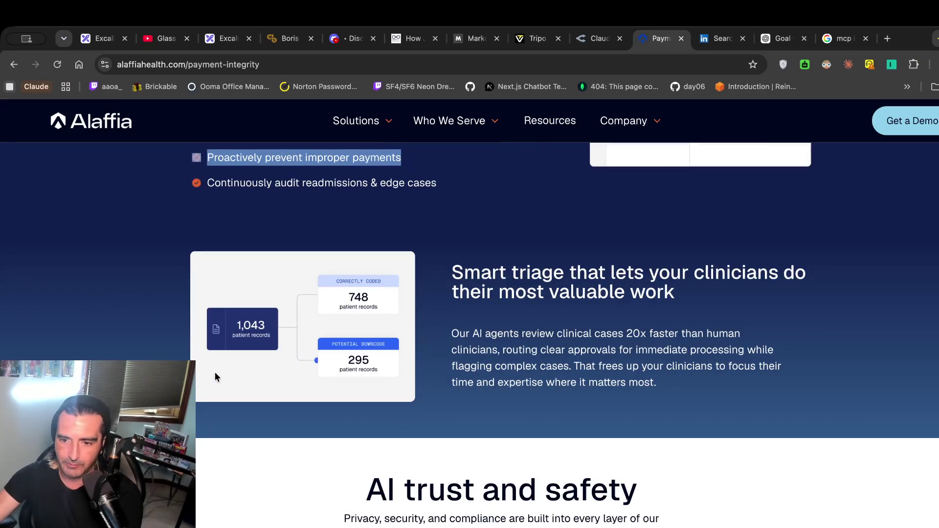
scroll(215, 376, "down", 5)
scroll(215, 376, "down", 5)
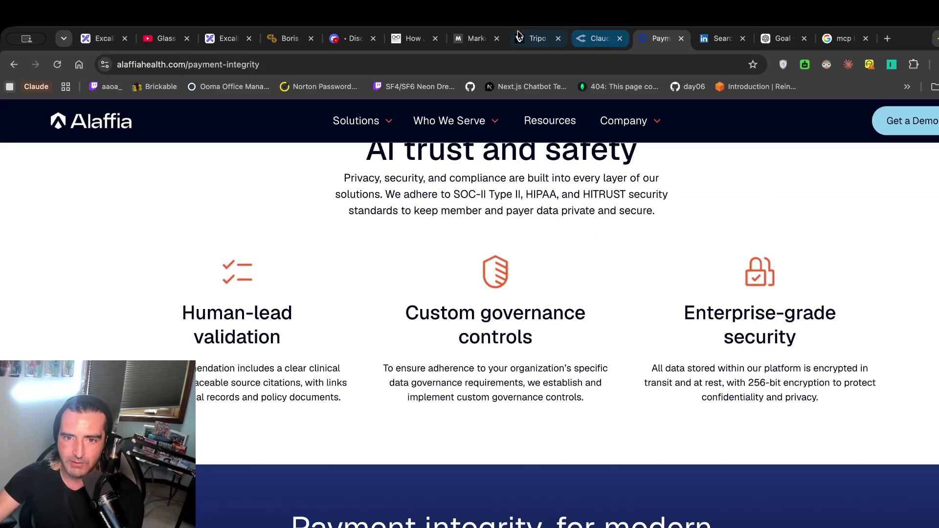
left_click(481, 38)
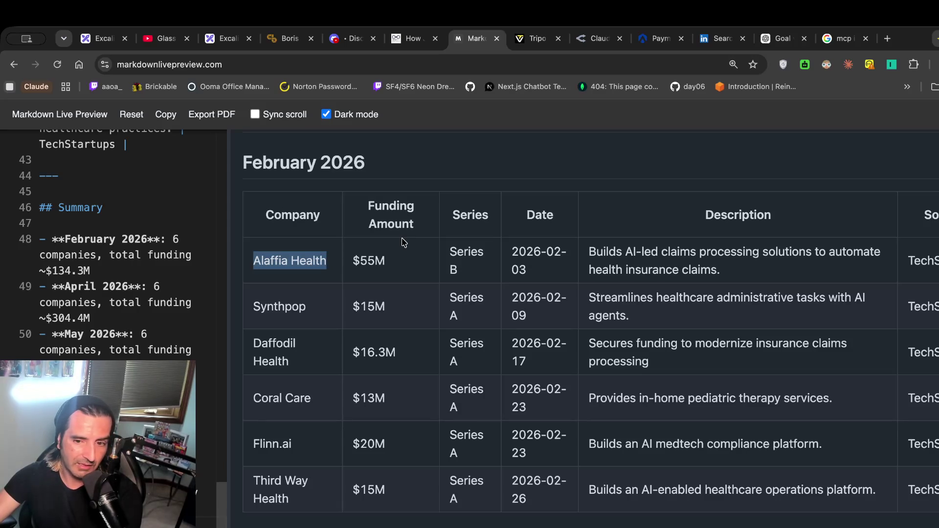
Review the February 2026 rows: the Synthpop description, then Alaffia Health through Daffodil Health
scroll(403, 242, "down", 2)
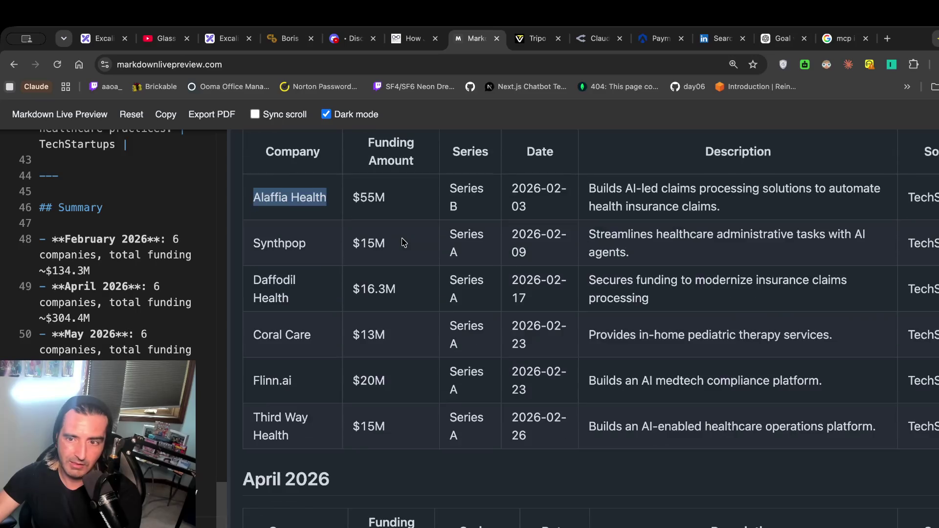
left_click(362, 237)
left_click_drag(630, 234, 630, 281)
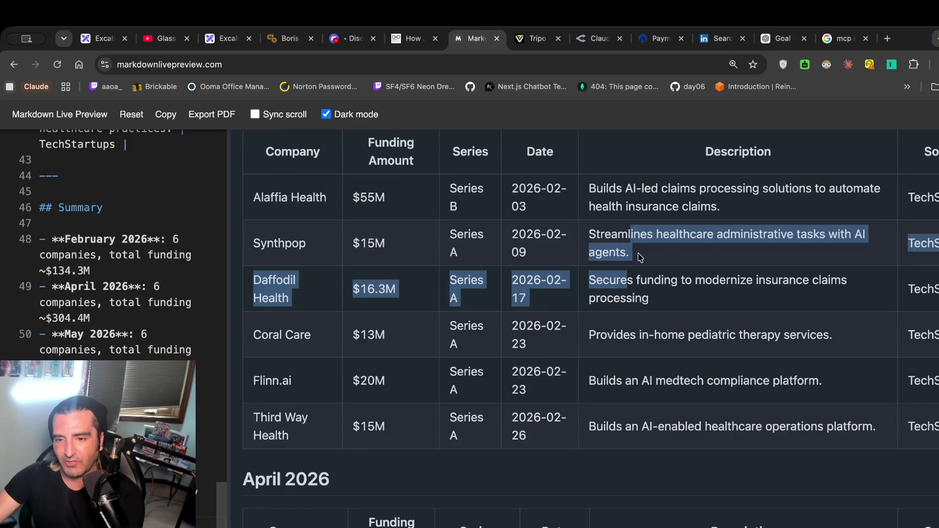
left_click(396, 250)
left_click_drag(274, 197, 293, 295)
left_click(390, 330)
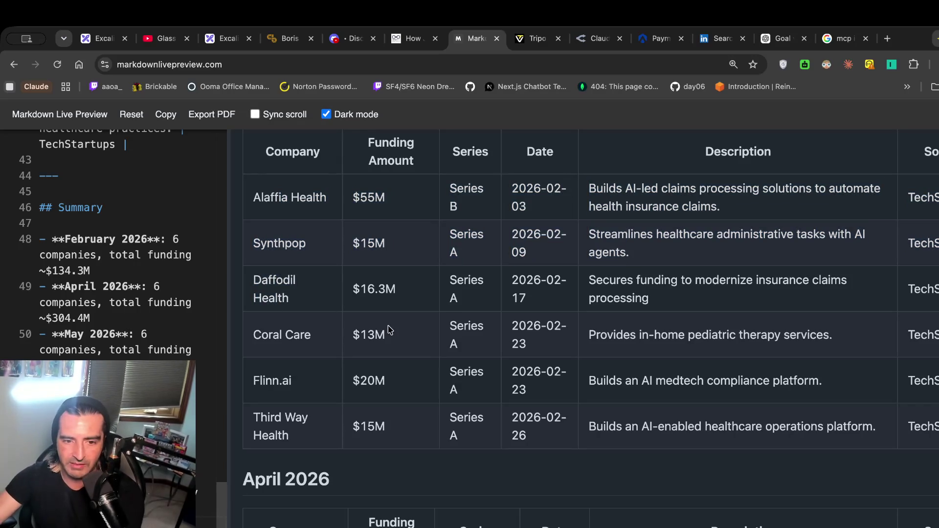
Read on through the funding report toward the April 2026 table
scroll(389, 330, "down", 1)
left_click_drag(467, 146, 440, 490)
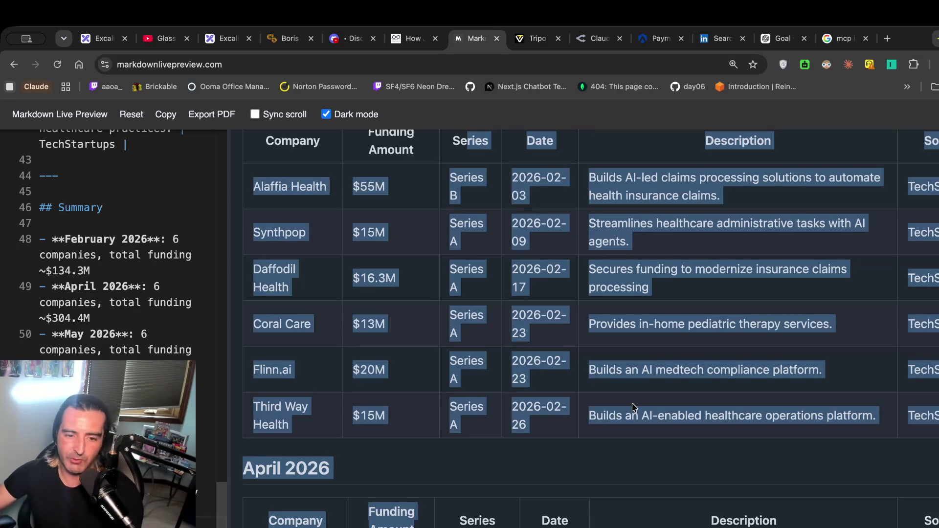
scroll(634, 407, "down", 5)
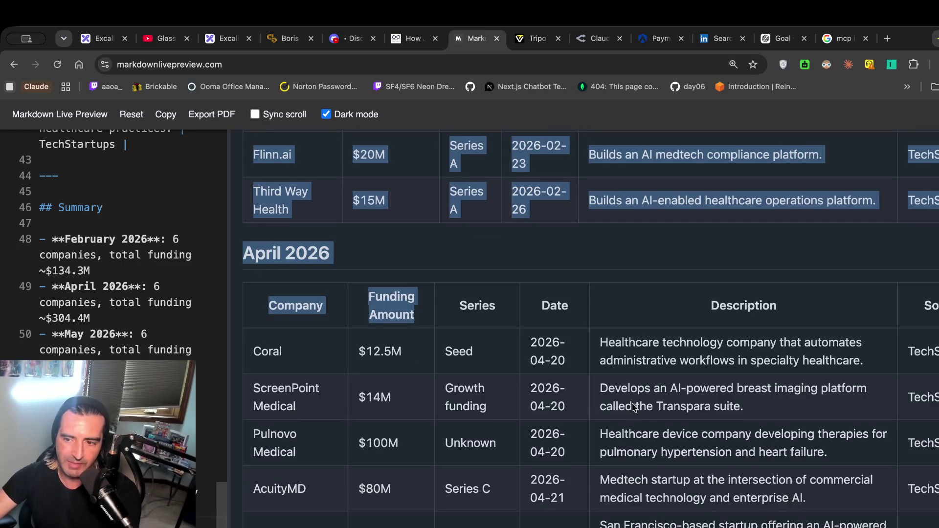
scroll(633, 408, "down", 1)
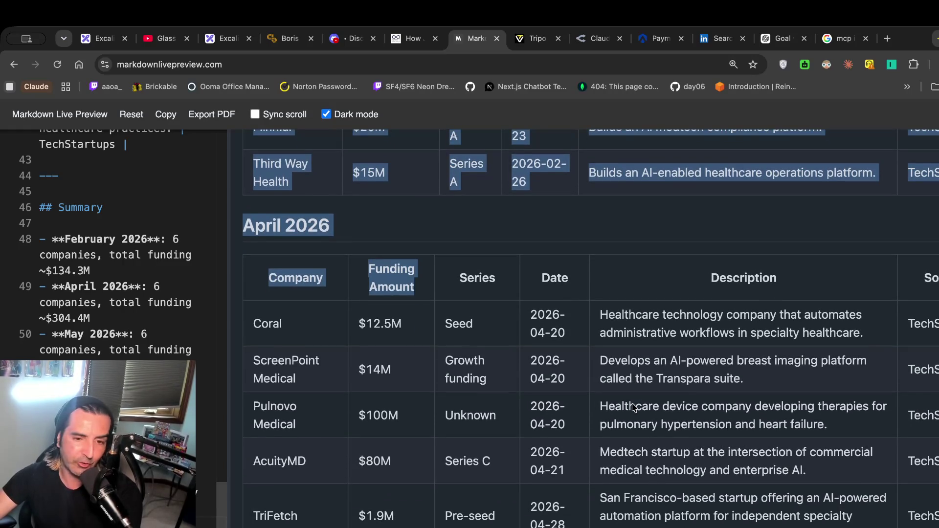
scroll(633, 407, "down", 1)
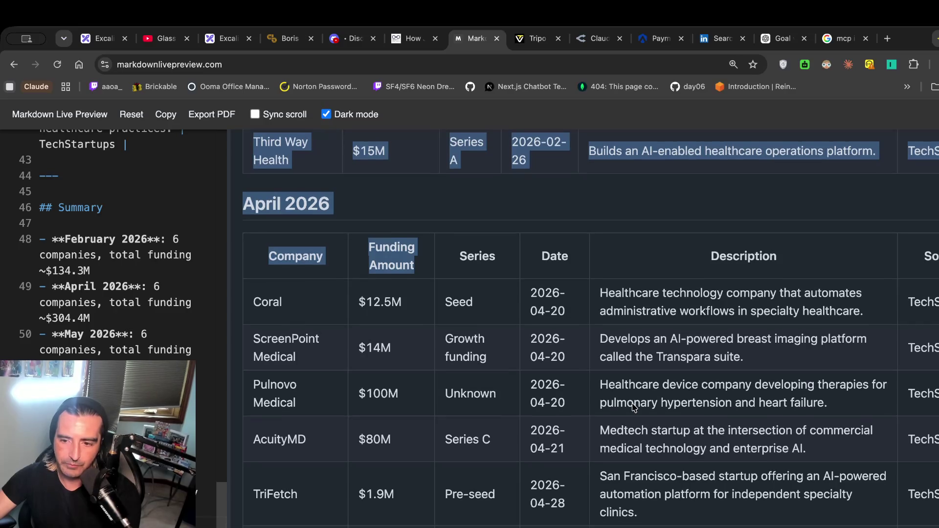
Select the company name Coral in the April 2026 table
left_click(634, 407)
scroll(634, 408, "down", 2)
mouse_move(609, 252)
left_mouse_down()
mouse_move(609, 291)
mouse_move(809, 293)
mouse_move(534, 320)
left_mouse_up()
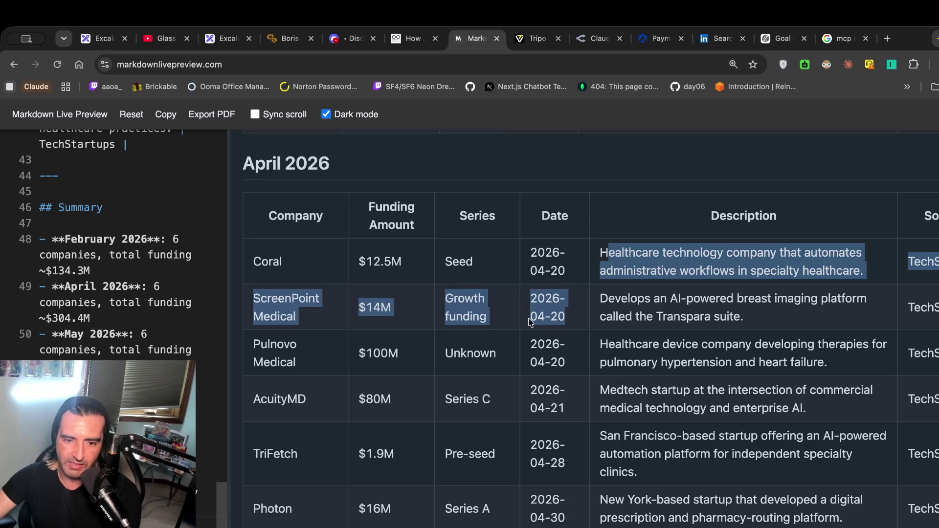
scroll(529, 321, "down", 1)
left_click(303, 237)
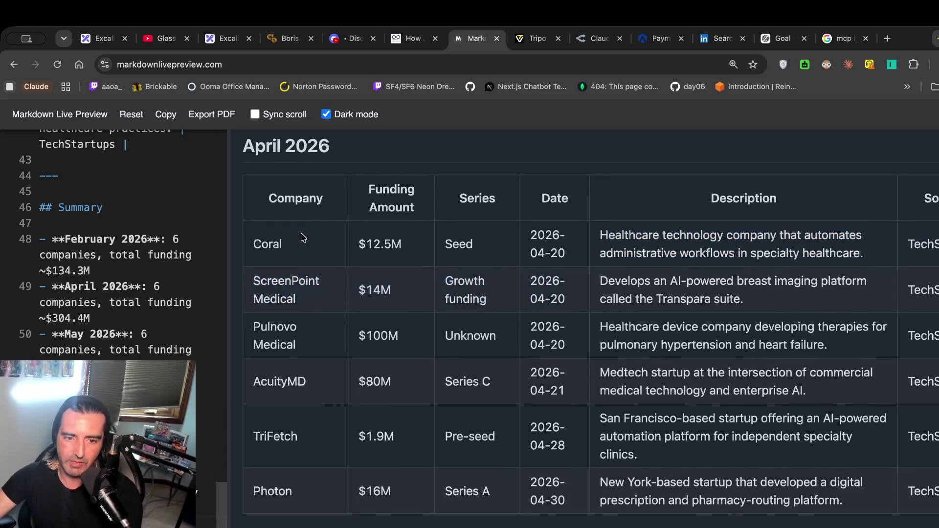
left_click_drag(292, 247, 239, 243)
Search Google for 'Coral funding' in a new tab
key("super+c")
key("super+t")
key("super+v")
type("funding")
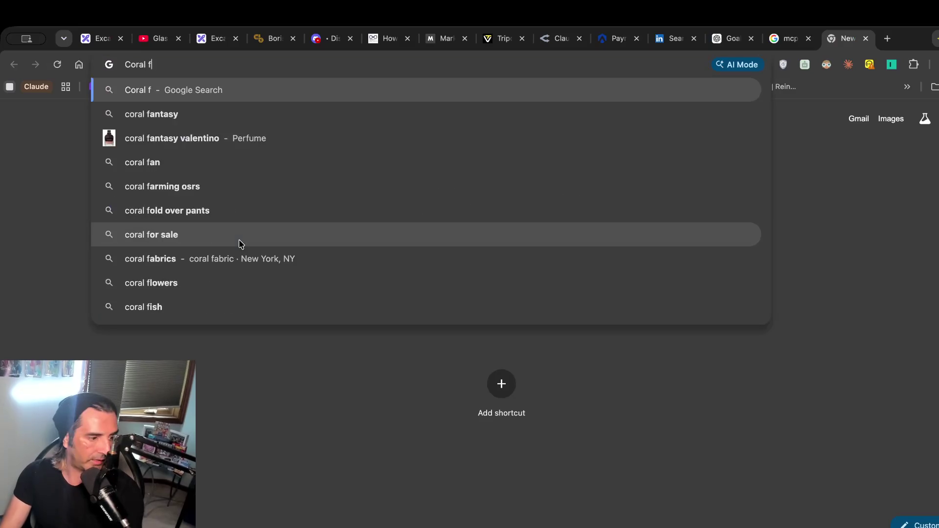
key("Return")
Open The AI World article and confirm Coral's $12.5M raise
left_click(241, 244)
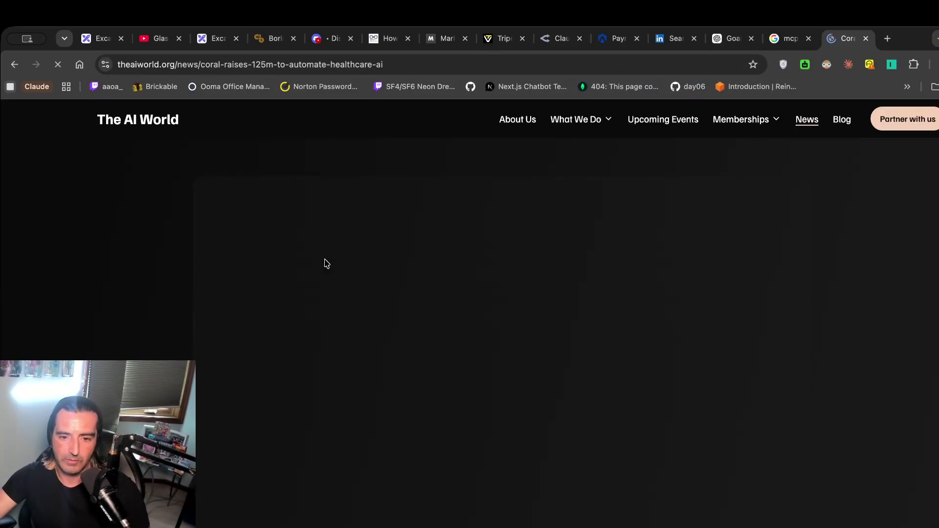
scroll(373, 337, "down", 2)
scroll(372, 338, "down", 7)
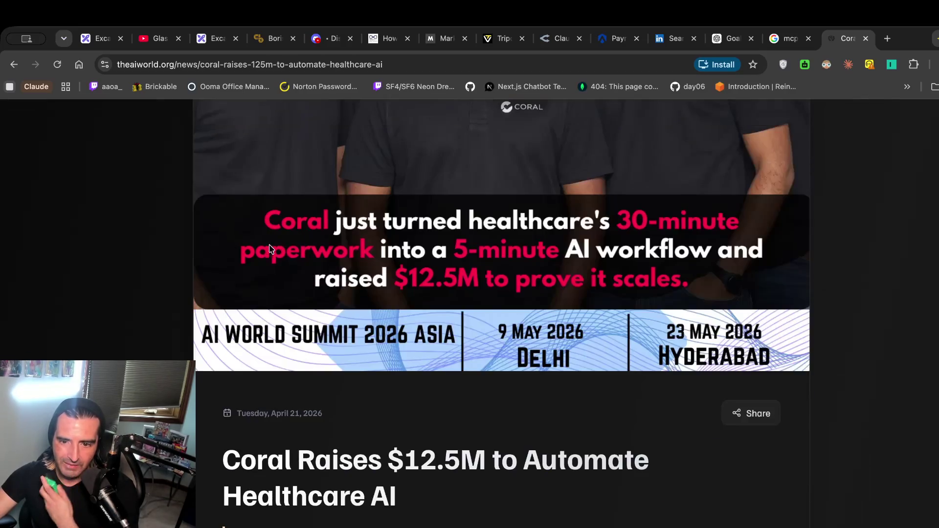
scroll(440, 444, "down", 4)
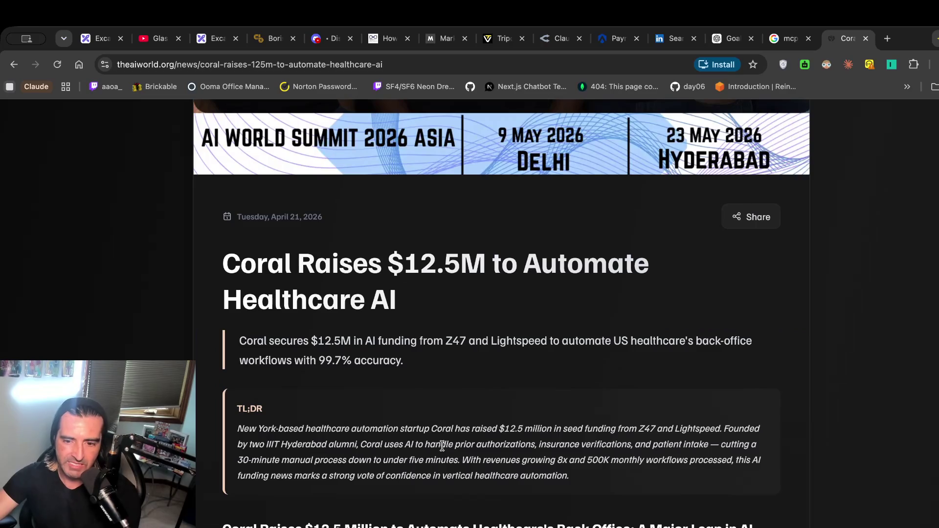
scroll(442, 444, "up", 6)
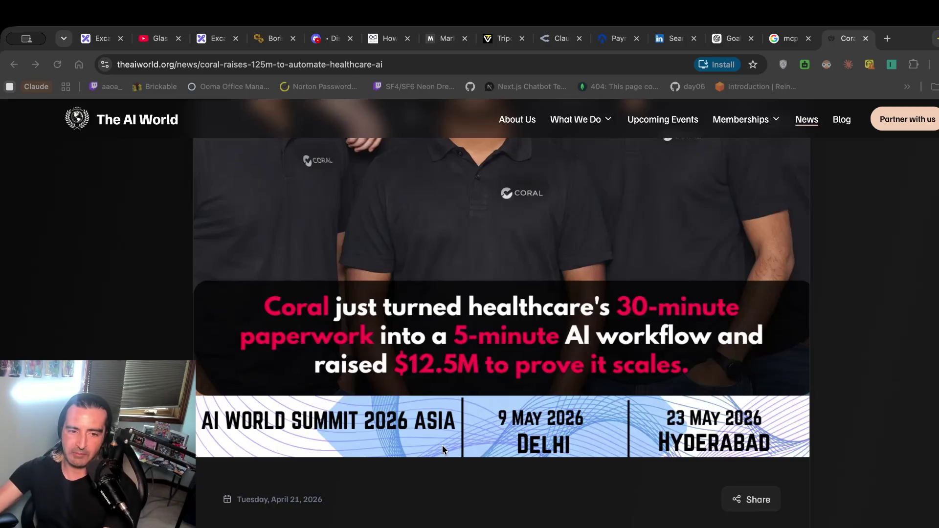
scroll(442, 449, "up", 5)
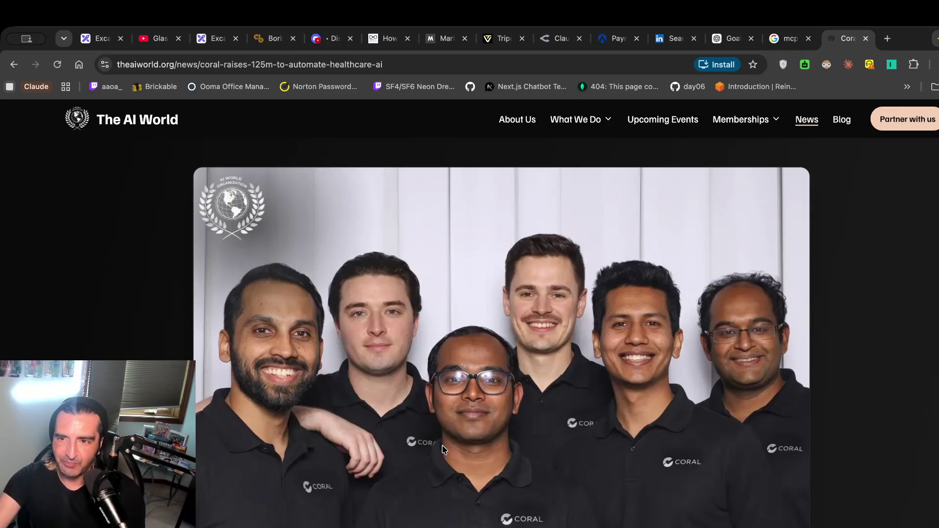
Go back to the Coral search results, then return to the markdown funding table
left_click(785, 41)
left_click(832, 42)
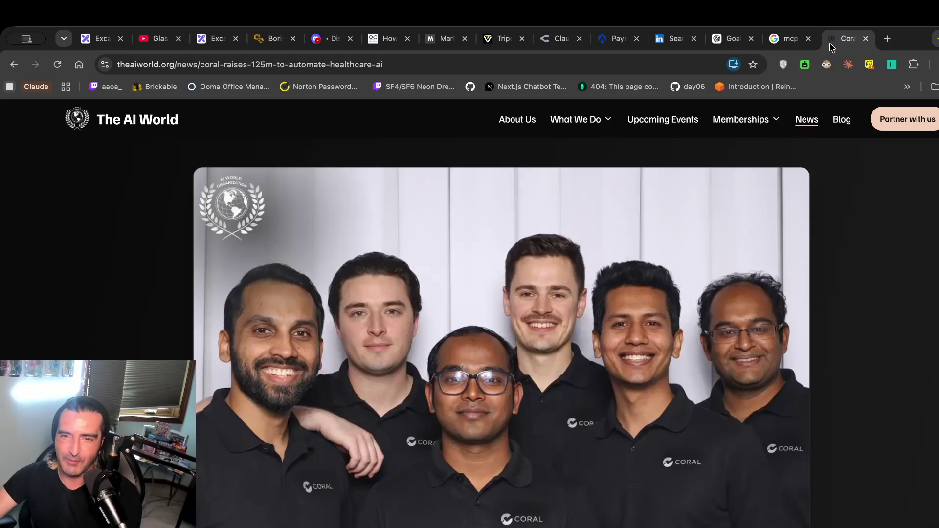
double_click(544, 327)
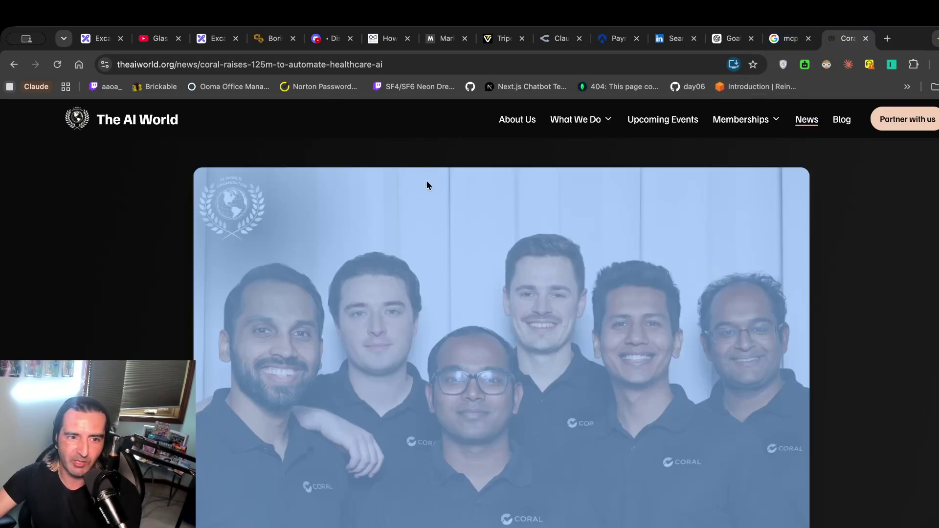
left_click(13, 65)
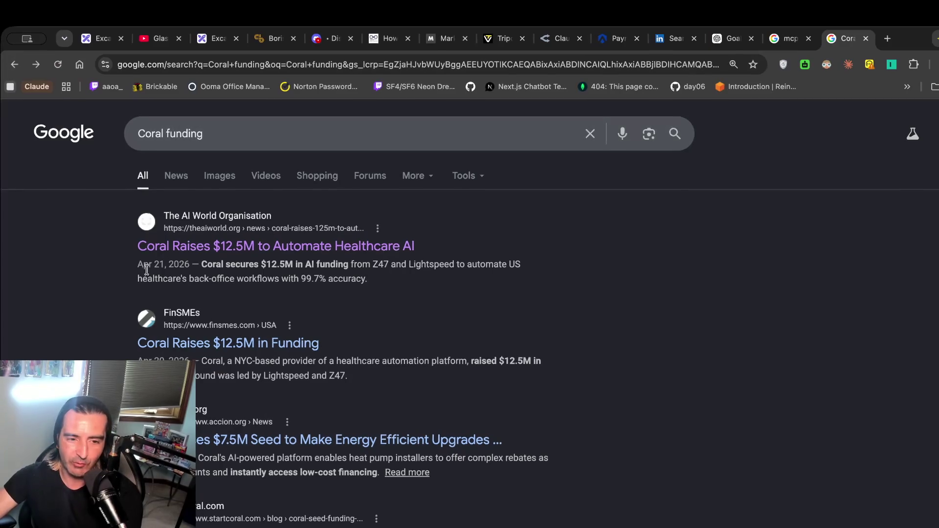
scroll(111, 310, "down", 2)
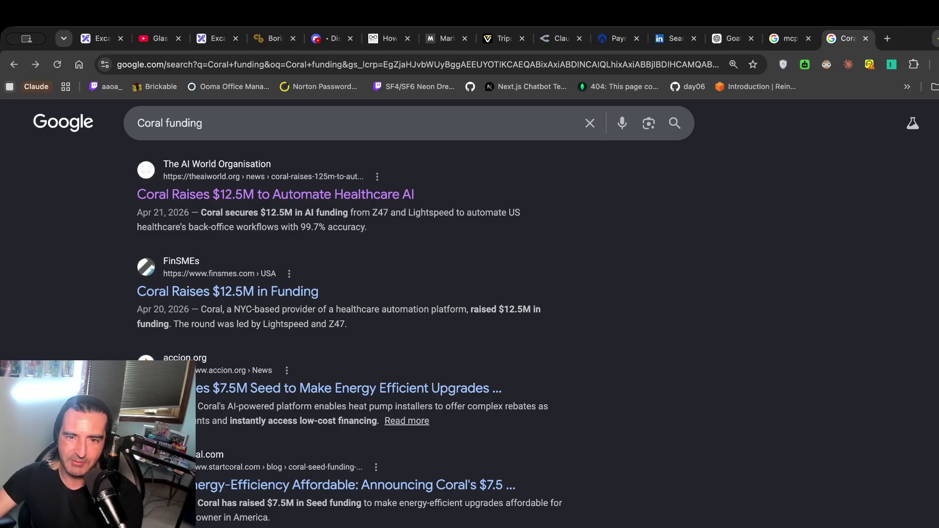
left_click(438, 45)
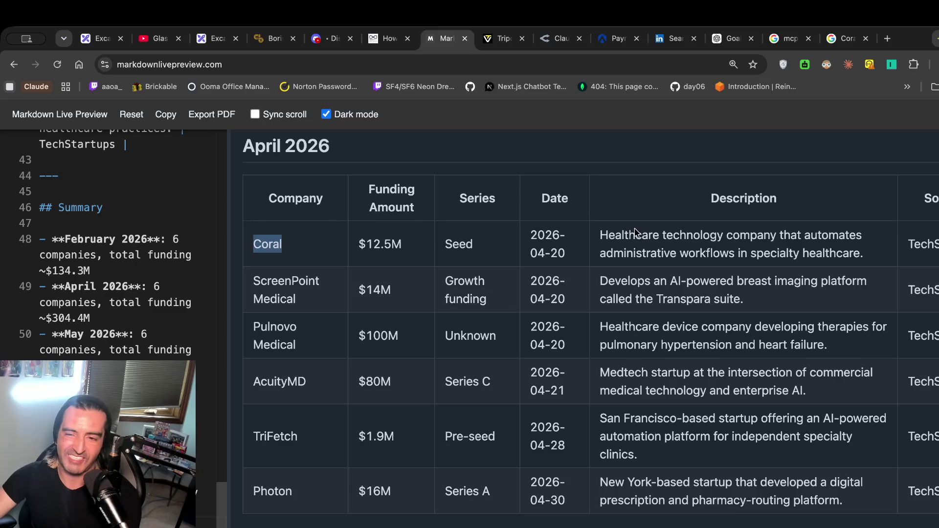
Select and copy 'ScreenPoint Medical' from the April 2026 table's Company column
scroll(392, 298, "down", 1)
left_click(293, 272)
left_click_drag(308, 282, 242, 258)
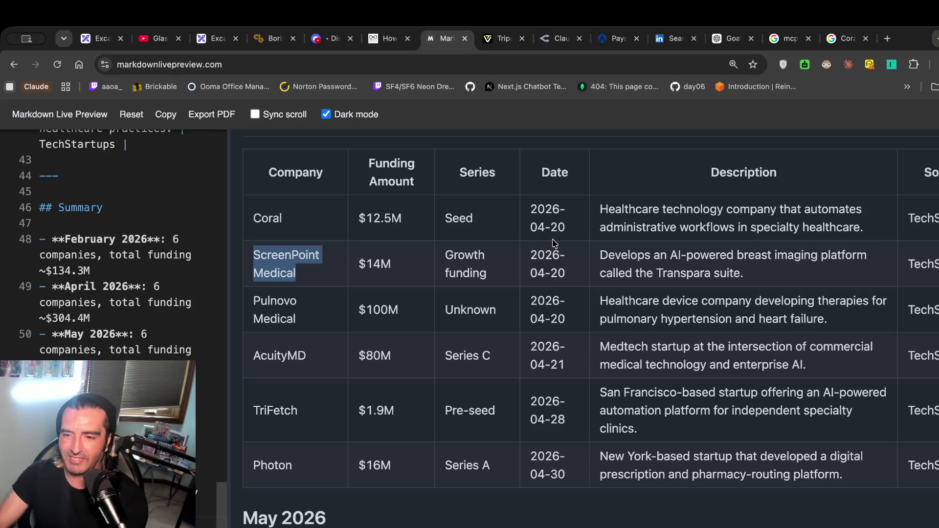
key("super+c")
Search Google for 'ScreenPoint Medical funding' in a new tab
key("super+t")
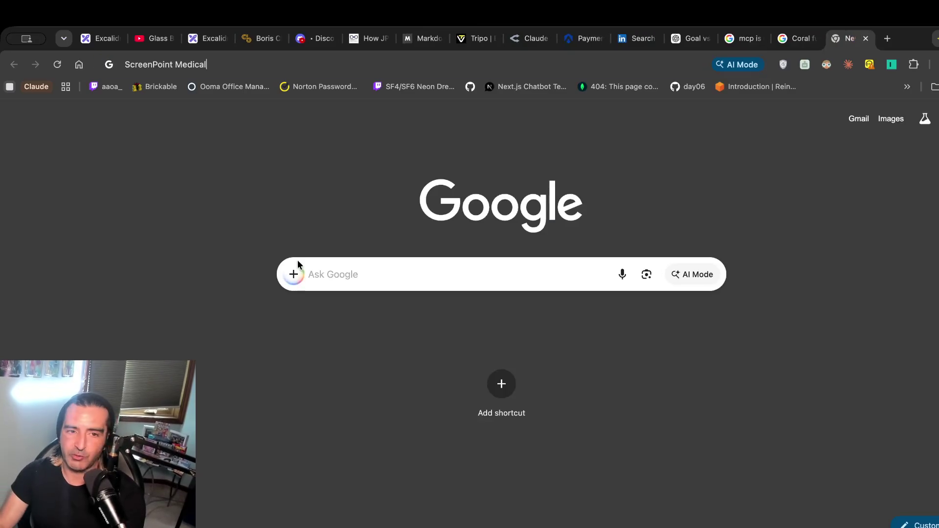
key("super+v")
type("funding")
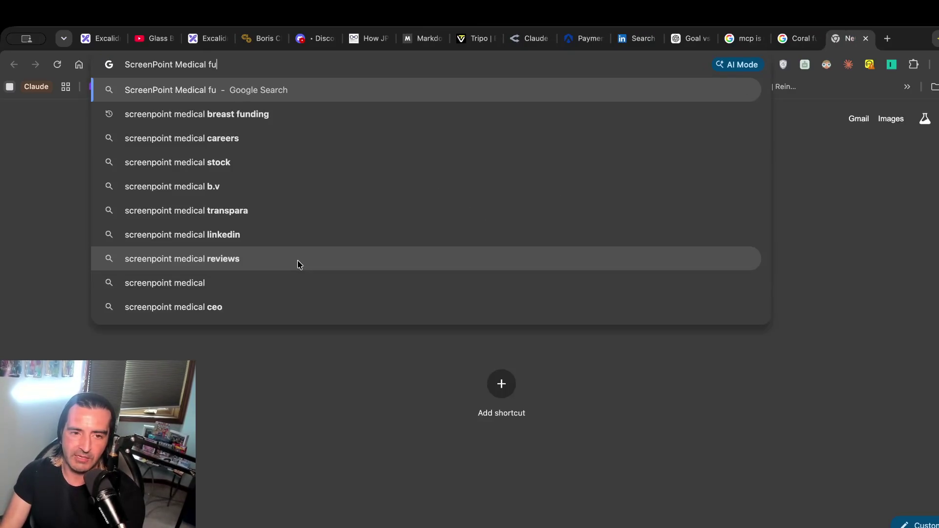
key("Return")
Open ScreenPoint Medical's announcement of $14M funding plus $2M grants, dismissing the cookie banner
left_click(255, 248)
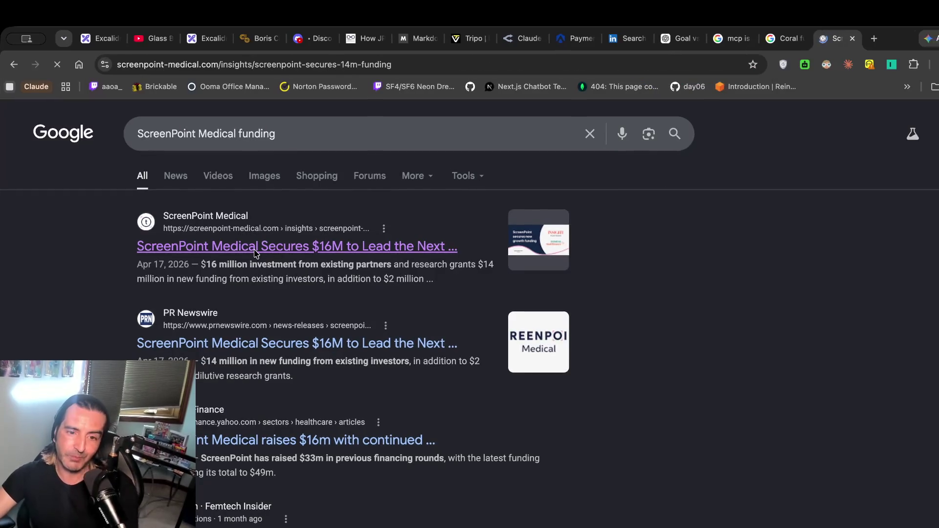
left_click_drag(202, 199, 50, 332)
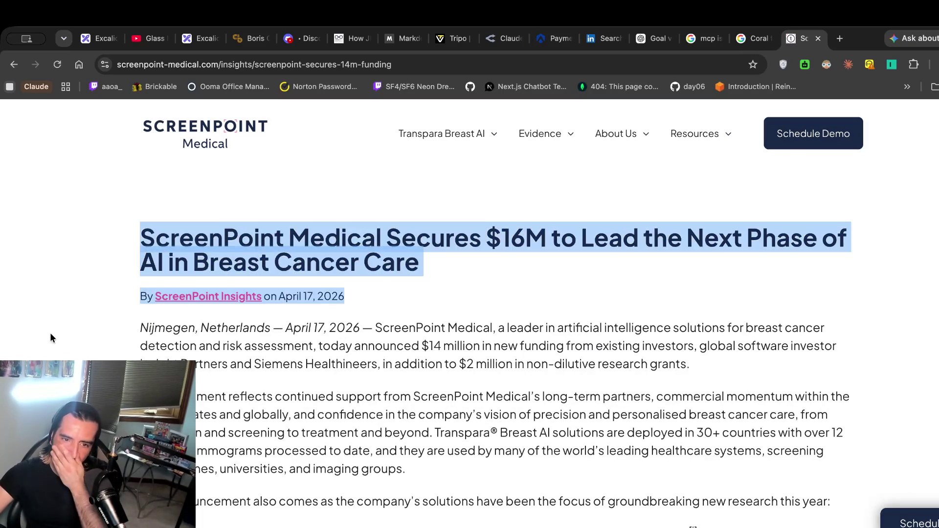
left_click(562, 376)
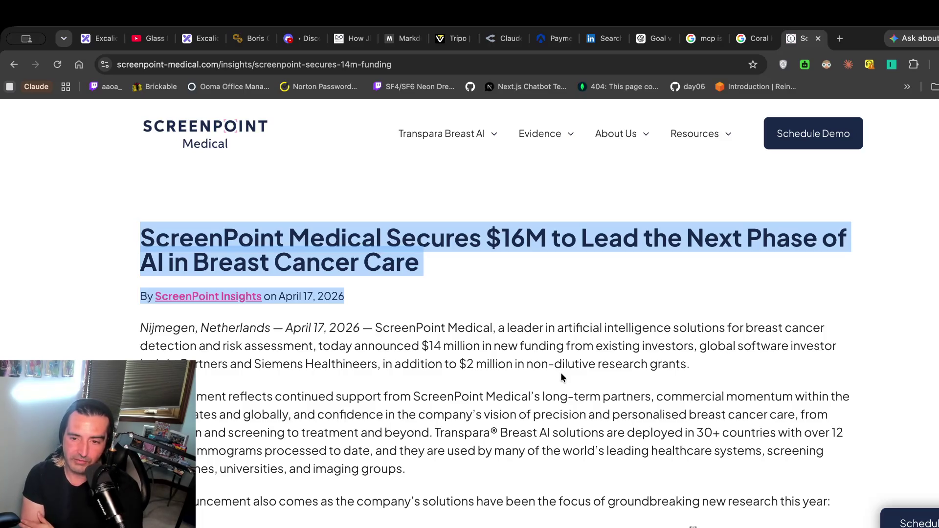
scroll(560, 372, "down", 1)
mouse_move(434, 295)
left_mouse_down()
mouse_move(443, 301)
mouse_move(423, 309)
mouse_move(417, 366)
left_mouse_up()
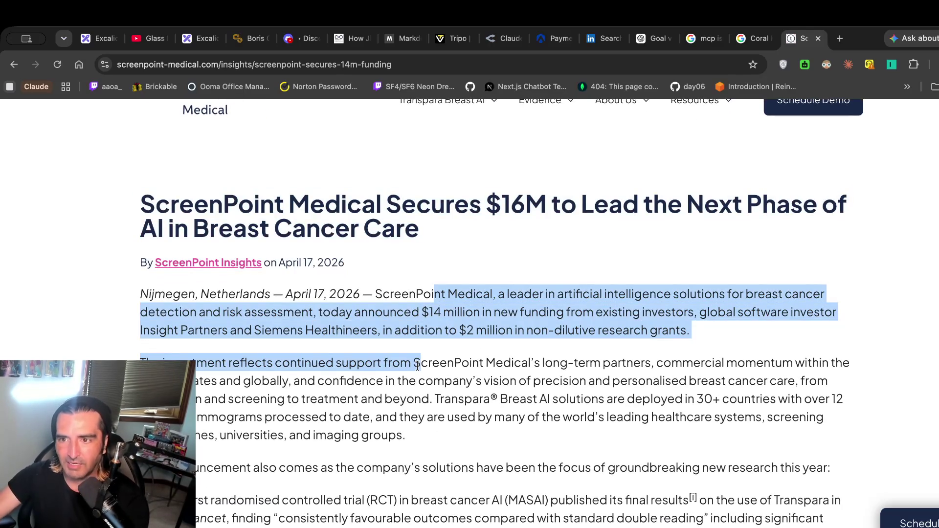
Search 'archive x papers for cnacner detection' and open the AI in Oncology arXiv paper
key("ctrl+t")
type("archiev")
key("BackSpace")
key("BackSpace")
type("ve")
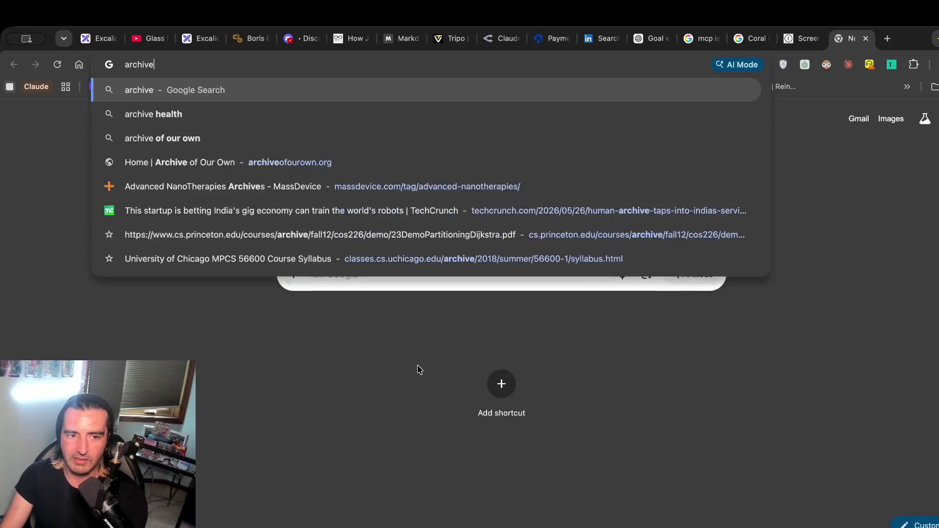
key("BackSpace")
key("BackSpace")
key("BackSpace")
type("ive x ")
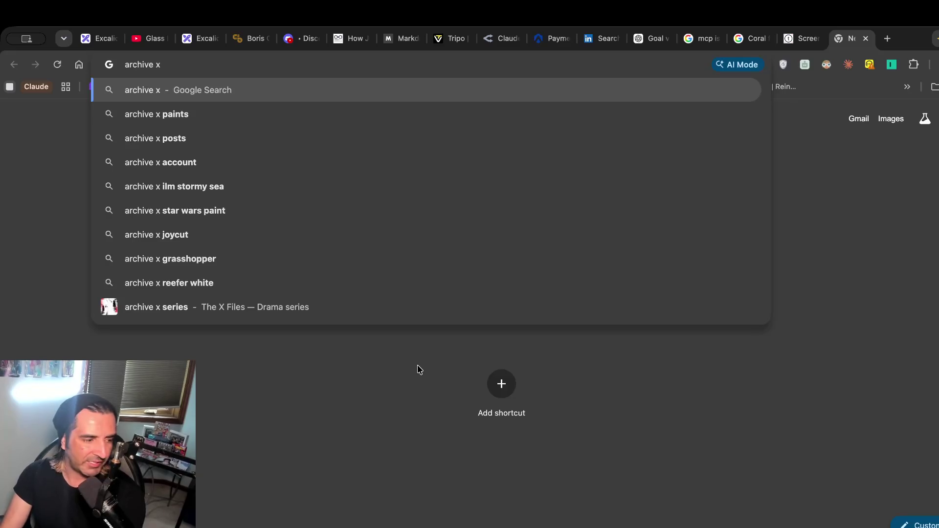
type("papers for h")
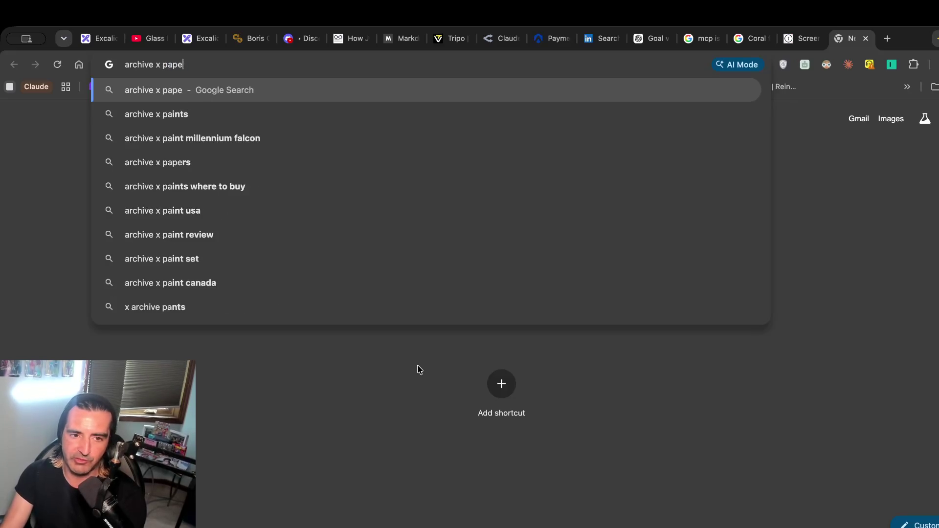
key("BackSpace")
type("cnacner detection")
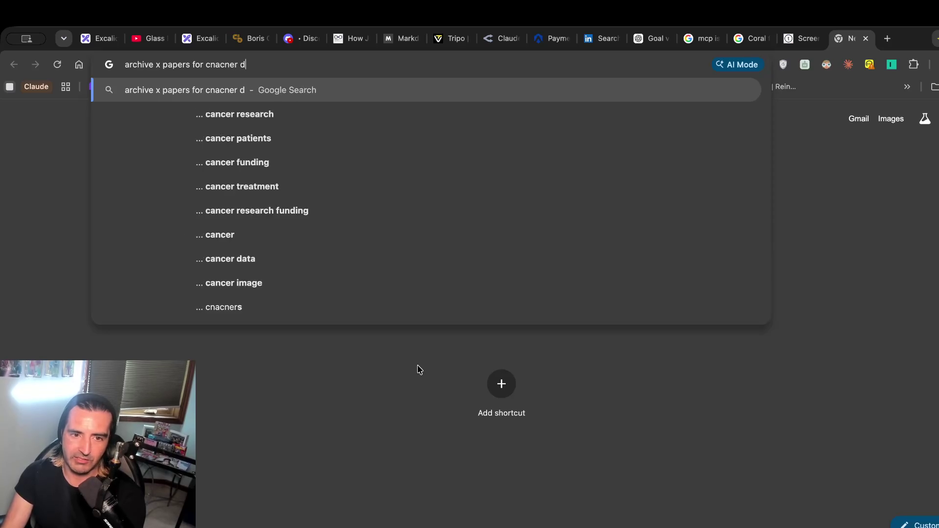
key("Return")
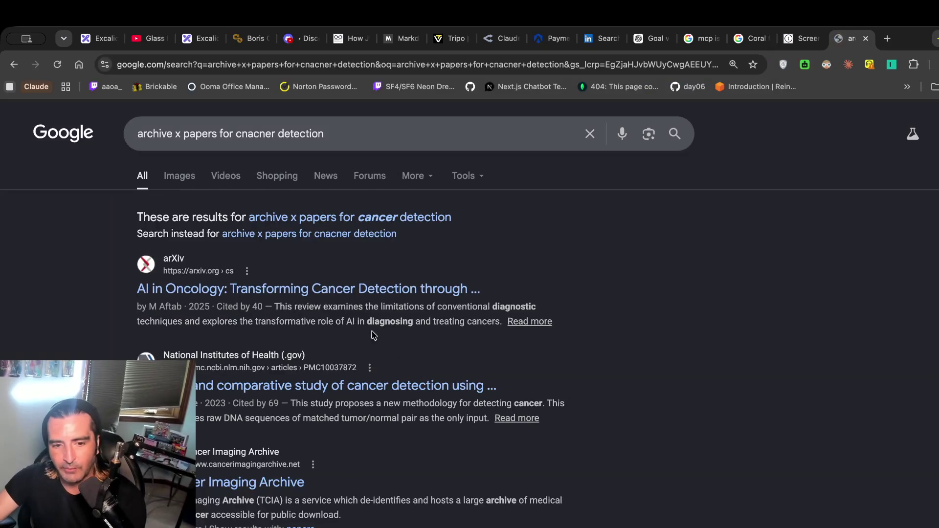
left_click(205, 286)
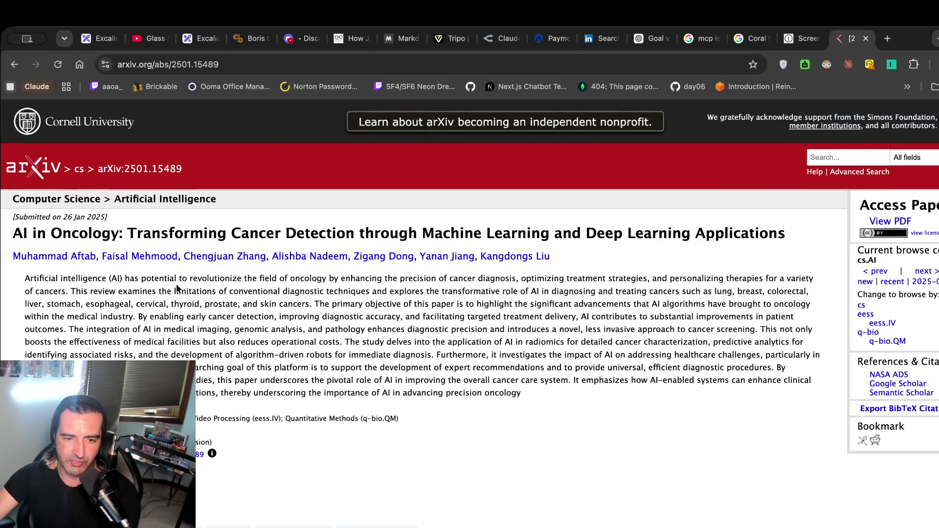
Read the title and opening of the AI in Oncology paper's abstract
left_click_drag(11, 230, 164, 306)
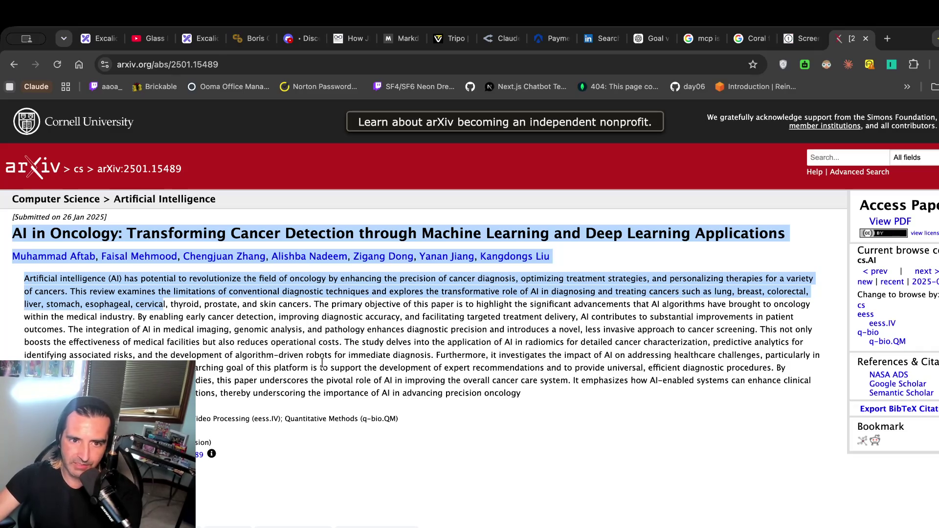
scroll(322, 362, "down", 1)
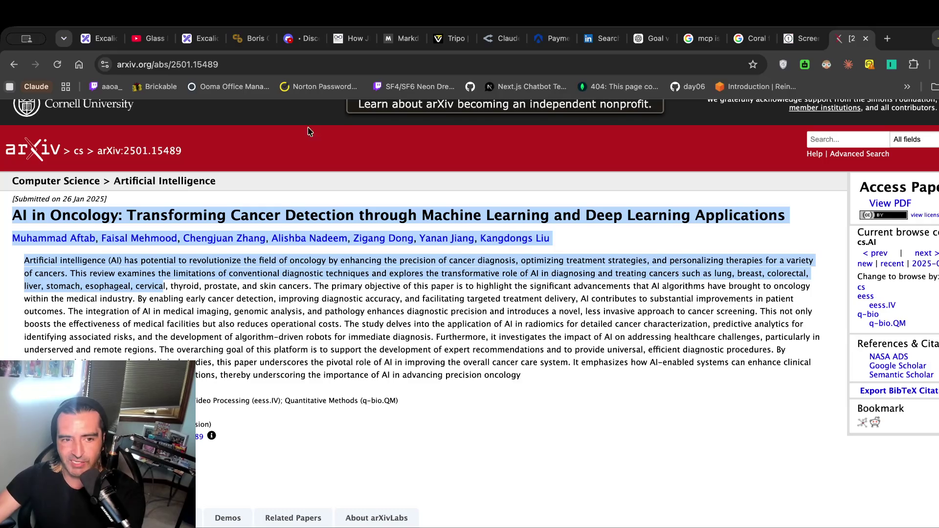
left_click(318, 396)
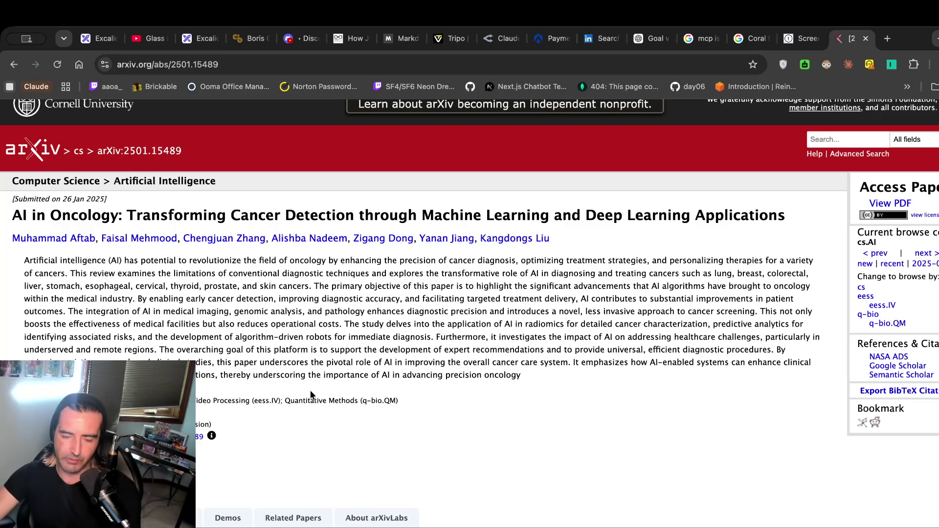
scroll(301, 370, "down", 5)
left_click_drag(88, 165, 88, 317)
scroll(149, 213, "up", 2)
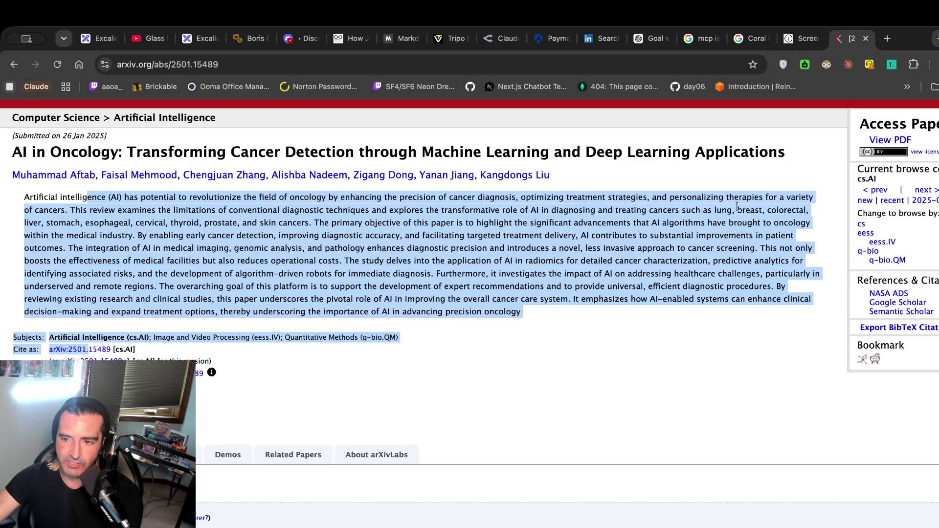
Continue through the abstract, highlighting the phrase 'genomic analysis'
left_click_drag(91, 210, 94, 334)
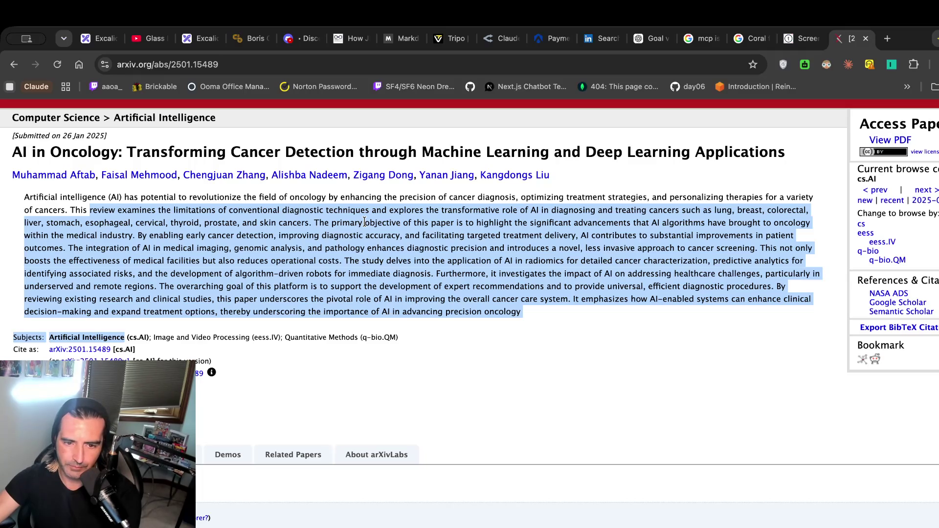
left_click(261, 234)
left_click_drag(297, 249, 231, 248)
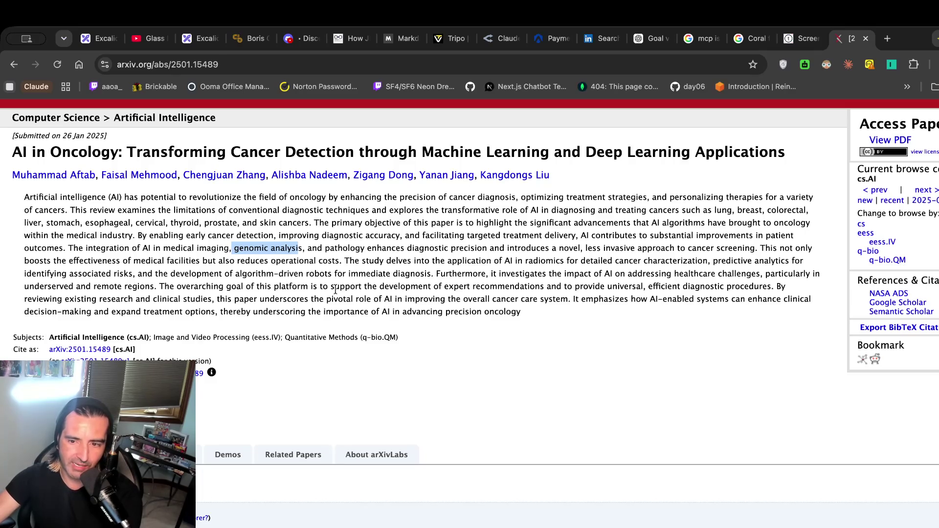
scroll(336, 289, "down", 1)
left_click_drag(128, 207, 126, 297)
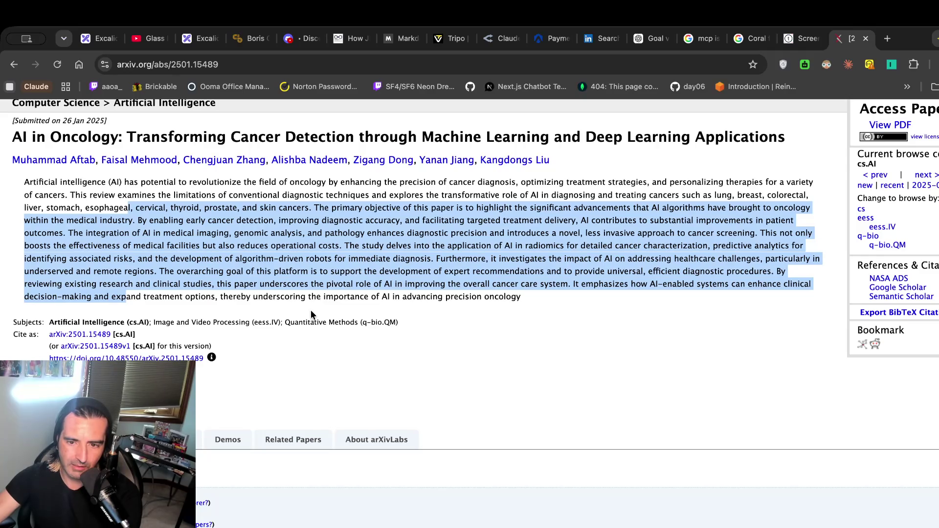
scroll(311, 314, "down", 3)
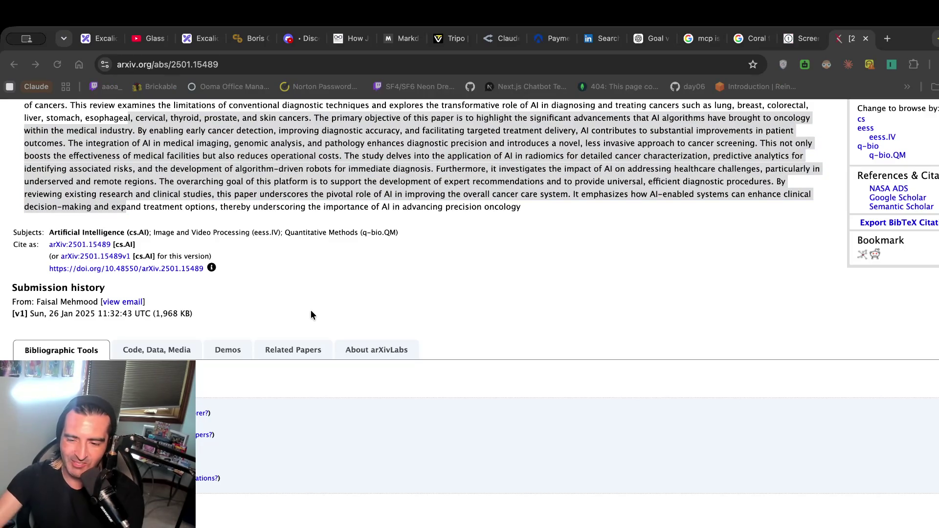
Finish rereading the oncology paper's abstract on arXiv
key("super+Tab")
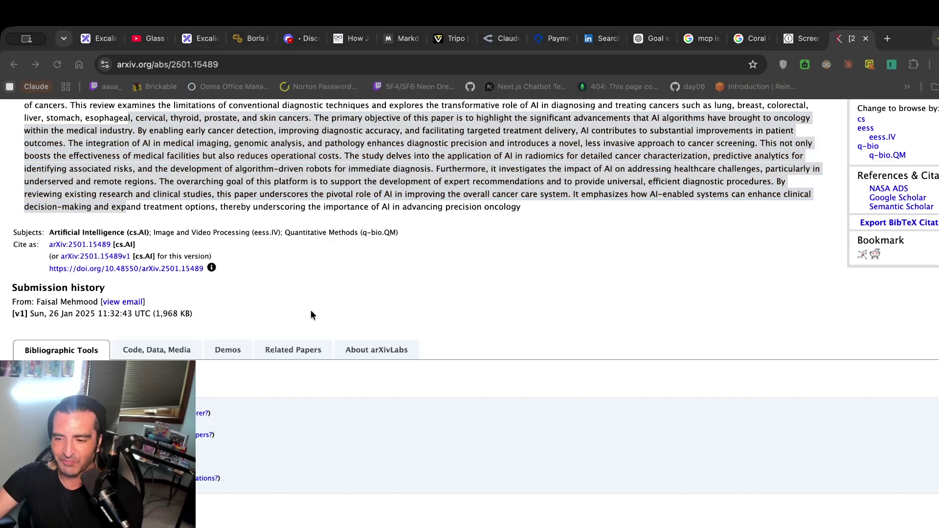
scroll(311, 248, "up", 2)
left_click(309, 220)
left_click_drag(297, 197, 296, 250)
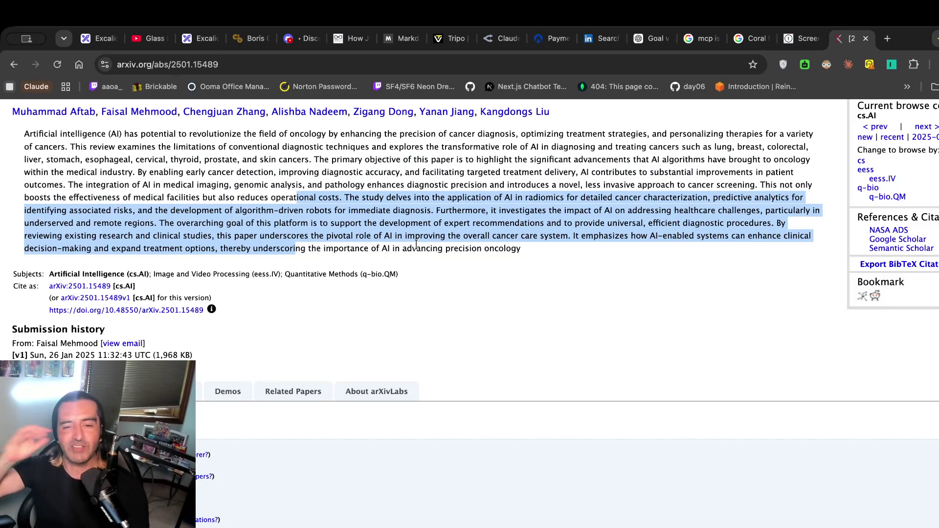
left_click(407, 191)
scroll(320, 161, "up", 3)
scroll(320, 161, "up", 2)
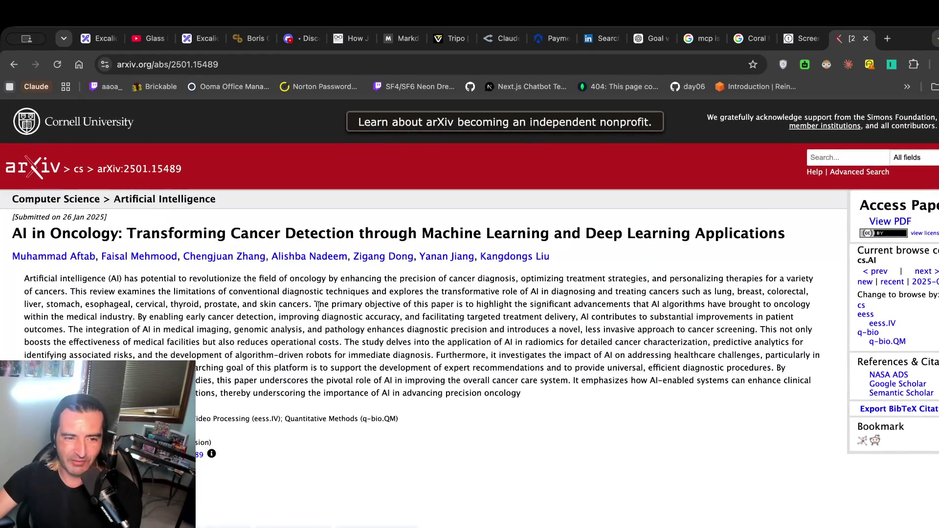
scroll(318, 310, "down", 6)
scroll(318, 310, "up", 6)
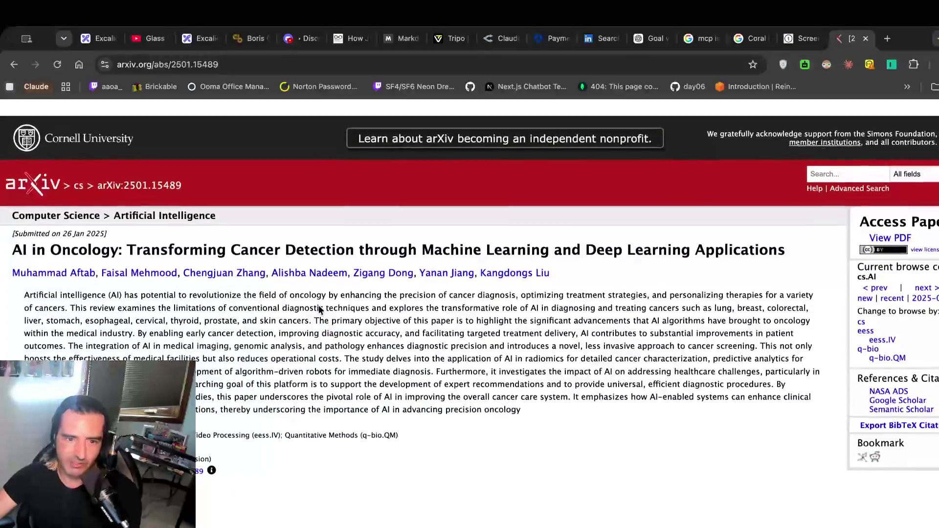
Go back to the cancer-detection search results and return to the funding table
left_click(802, 44)
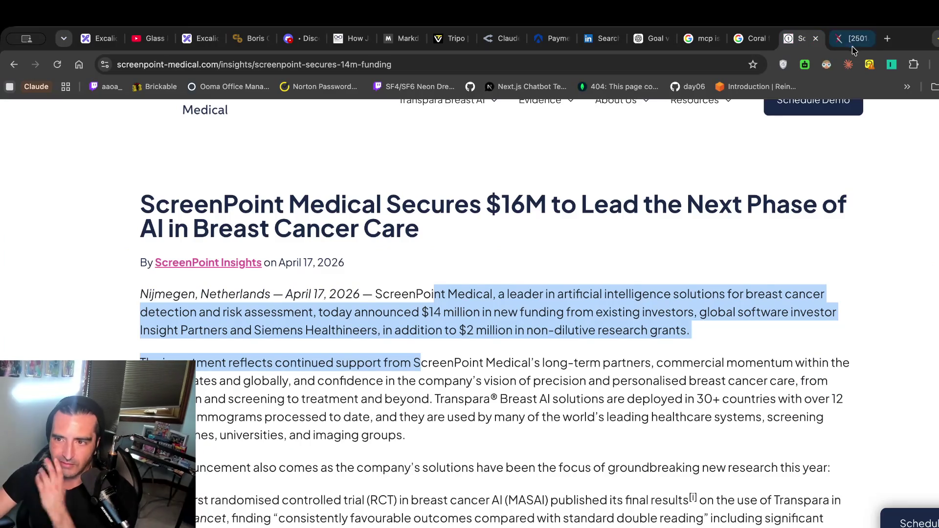
left_click(851, 47)
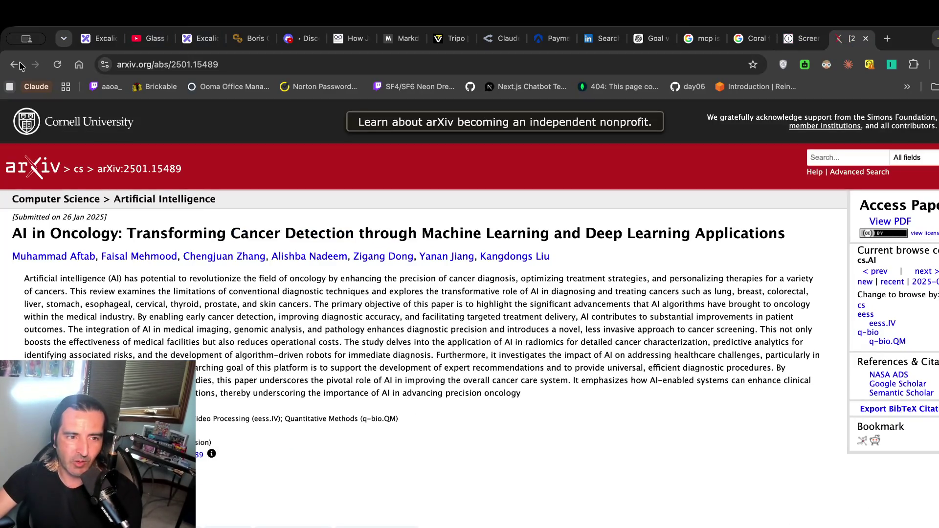
left_click(15, 64)
scroll(122, 315, "down", 1)
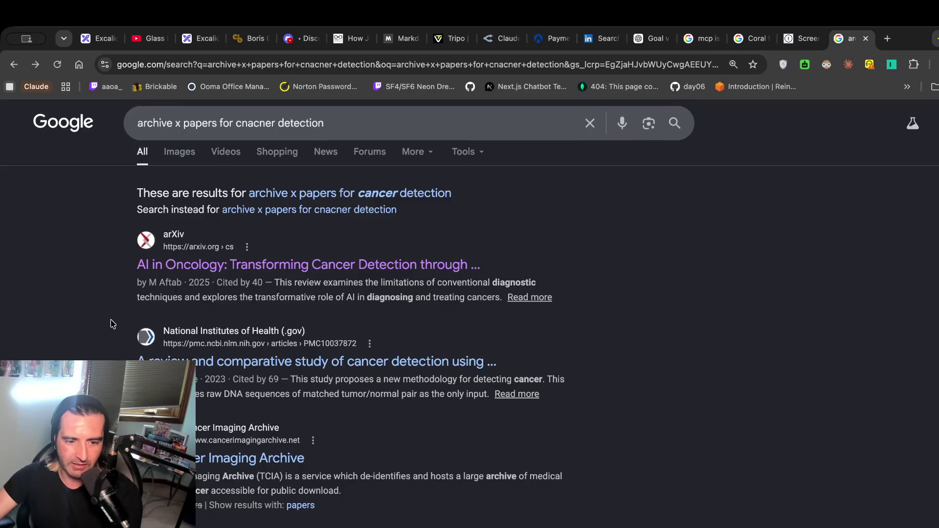
left_click(390, 44)
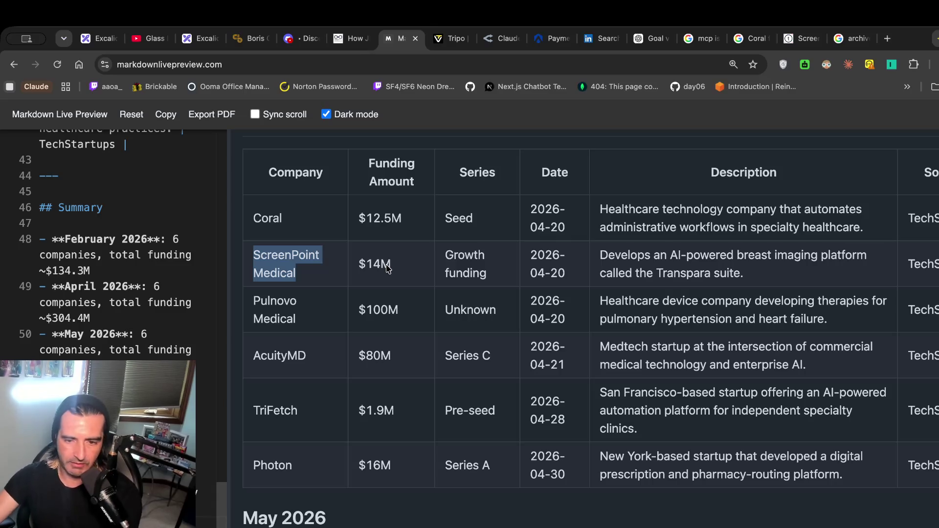
left_click(571, 310)
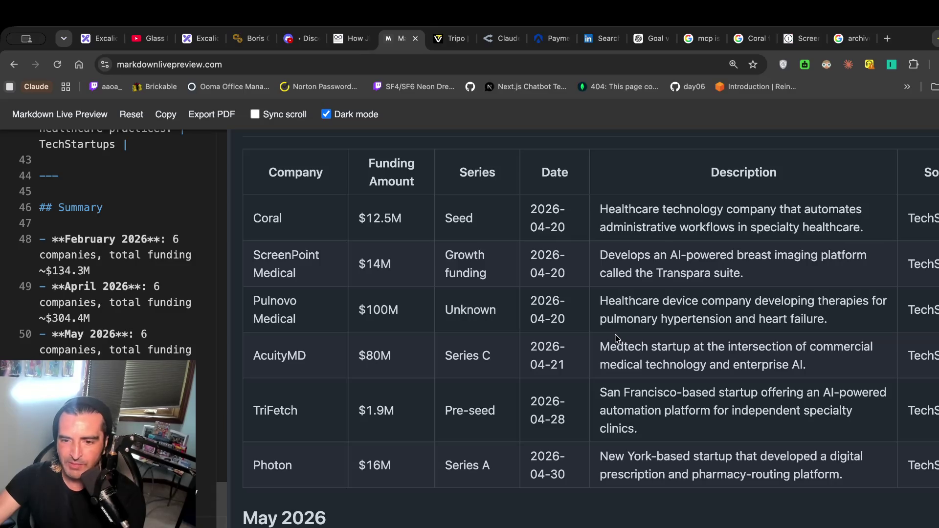
scroll(616, 337, "down", 1)
left_click_drag(600, 318, 601, 357)
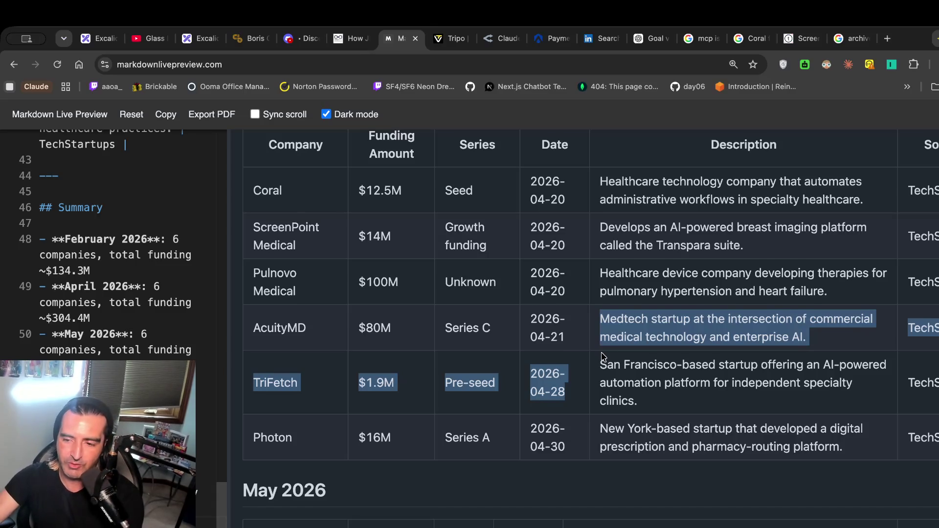
scroll(603, 356, "down", 1)
mouse_move(601, 337)
left_mouse_down()
mouse_move(603, 404)
mouse_move(614, 405)
left_mouse_up()
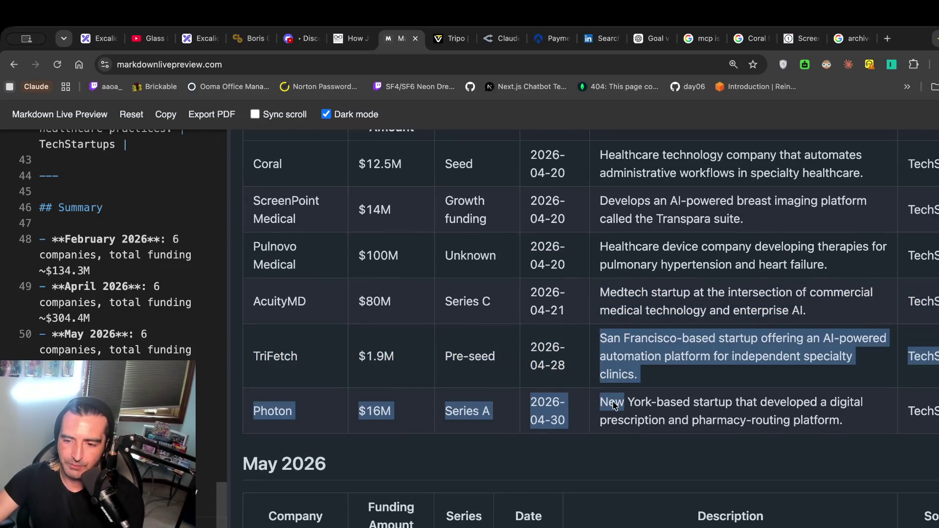
mouse_move(310, 335)
left_mouse_down()
mouse_move(293, 364)
mouse_move(254, 364)
left_mouse_up()
key("ctrl+c")
key("ctrl+t")
Search Google for TriFetch funding
key("ctrl+v")
type("fun")
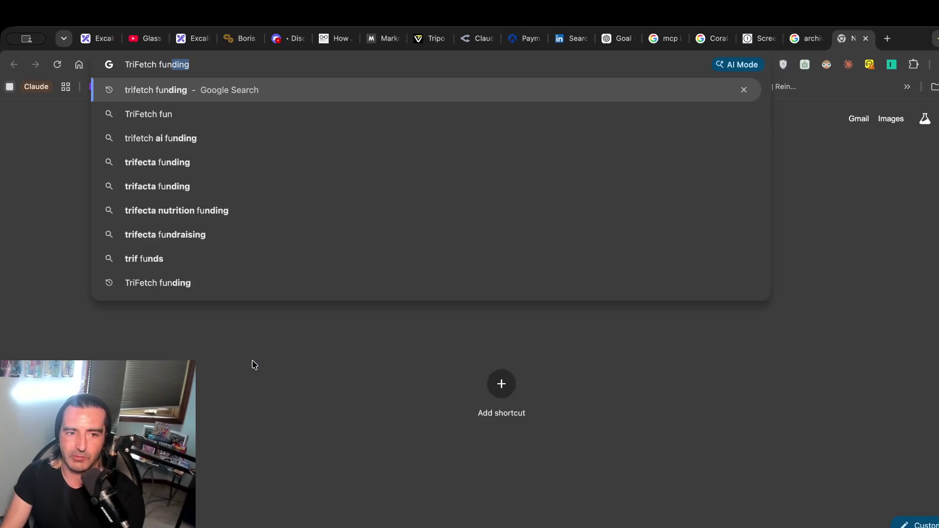
key("Return")
Open the FinSMEs article confirming TriFetch's $1.9M raise, then return to the table
left_click(253, 248)
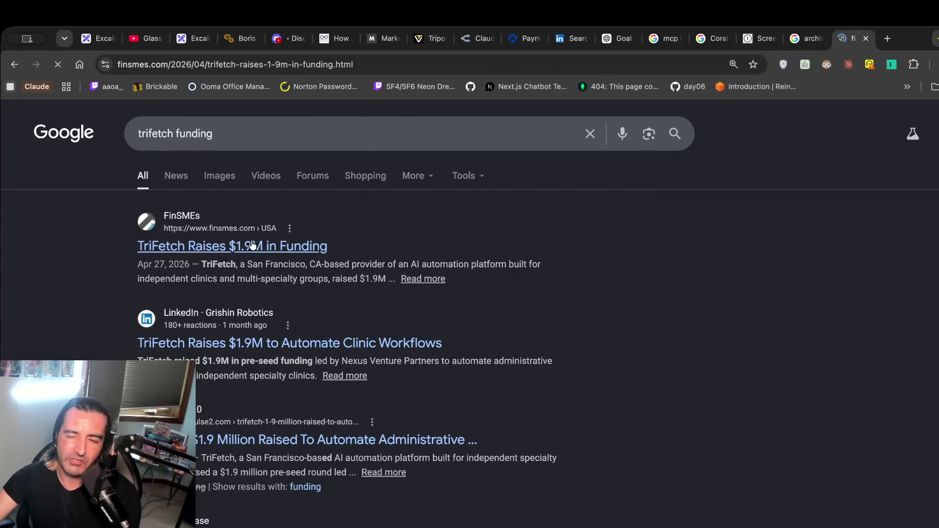
scroll(286, 341, "down", 3)
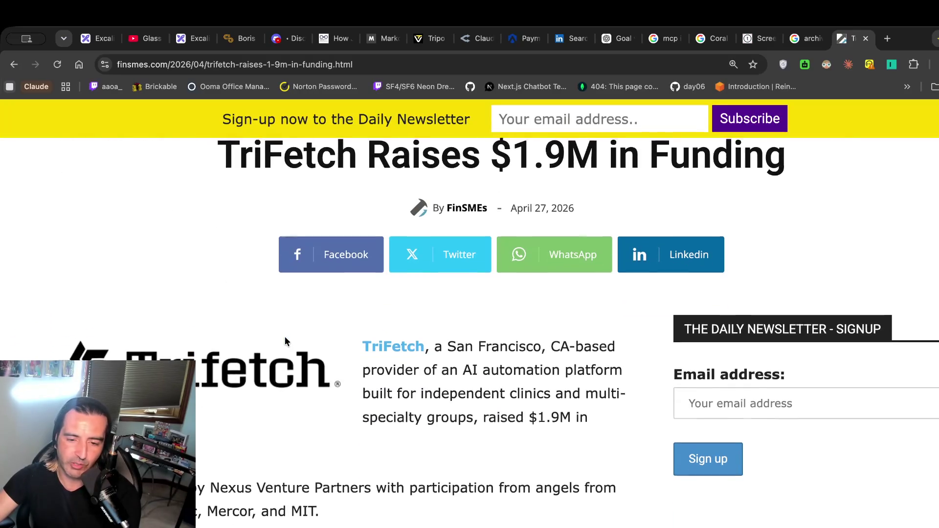
left_click_drag(473, 362, 472, 406)
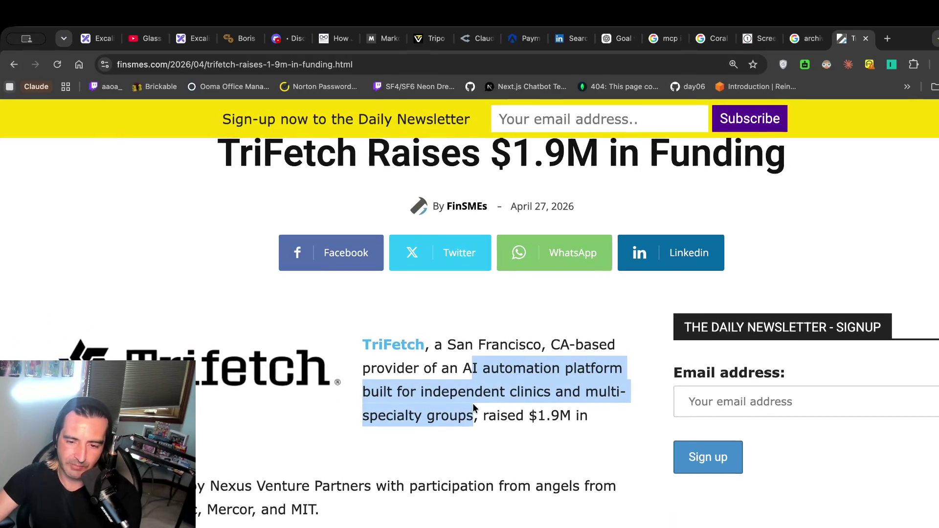
scroll(472, 403, "down", 1)
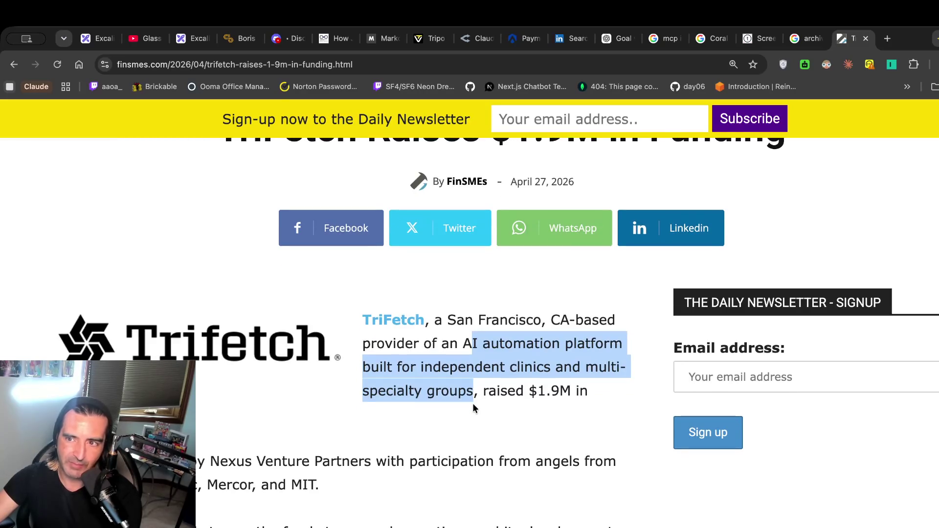
left_click(382, 38)
Read the May 2026 rows, including the Knit Health and BranchLab entries
scroll(423, 382, "down", 1)
left_click_drag(421, 377, 426, 442)
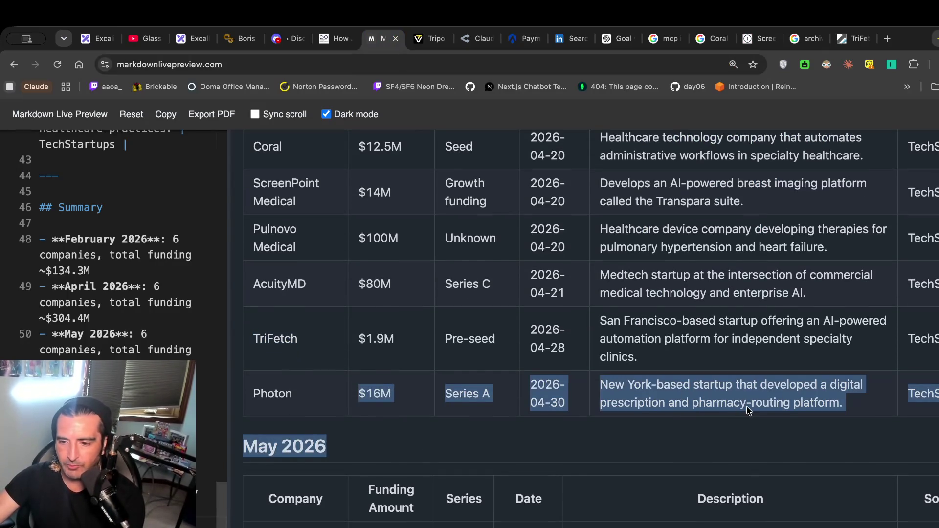
scroll(321, 396, "down", 5)
scroll(320, 397, "down", 5)
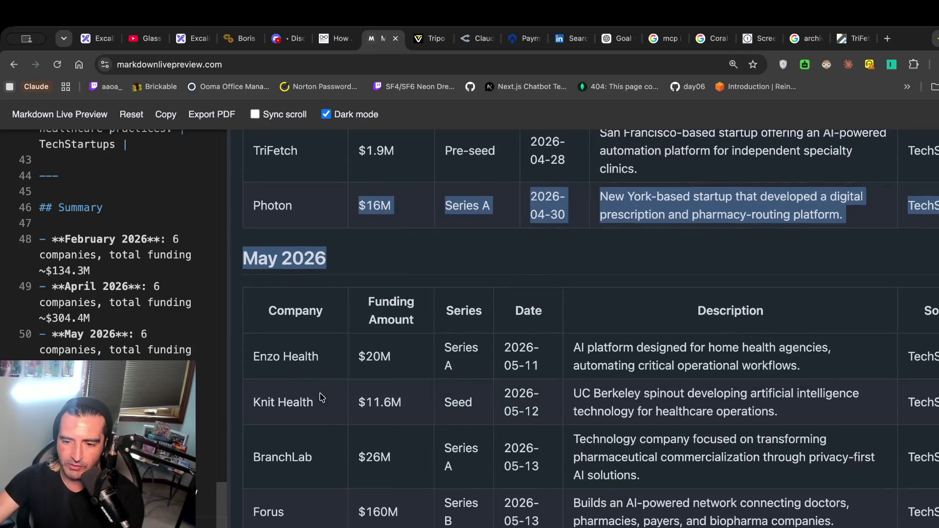
mouse_move(648, 250)
left_mouse_down()
mouse_move(621, 309)
mouse_move(591, 304)
mouse_move(576, 357)
left_mouse_up()
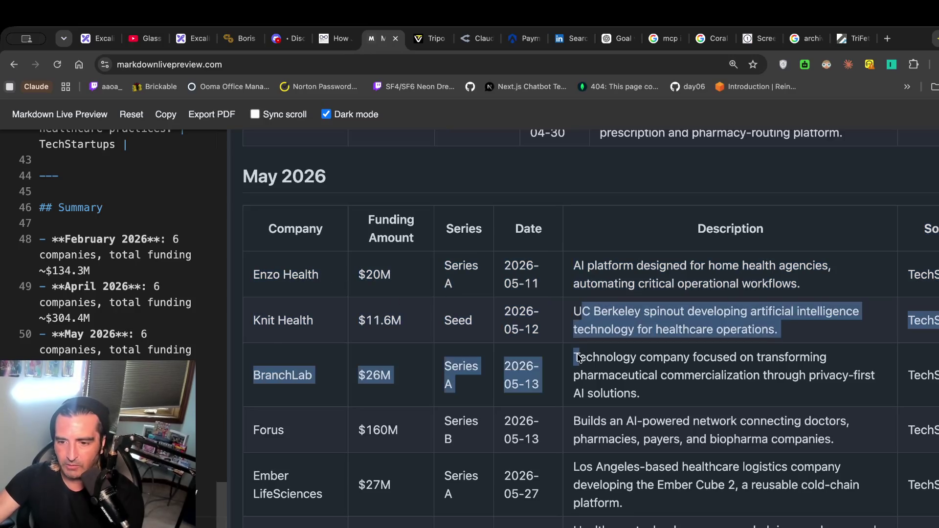
scroll(556, 360, "down", 2)
left_click_drag(578, 306, 582, 352)
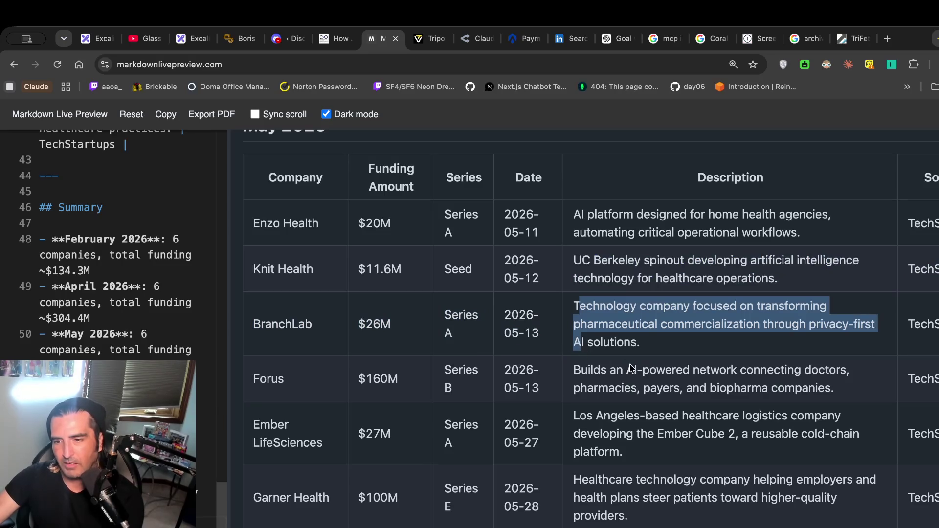
scroll(630, 367, "down", 1)
Copy 'Ember LifeSciences' from the May table and paste it into a new tab's search
left_click_drag(579, 319, 620, 387)
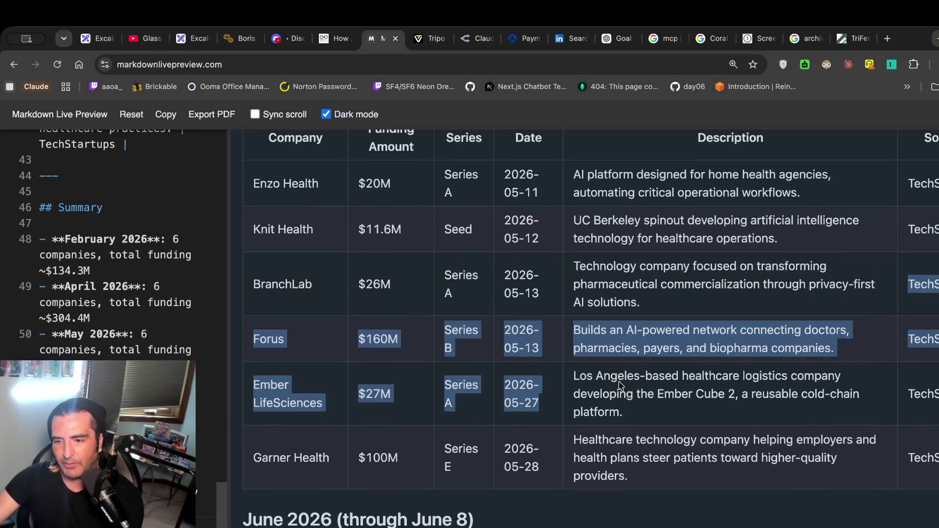
scroll(619, 385, "down", 1)
left_click(618, 384)
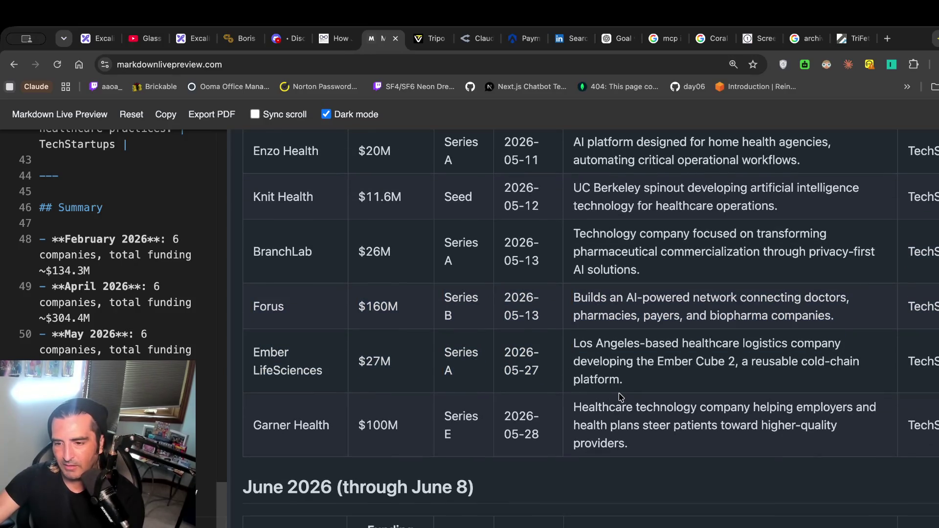
mouse_move(320, 374)
left_mouse_down()
mouse_move(287, 353)
mouse_move(238, 356)
left_mouse_up()
key("super+c")
key("super+t")
key("super+v")
Search Google for Ember LifeSciences and open its official website
type("fu")
key("BackSpace")
key("BackSpace")
key("BackSpace")
key("Return")
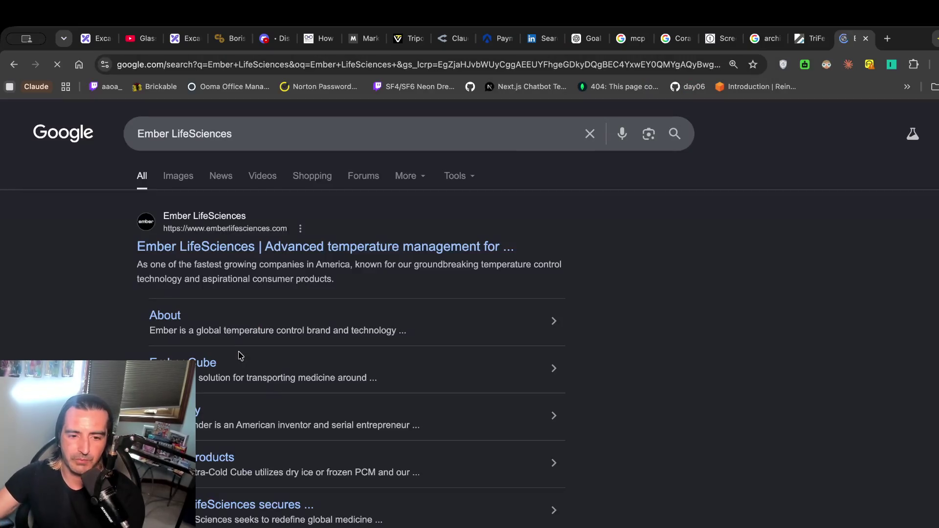
left_click(235, 243)
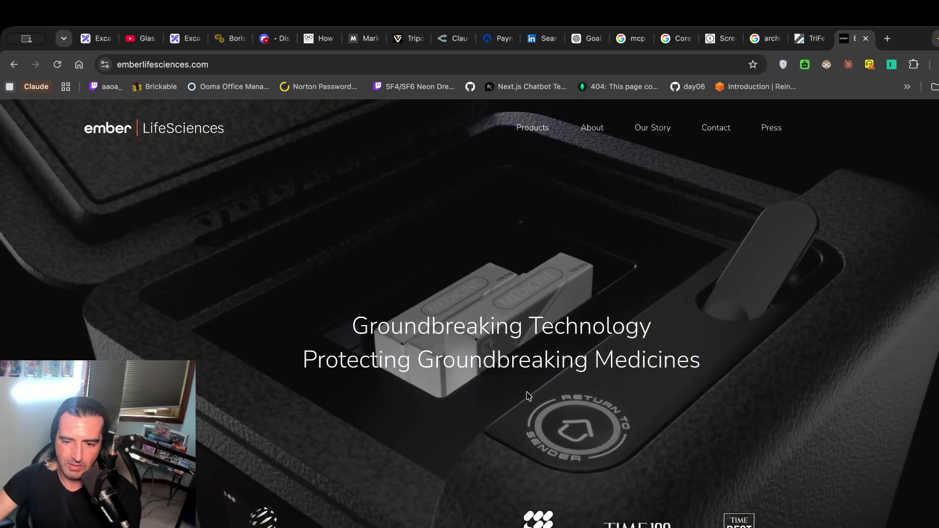
Scroll through the Ember LifeSciences homepage and play its featured video
scroll(583, 385, "down", 10)
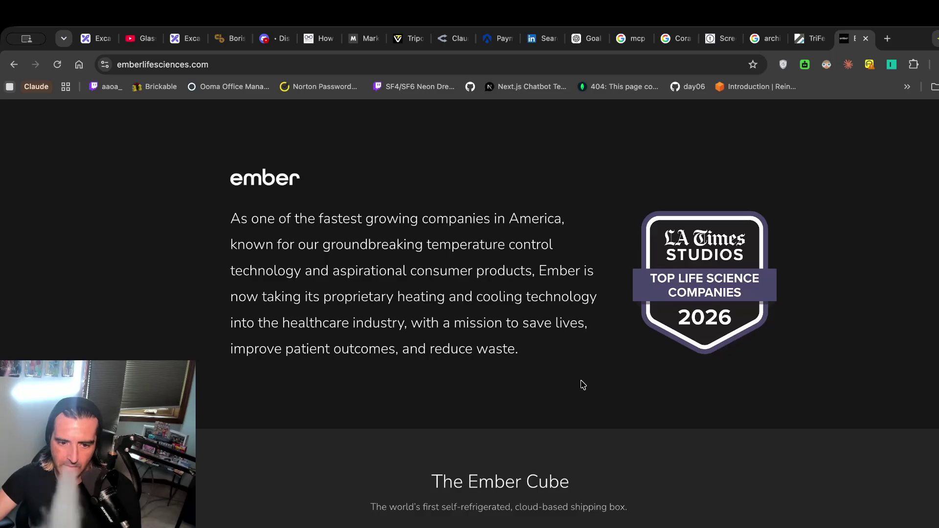
scroll(583, 385, "down", 3)
scroll(581, 381, "down", 5)
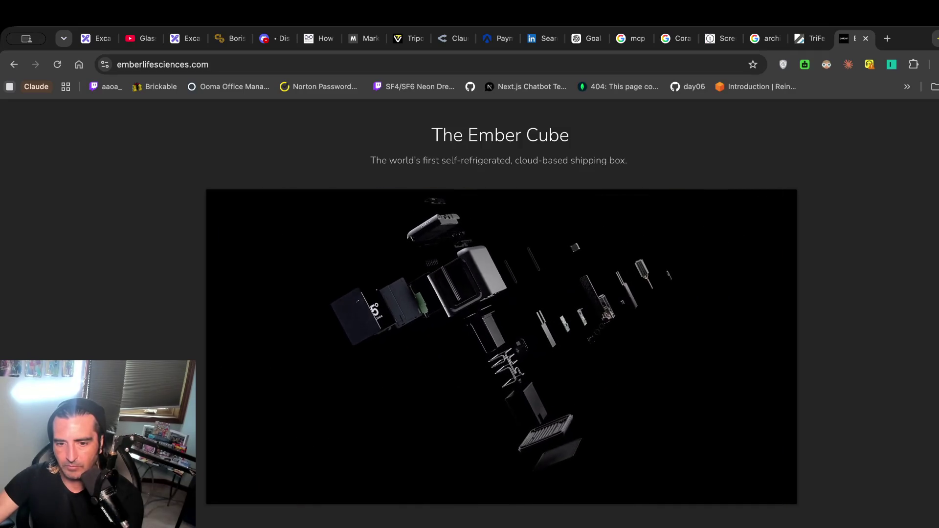
scroll(560, 297, "down", 9)
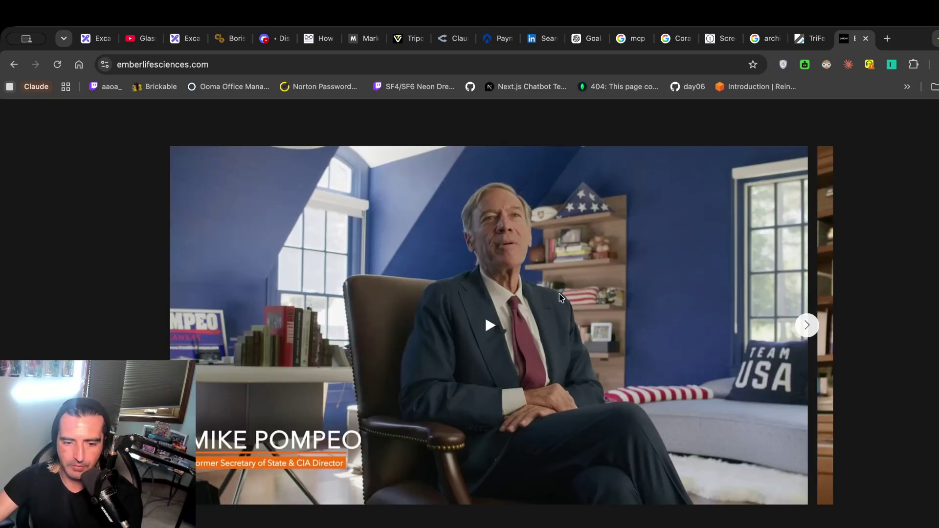
left_click(560, 297)
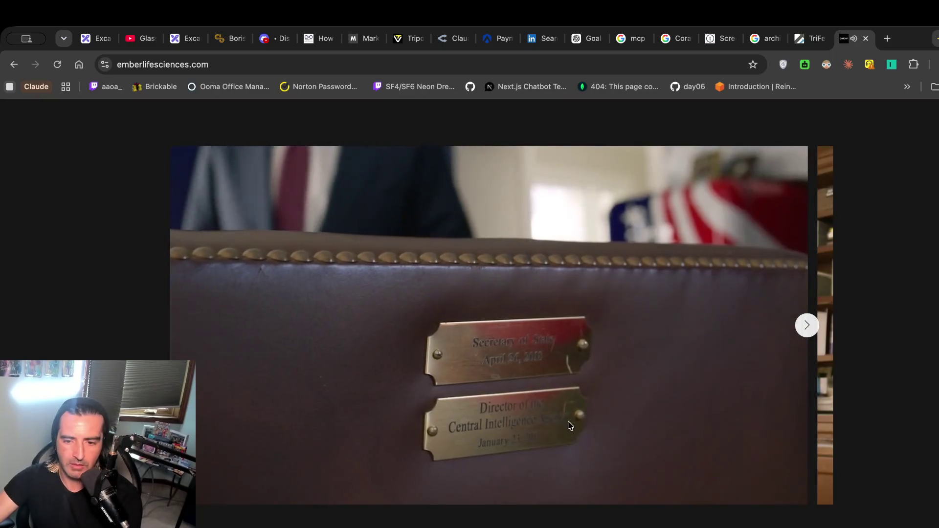
scroll(495, 337, "down", 5)
scroll(495, 337, "down", 4)
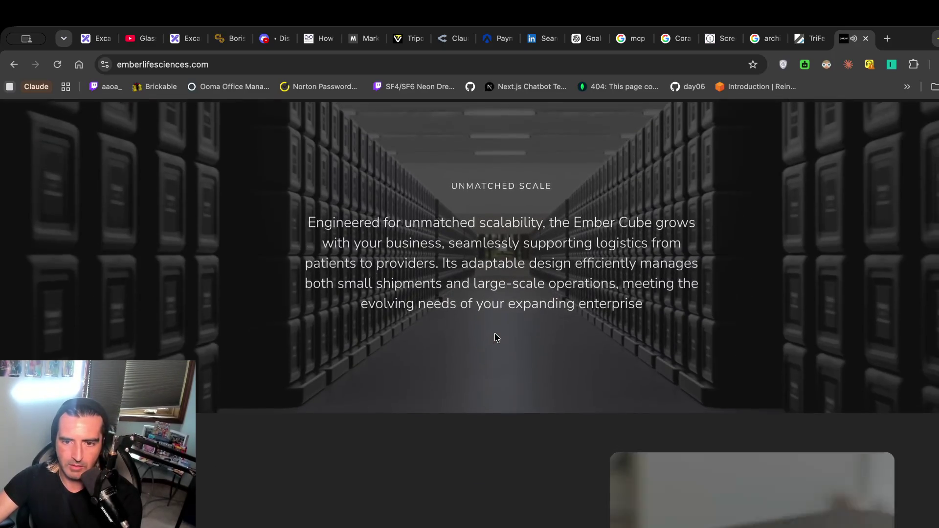
left_click_drag(389, 222, 387, 313)
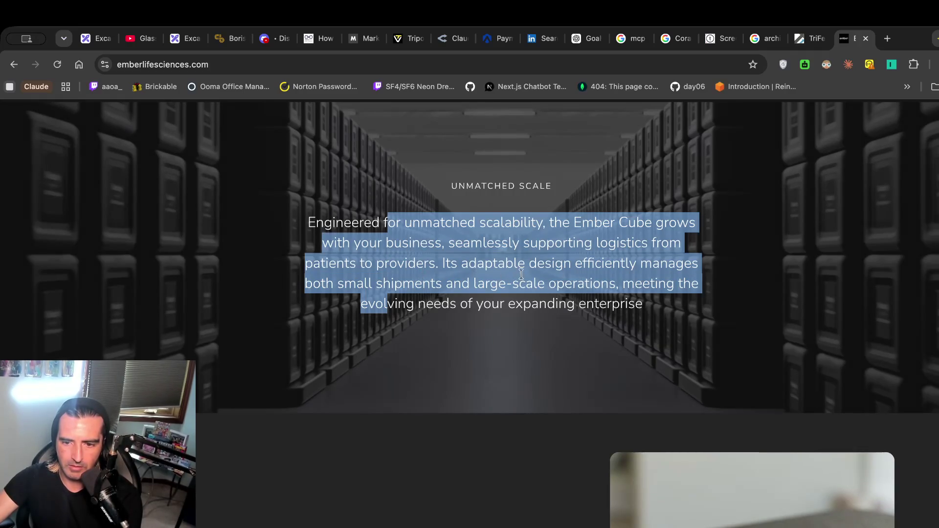
scroll(402, 313, "down", 6)
left_click_drag(190, 236, 179, 327)
left_click(184, 343)
Review the 200+ Granted Patents section of the Ember LifeSciences site
scroll(282, 390, "down", 10)
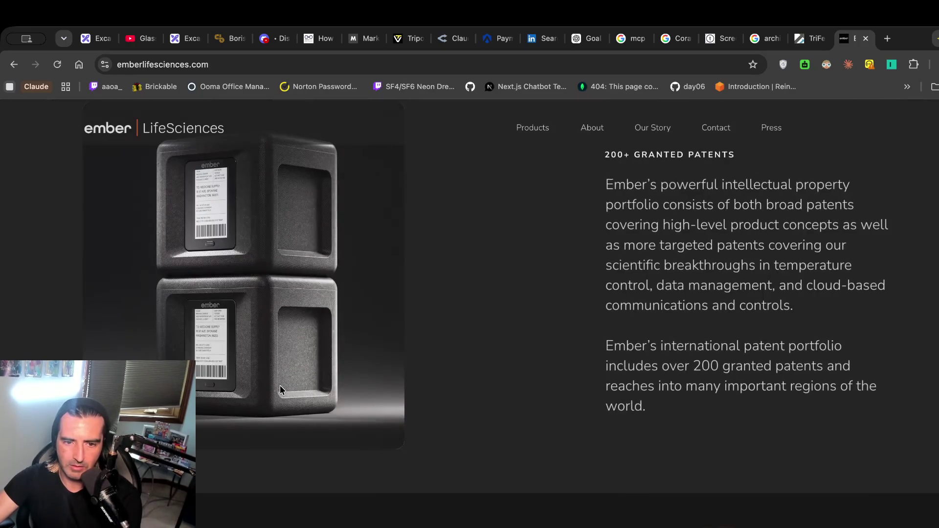
scroll(280, 389, "up", 1)
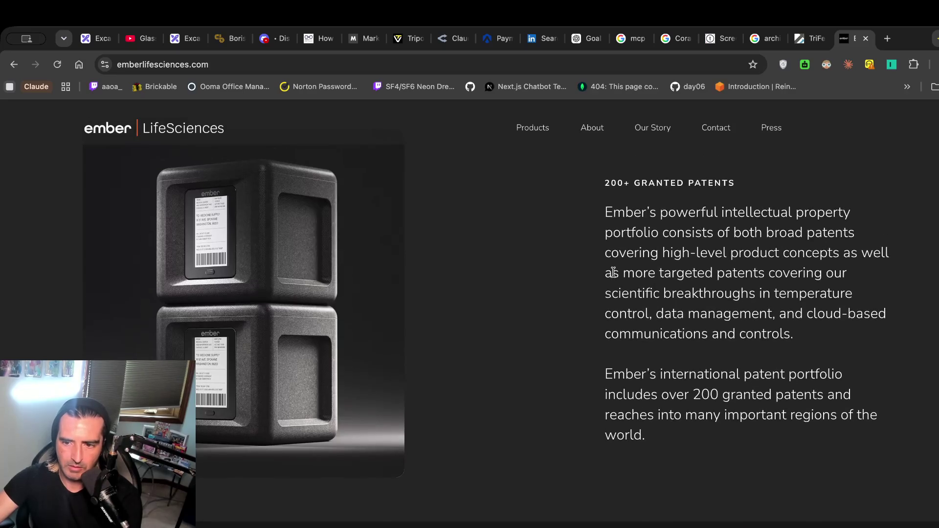
left_click_drag(596, 217, 620, 360)
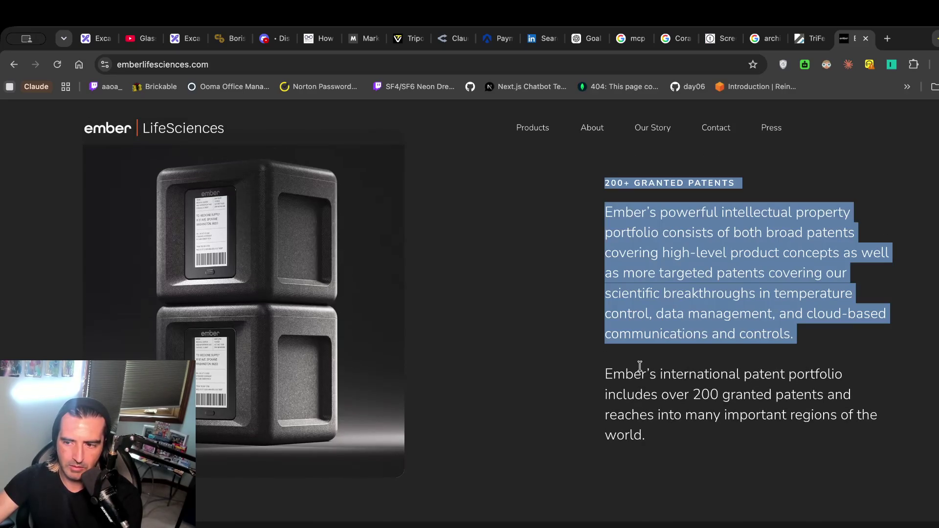
scroll(639, 366, "down", 2)
left_click(628, 334)
left_click_drag(606, 317, 612, 406)
left_click(637, 424)
scroll(638, 424, "down", 10)
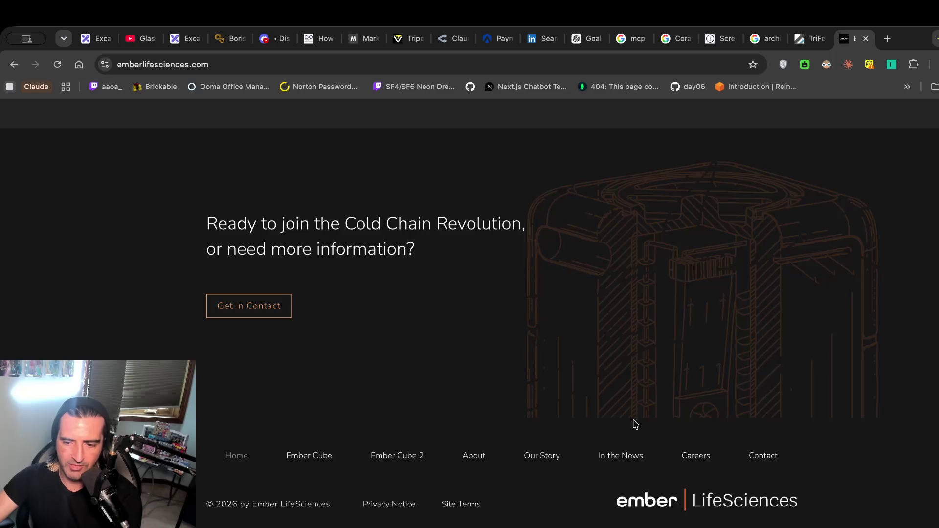
Check the Careers page's two open positions, then return to the funding table preview
left_click(696, 456)
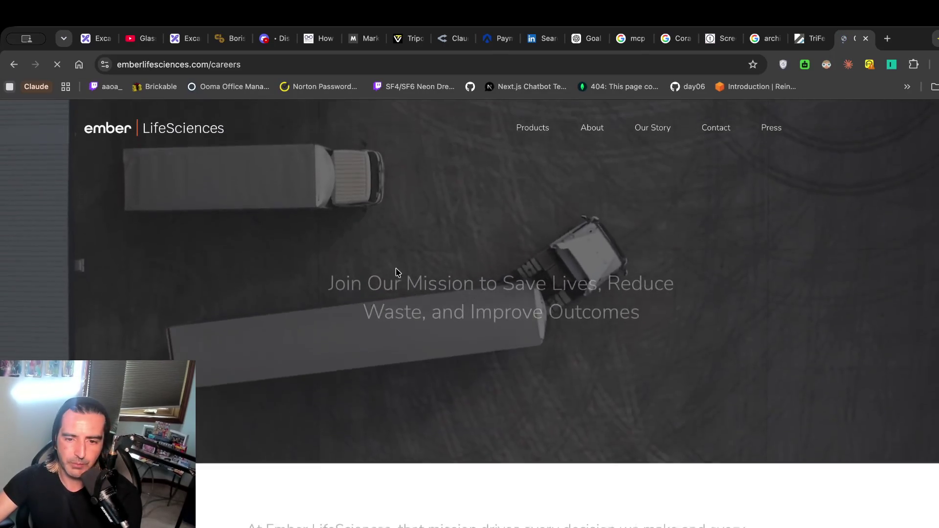
scroll(415, 338, "down", 5)
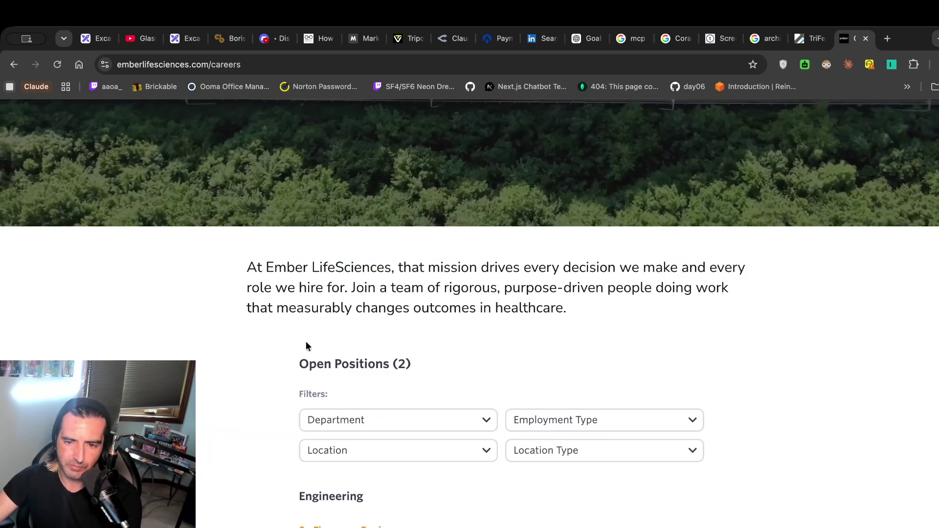
scroll(313, 352, "down", 5)
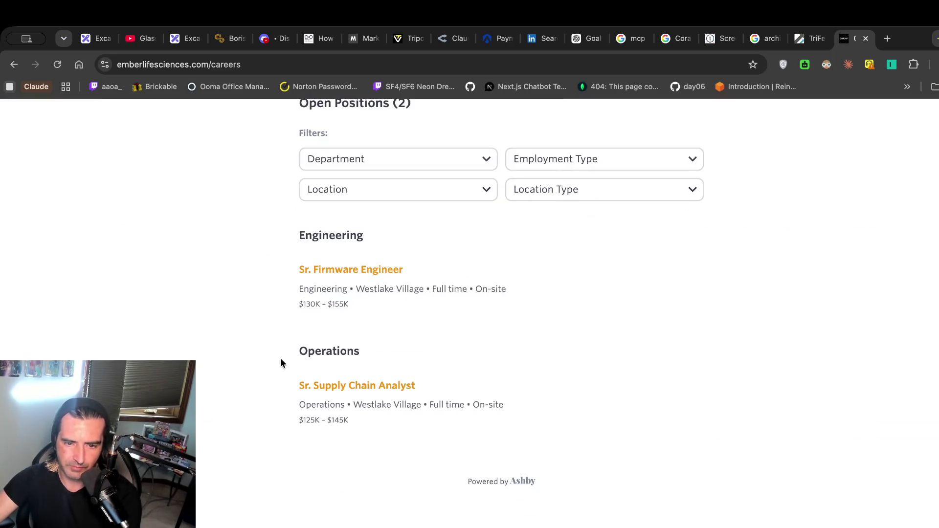
scroll(280, 362, "up", 10)
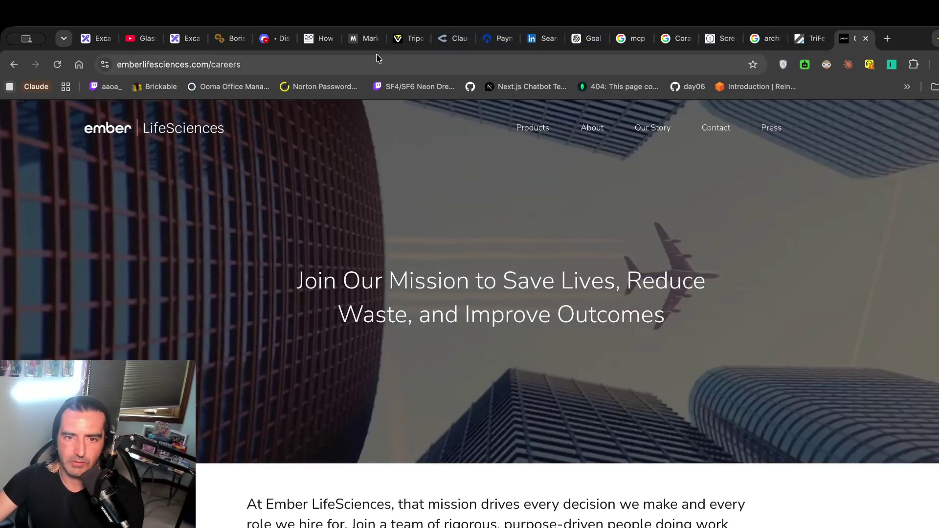
left_click(362, 38)
Check the Garner Health row, including its $100M amount and description
scroll(437, 269, "down", 3)
left_click_drag(437, 269, 444, 336)
left_click(698, 314)
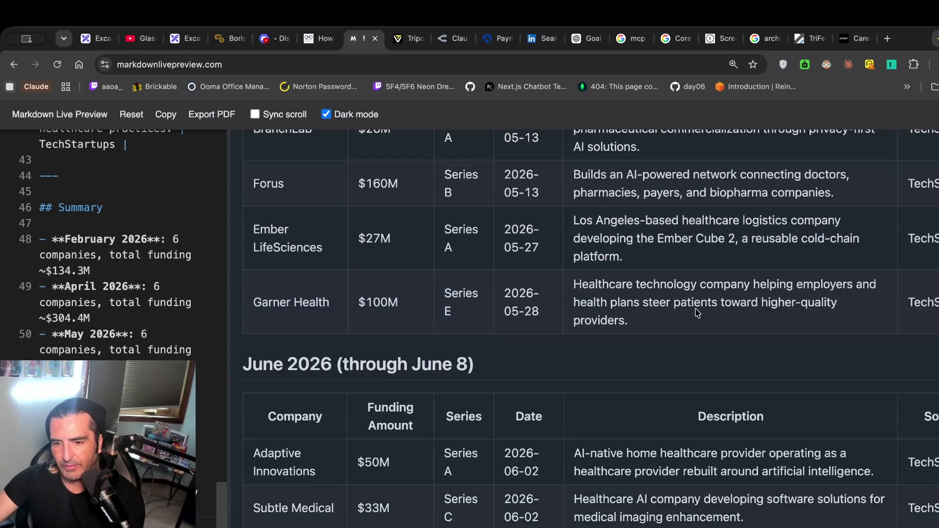
left_click_drag(638, 289, 633, 333)
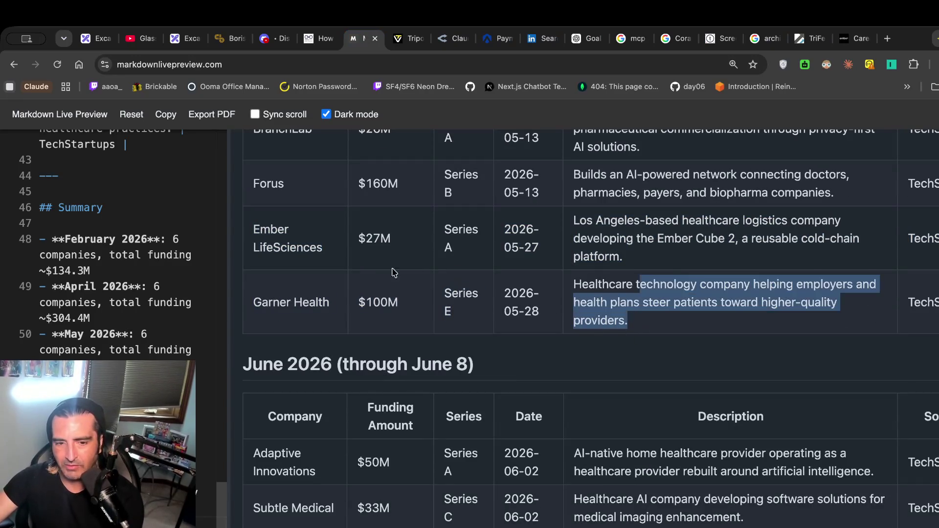
left_click(395, 307)
left_click_drag(401, 307, 348, 308)
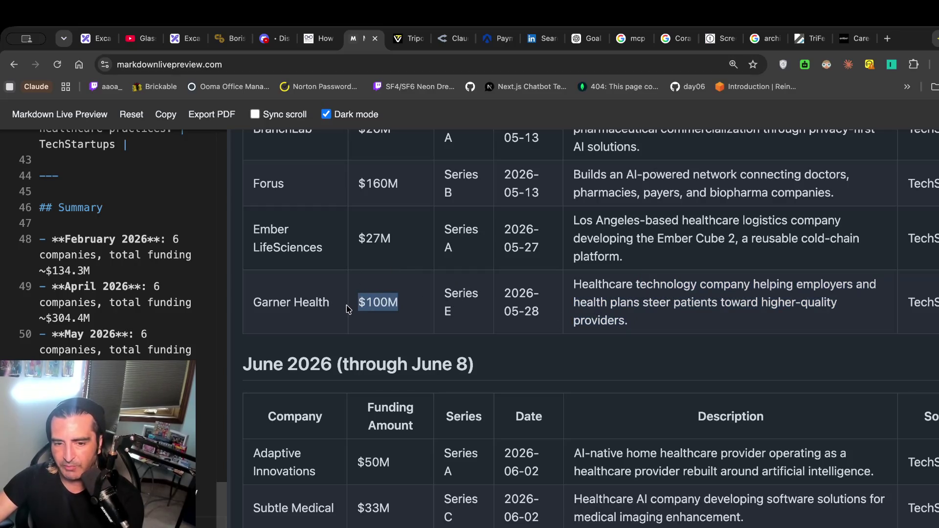
left_click_drag(581, 283, 586, 328)
scroll(586, 328, "down", 2)
scroll(586, 327, "up", 15)
scroll(587, 328, "up", 2)
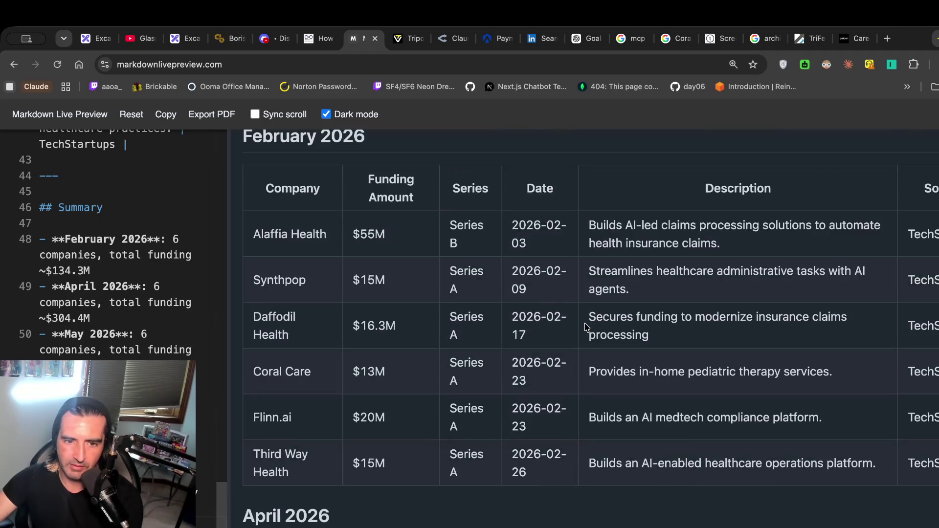
scroll(586, 303, "down", 7)
scroll(586, 292, "down", 10)
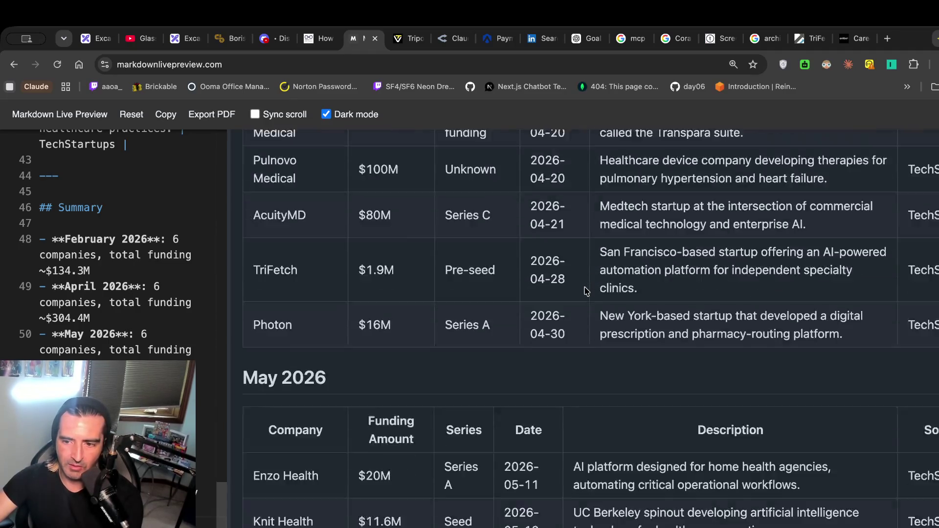
left_click(649, 221)
Check the Enzo Health, Adaptive Innovations, Subtle Medical and Lassie rows, zooming in
left_click_drag(650, 221, 652, 259)
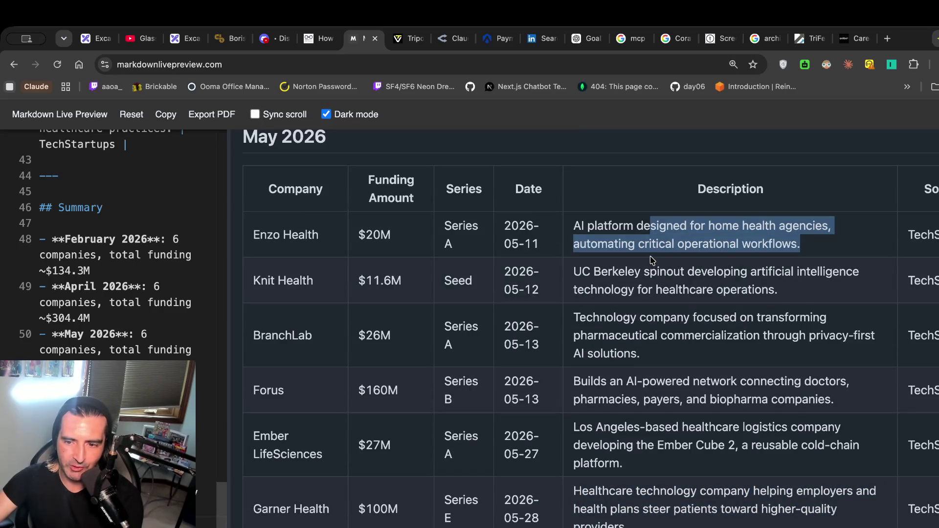
scroll(652, 260, "down", 2)
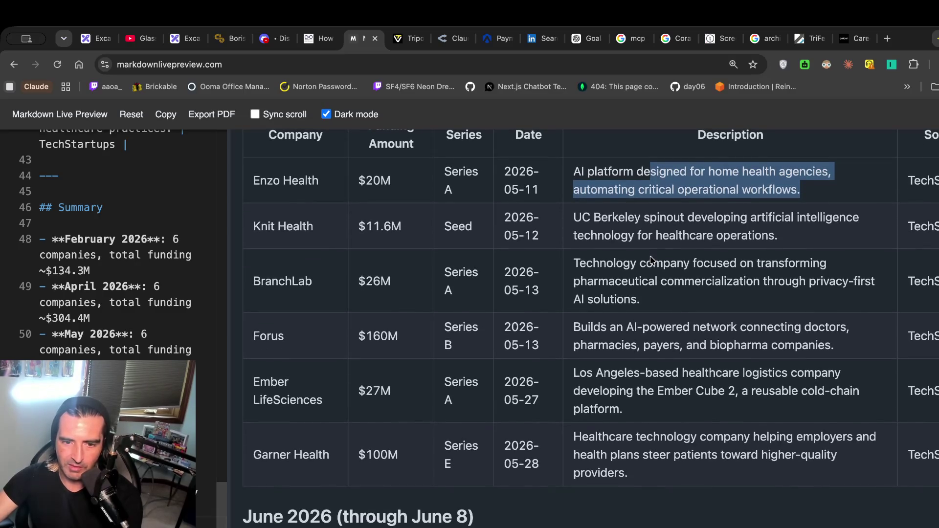
scroll(650, 259, "down", 7)
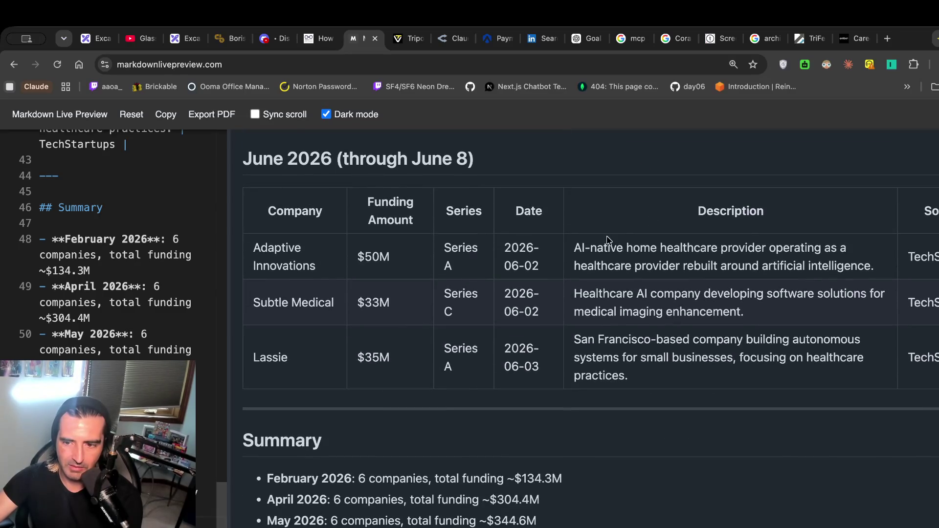
left_click_drag(609, 241, 608, 295)
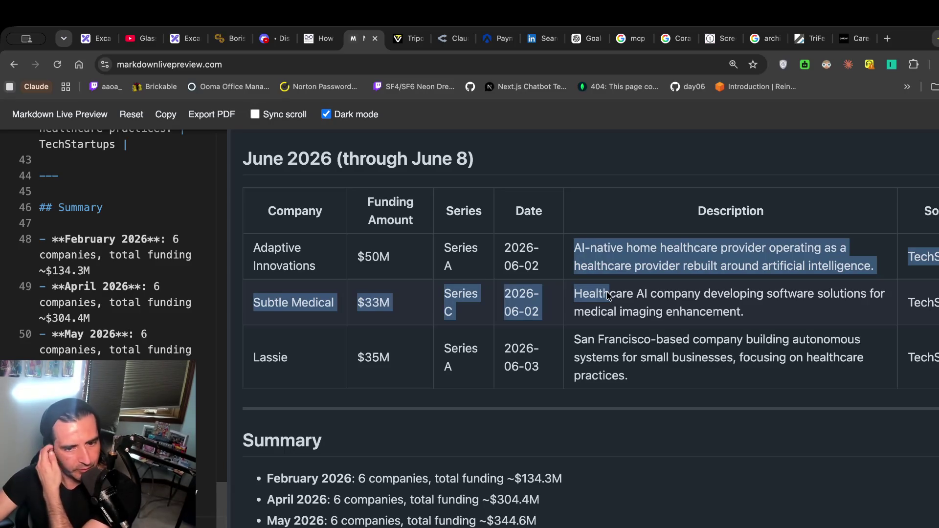
left_click(647, 304)
left_click_drag(568, 296, 565, 343)
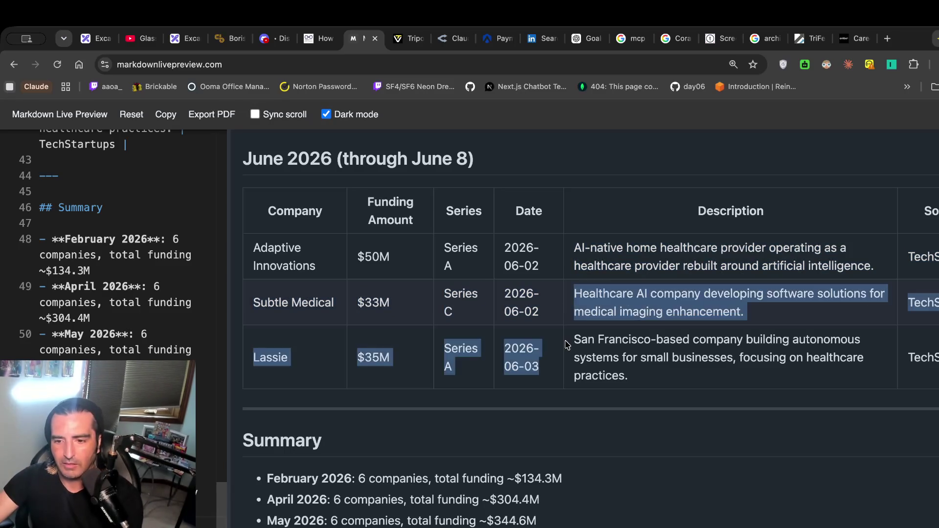
left_click(552, 353)
left_click_drag(324, 303, 241, 303)
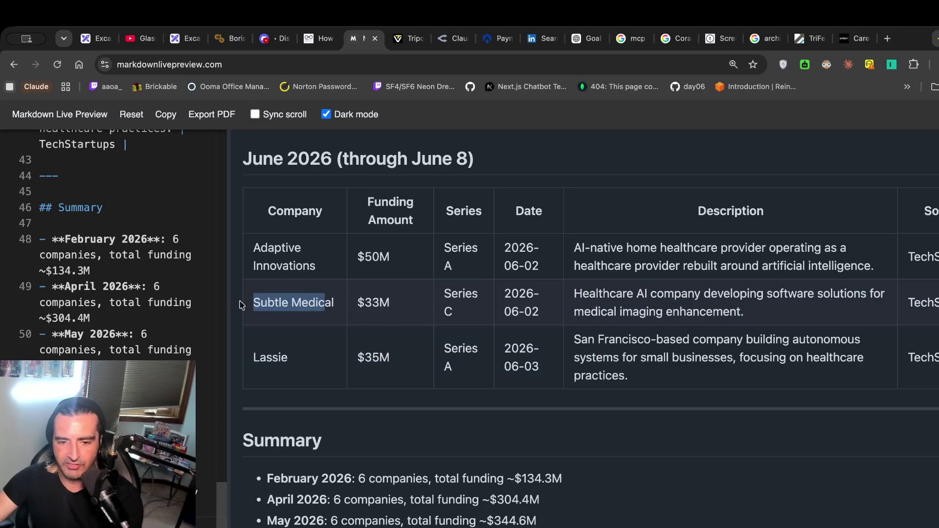
key("super+equal")
left_click(618, 385)
Scroll through the remaining June rows, then open a new Chrome tab
scroll(618, 385, "down", 3)
scroll(521, 376, "down", 3)
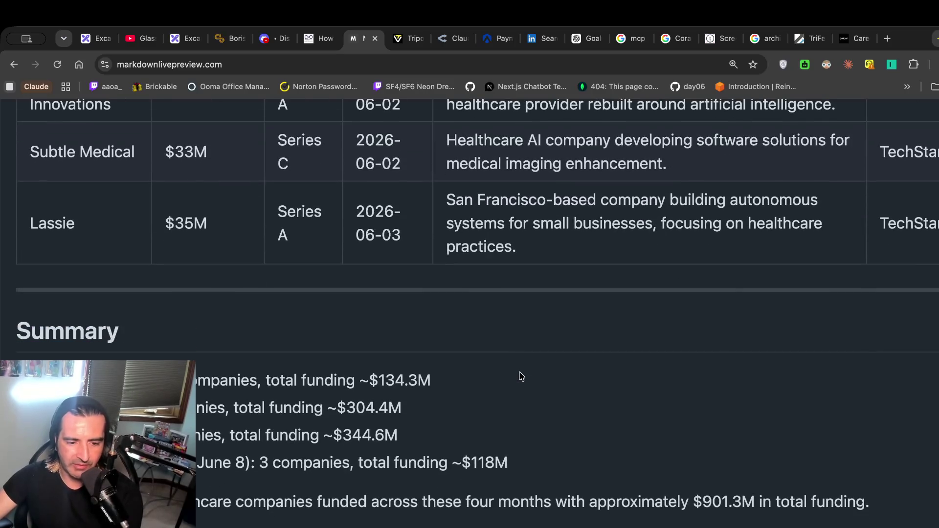
scroll(520, 374, "up", 10)
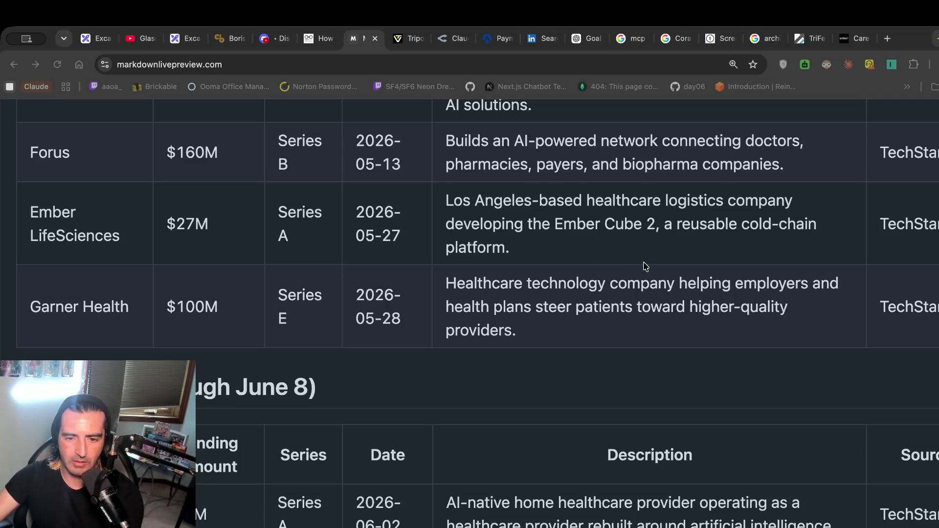
left_click(895, 43)
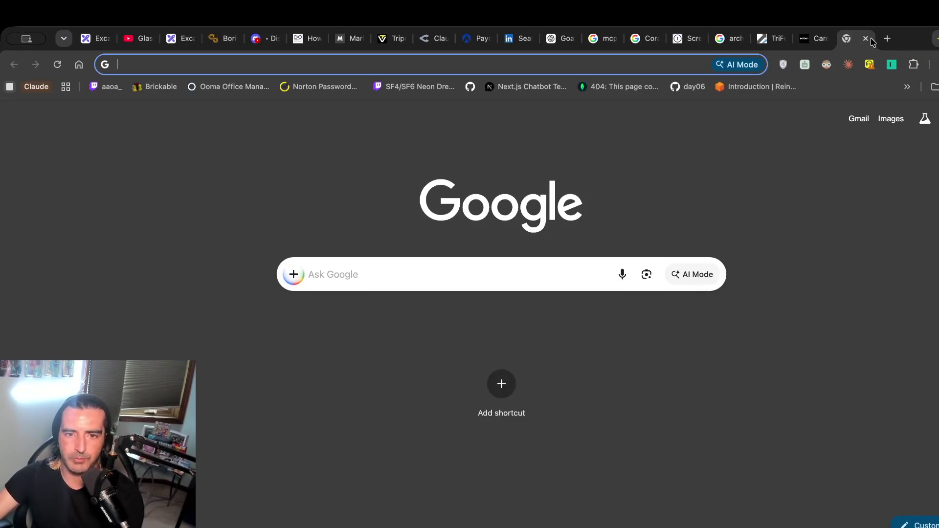
Replace the editor's markdown with the pasted April–June funding document and widen the preview
left_click(342, 39)
scroll(223, 196, "up", 10)
scroll(214, 125, "up", 15)
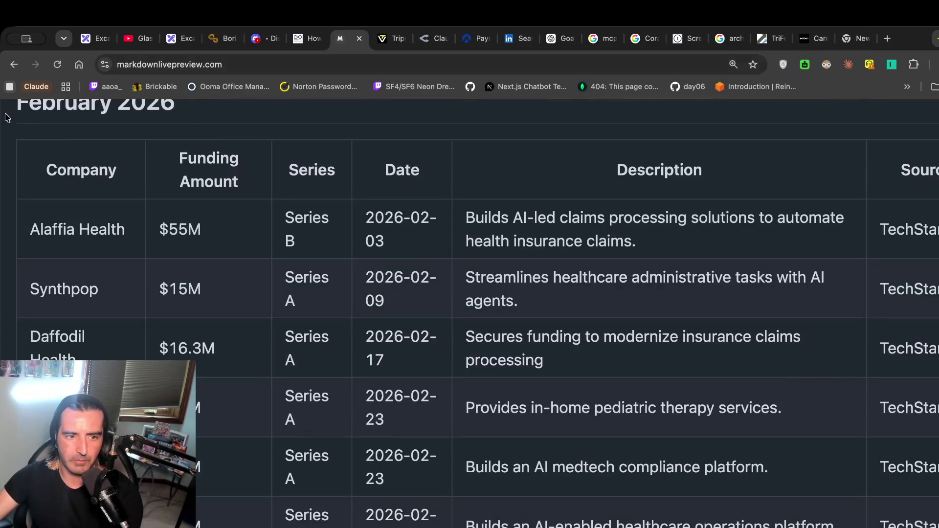
key("ctrl+a")
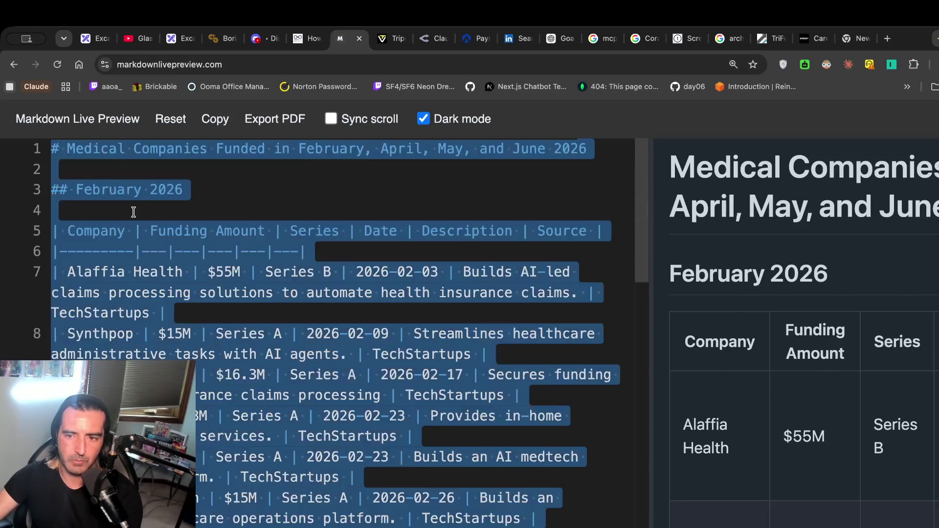
key("ctrl+v")
left_click_drag(649, 202, 140, 198)
Scroll the ranked table and select Beeline Medicines, the $300M top entry
scroll(204, 208, "down", 1)
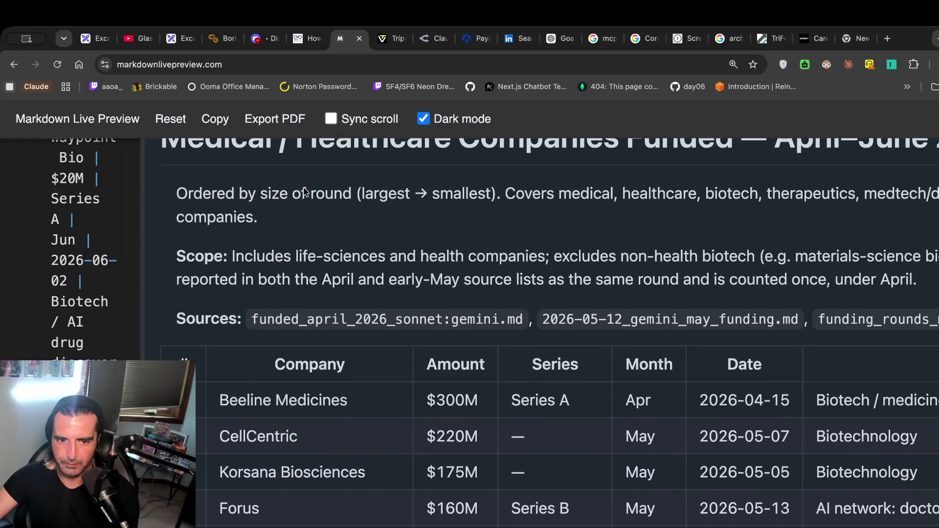
left_click_drag(306, 193, 450, 234)
scroll(408, 333, "down", 2)
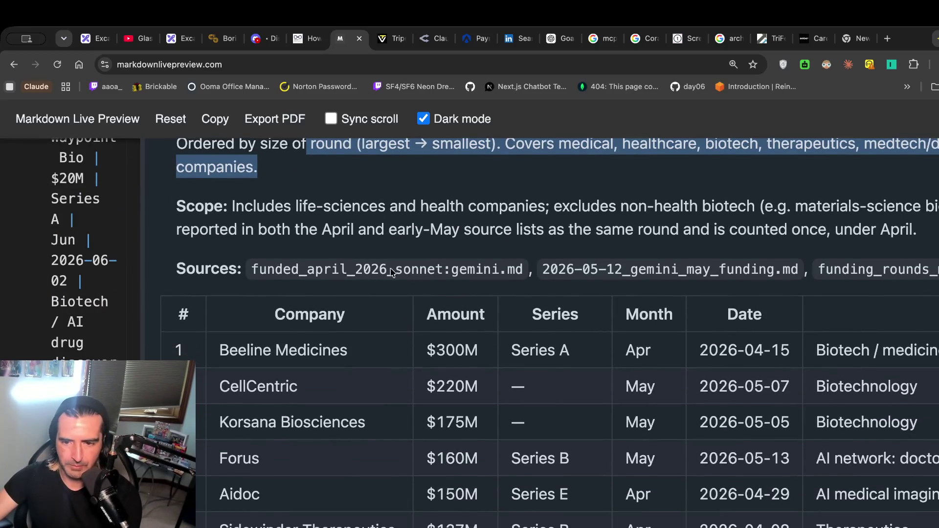
scroll(588, 318, "down", 3)
scroll(588, 318, "down", 1)
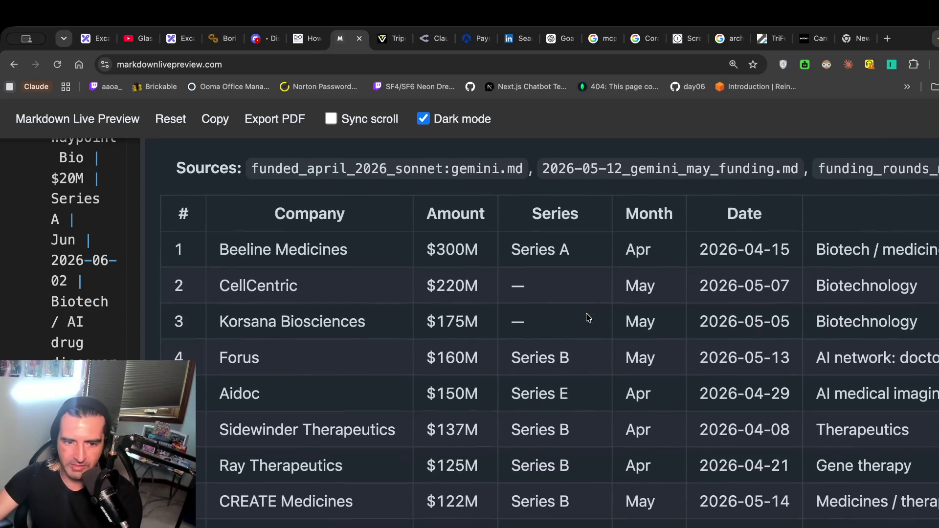
triple_click(207, 268)
left_click(315, 315)
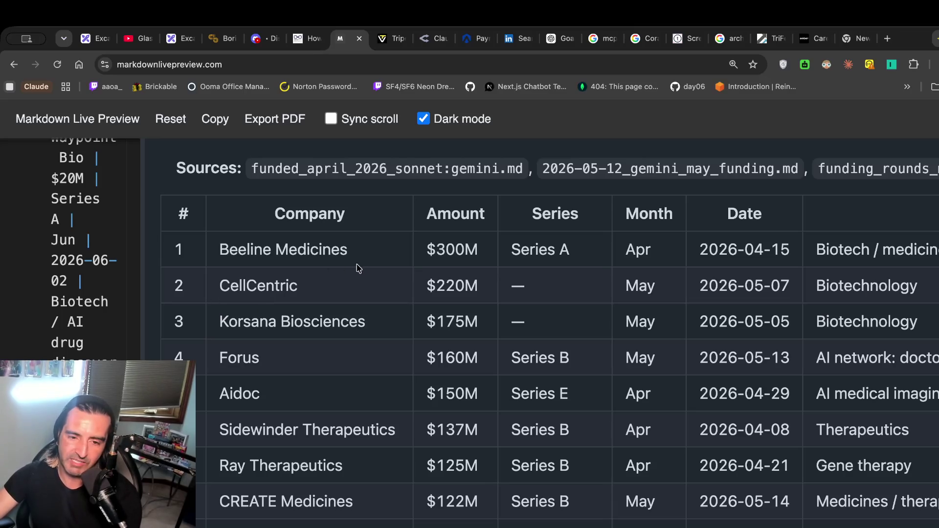
left_click_drag(359, 260, 192, 258)
Search Google for Beeline Medicines in a new tab and open its official website
key("super+c")
key("super+t")
key("super+v")
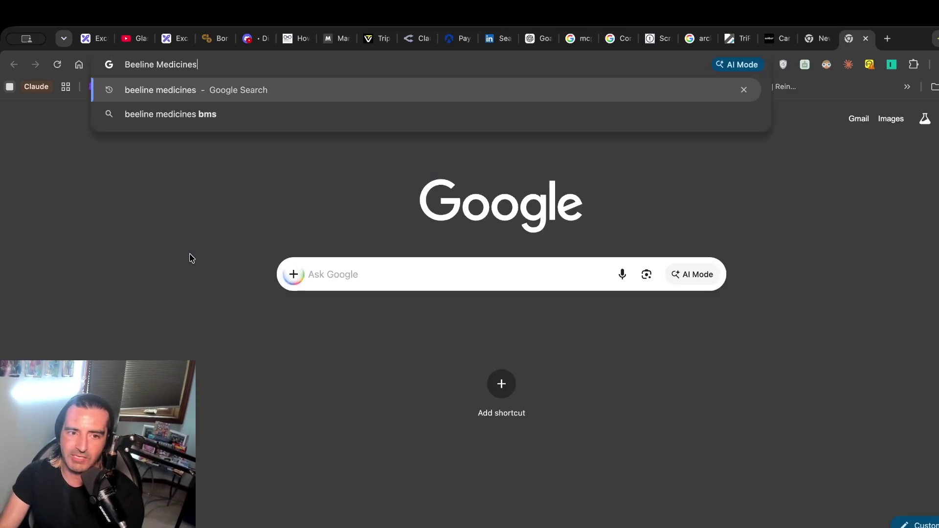
key("Return")
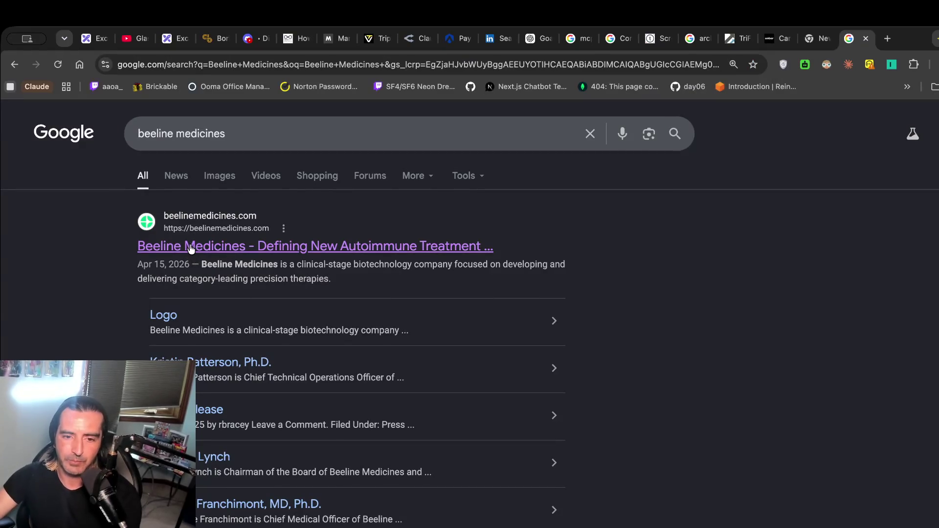
left_click(191, 248)
Read Beeline Medicines' company description and Pipeline summary paragraph
scroll(243, 249, "down", 3)
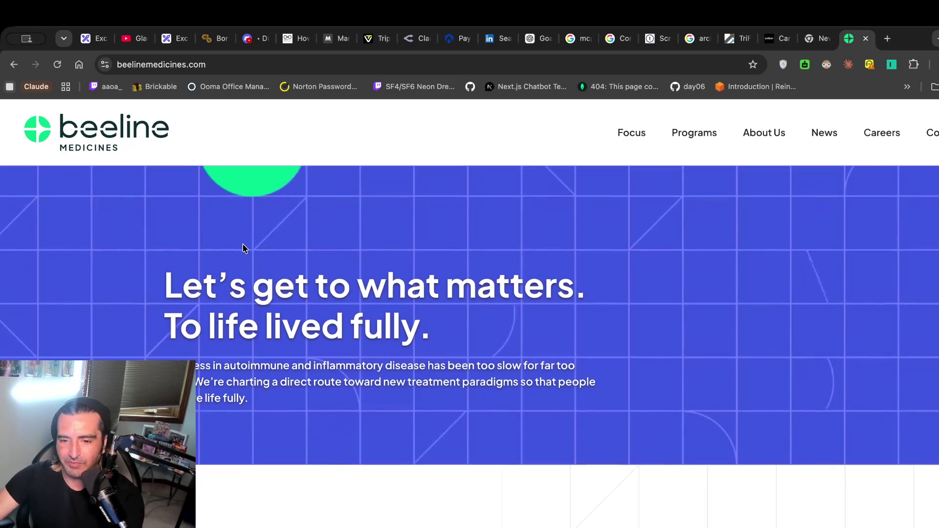
scroll(243, 248, "down", 6)
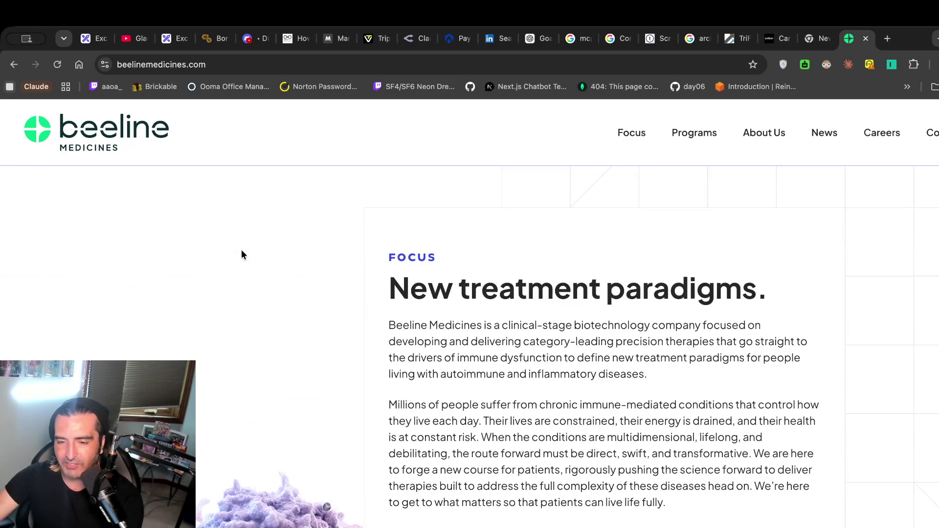
left_click_drag(447, 341, 453, 390)
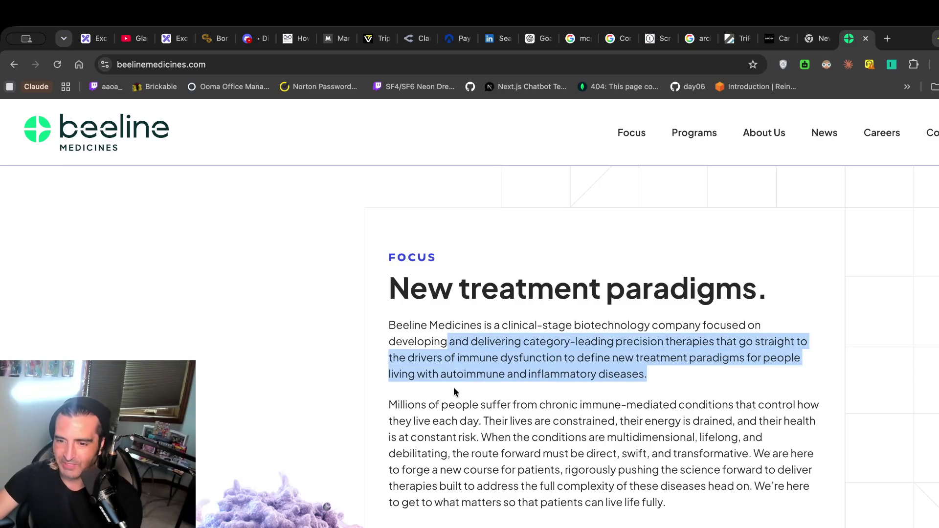
scroll(453, 392, "down", 2)
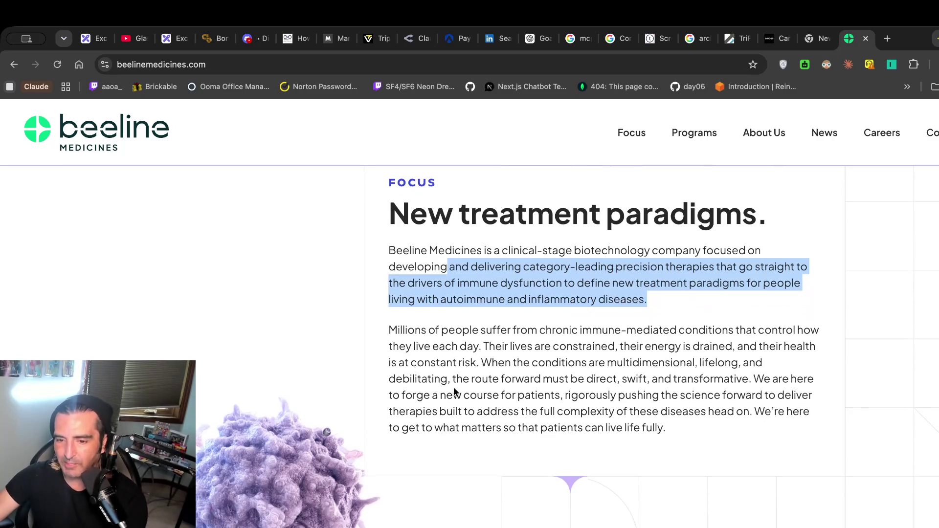
scroll(454, 391, "down", 2)
scroll(454, 391, "down", 8)
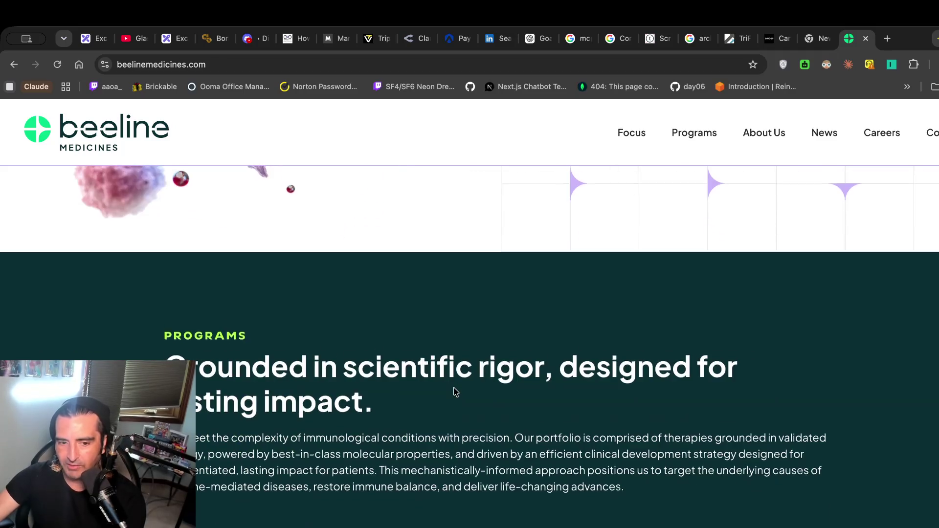
scroll(453, 391, "down", 1)
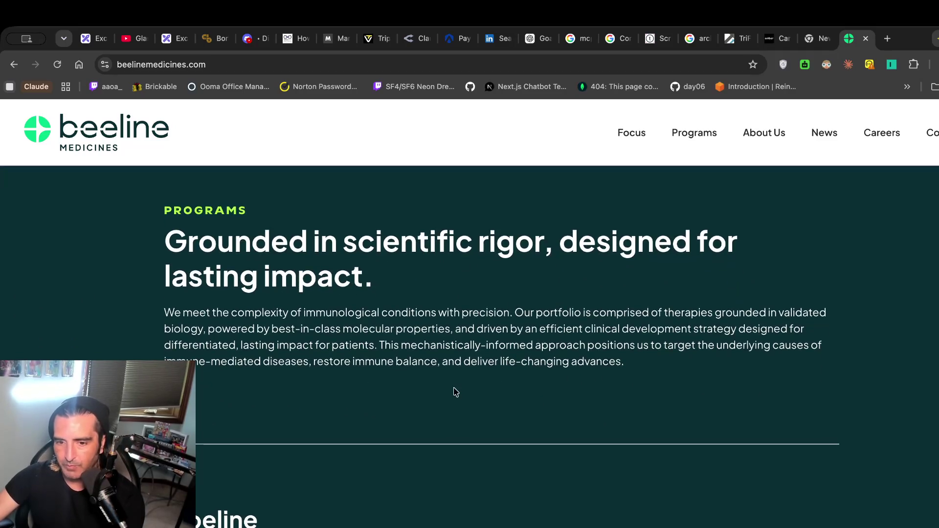
scroll(368, 310, "down", 6)
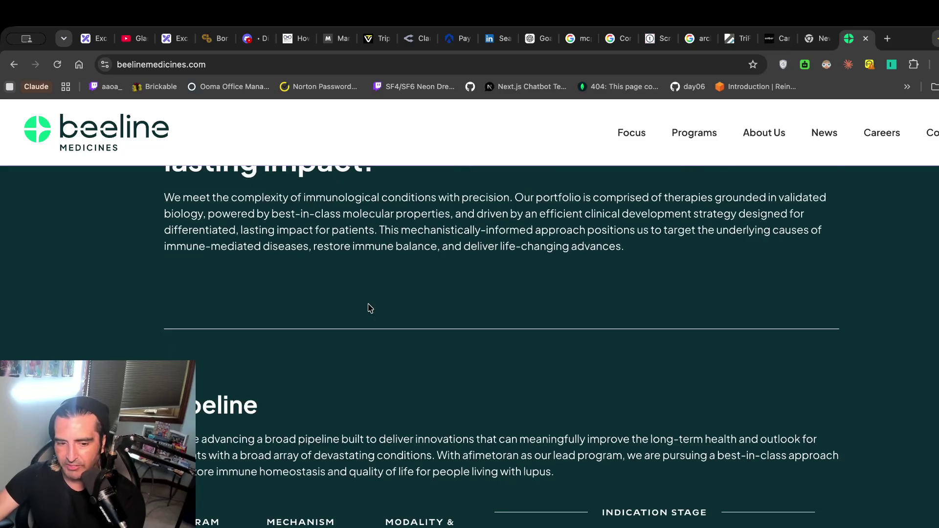
left_click_drag(239, 273, 555, 307)
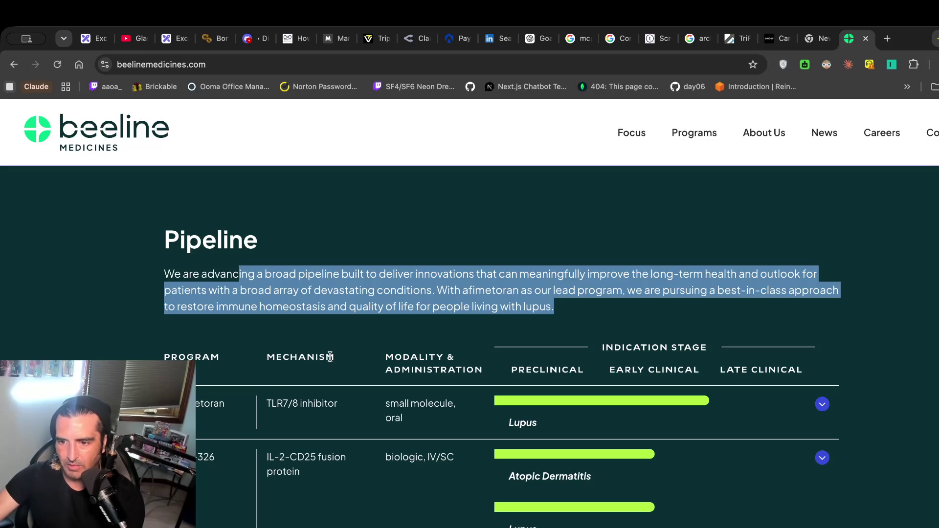
Go to the Careers section and open the job board listing 29 openings
scroll(330, 356, "down", 4)
scroll(331, 361, "up", 1)
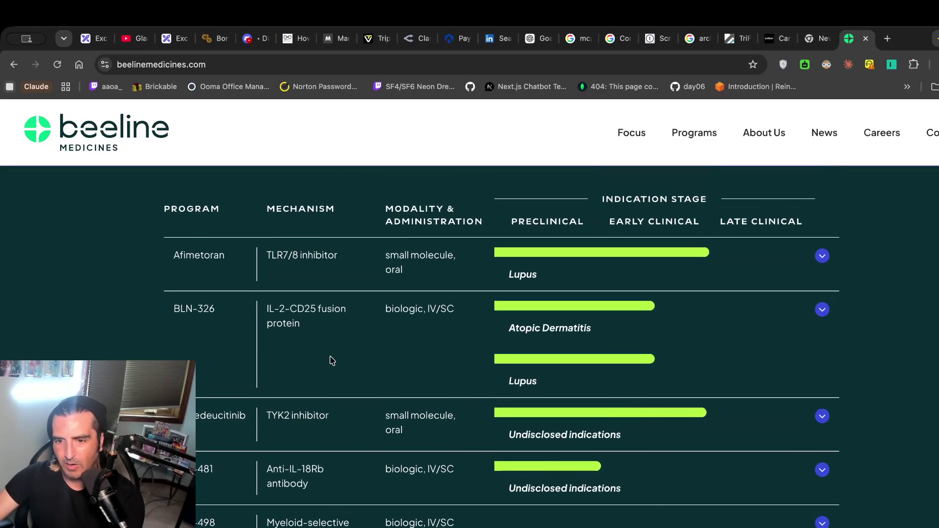
scroll(331, 361, "down", 10)
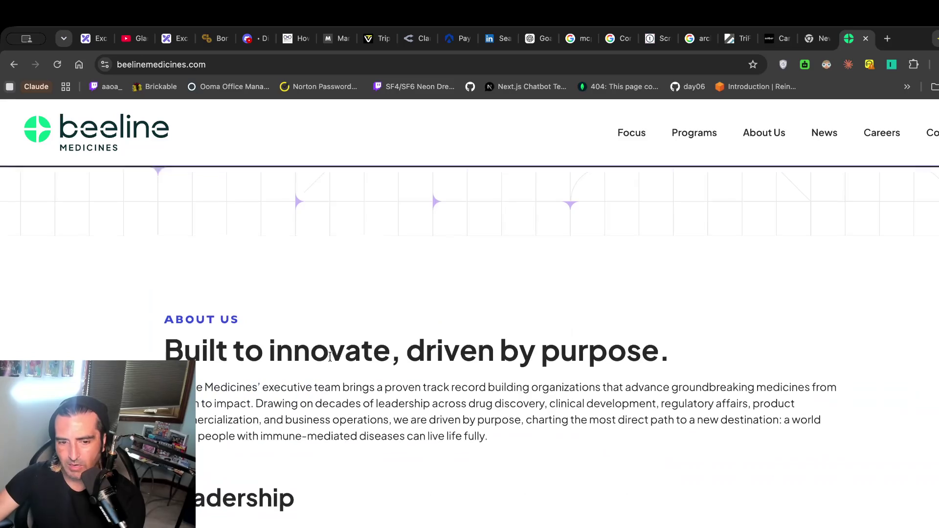
scroll(330, 357, "down", 10)
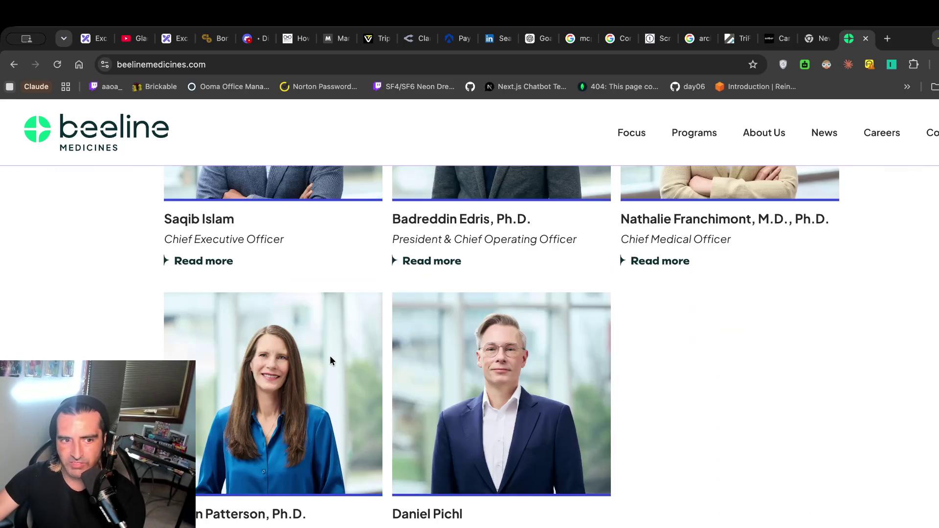
scroll(330, 357, "down", 4)
scroll(330, 356, "down", 7)
scroll(330, 360, "down", 5)
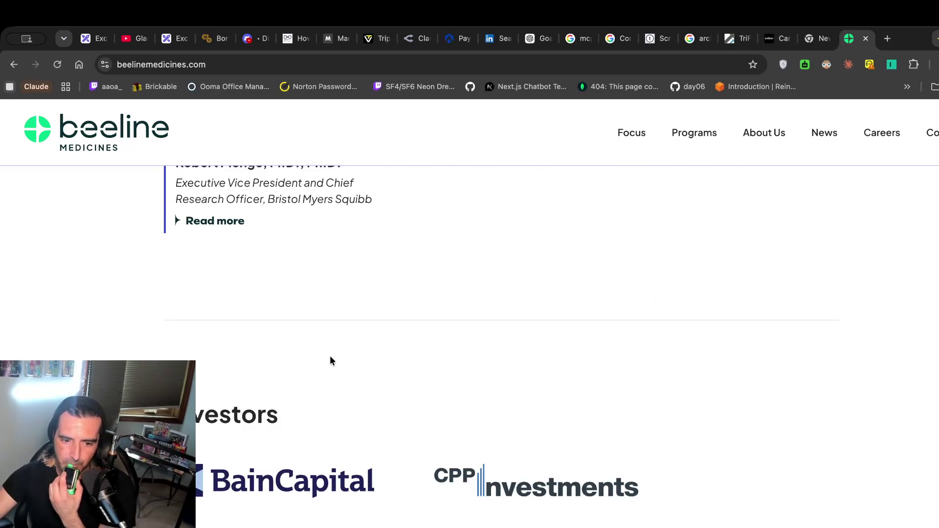
scroll(330, 361, "down", 10)
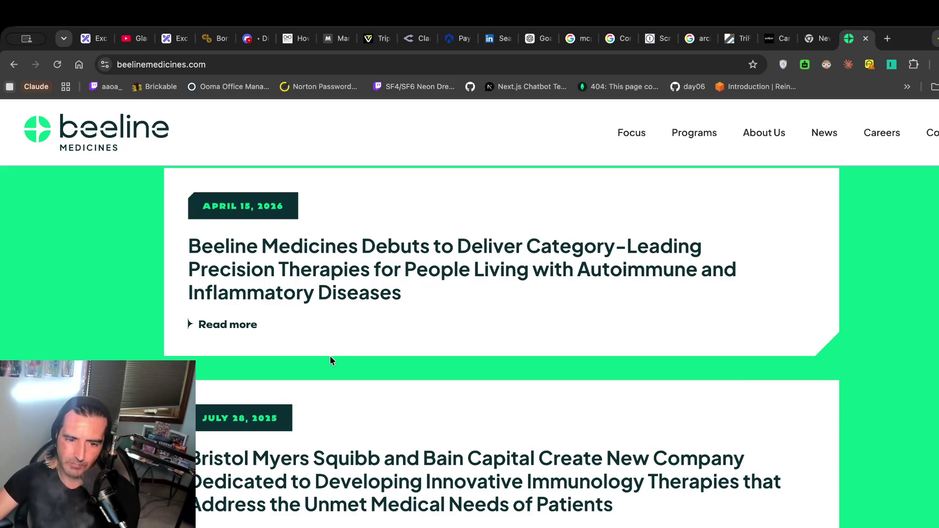
scroll(306, 325, "down", 3)
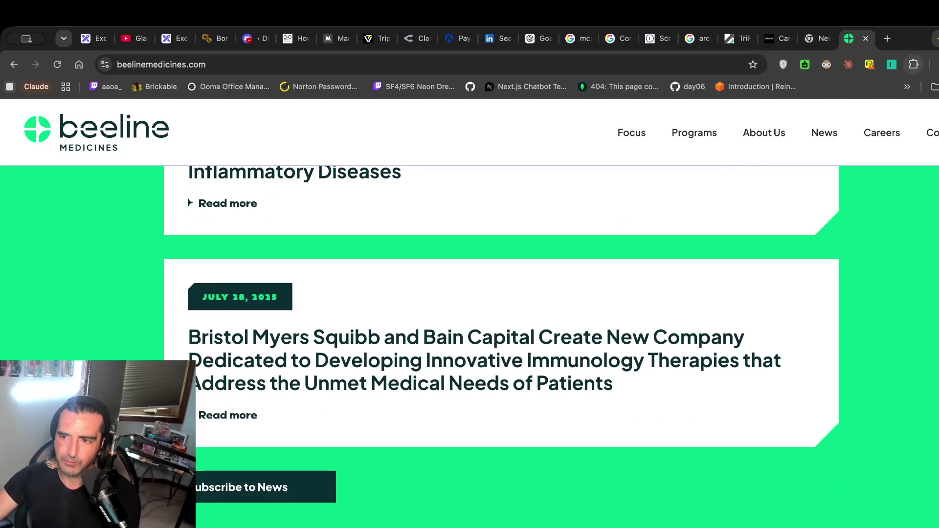
left_click(878, 131)
scroll(465, 311, "down", 5)
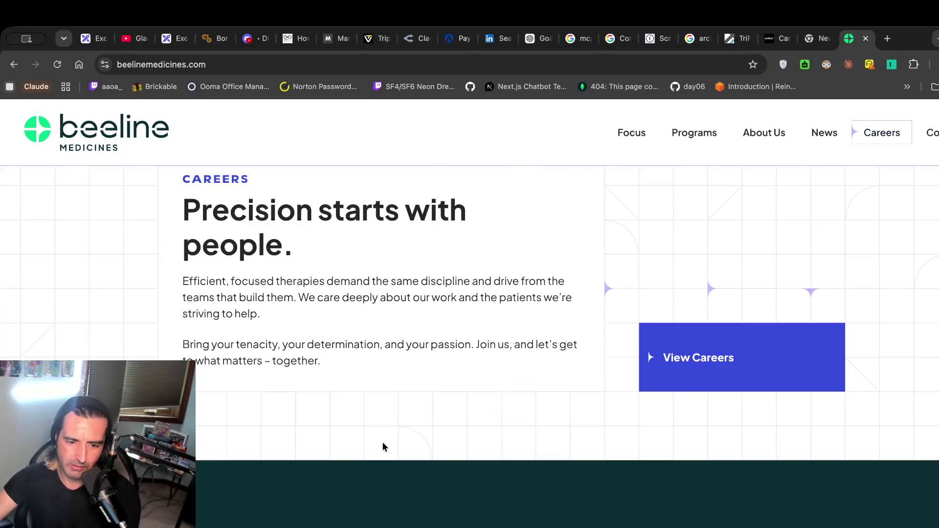
left_click(675, 367)
scroll(381, 308, "down", 6)
scroll(380, 308, "down", 2)
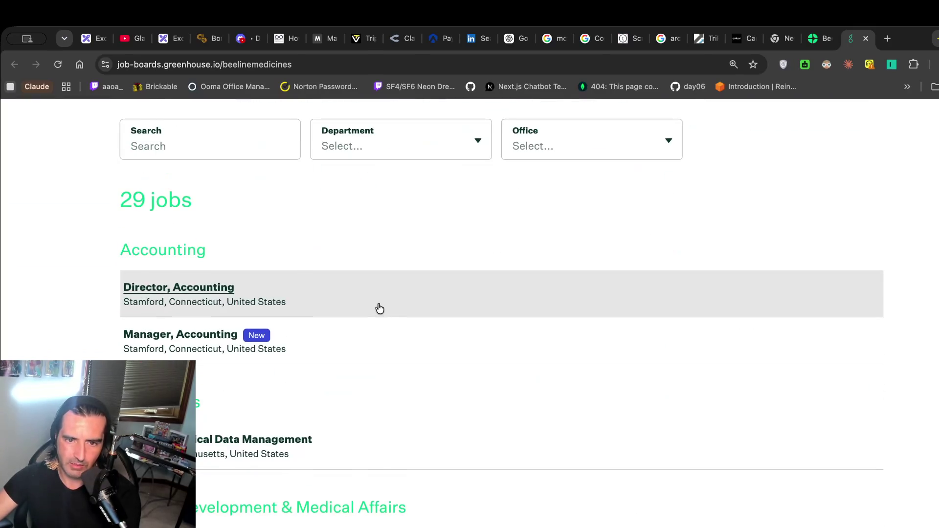
Filter jobs to Information Technology and open the Senior Manager, IT End User Services posting
scroll(380, 308, "up", 4)
left_click(380, 309)
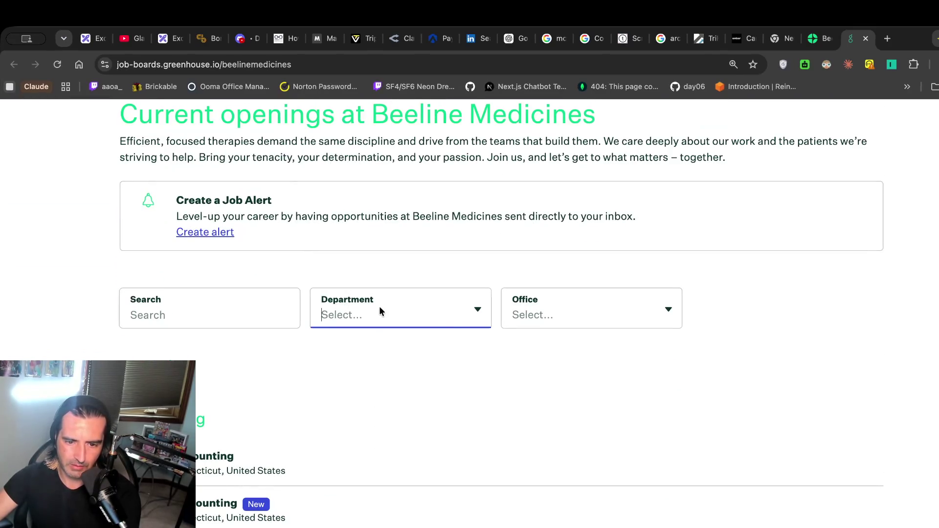
left_click(453, 315)
scroll(407, 401, "down", 2)
scroll(406, 400, "up", 2)
scroll(397, 415, "down", 2)
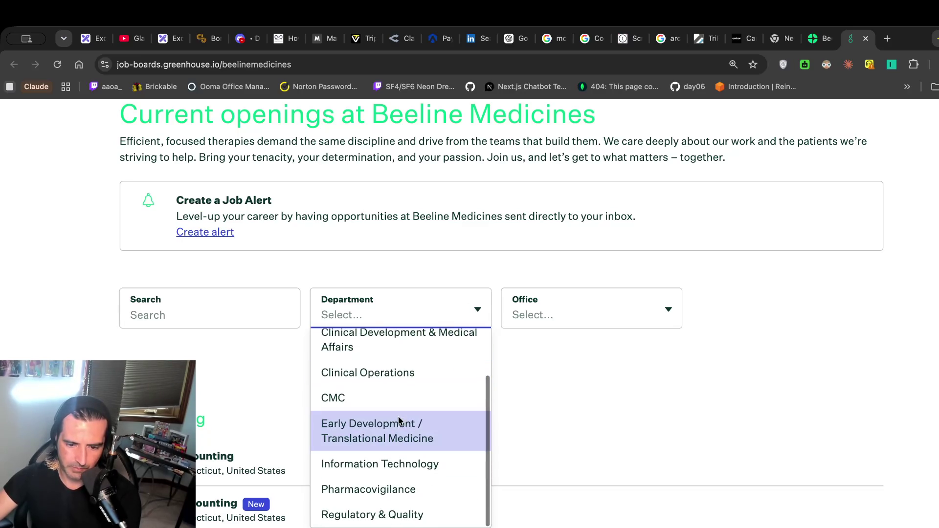
left_click(383, 460)
scroll(383, 440, "down", 2)
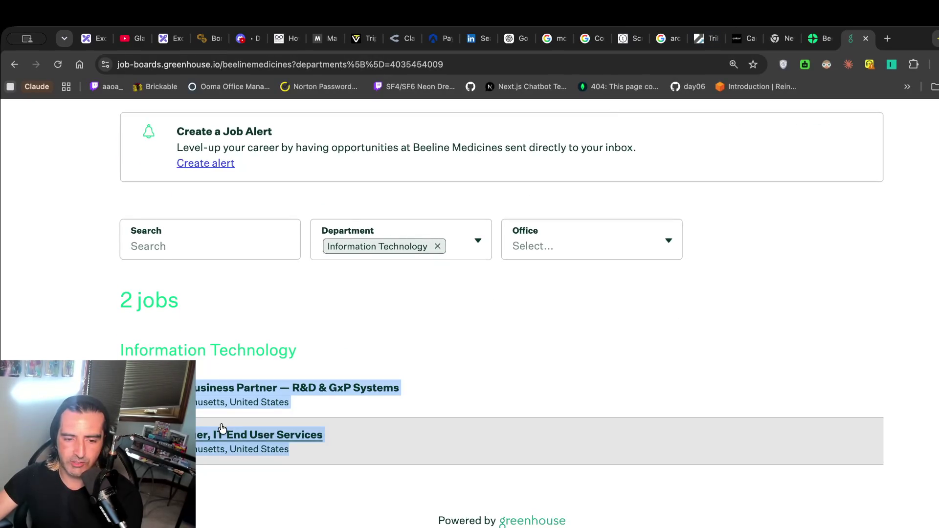
left_click(201, 436)
Read the About Beeline Medicines paragraph, then return to the ranked funding table
scroll(481, 421, "down", 3)
triple_click(228, 481)
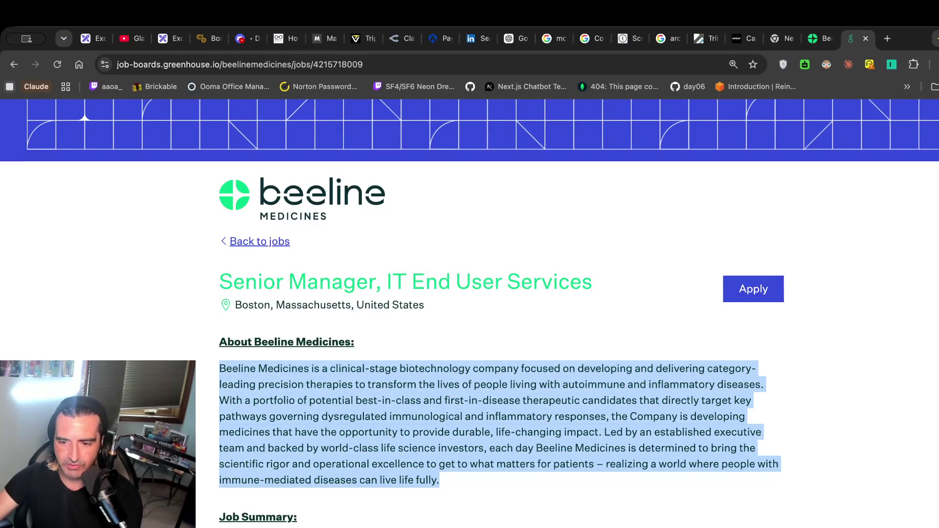
scroll(228, 480, "down", 4)
left_click(336, 369)
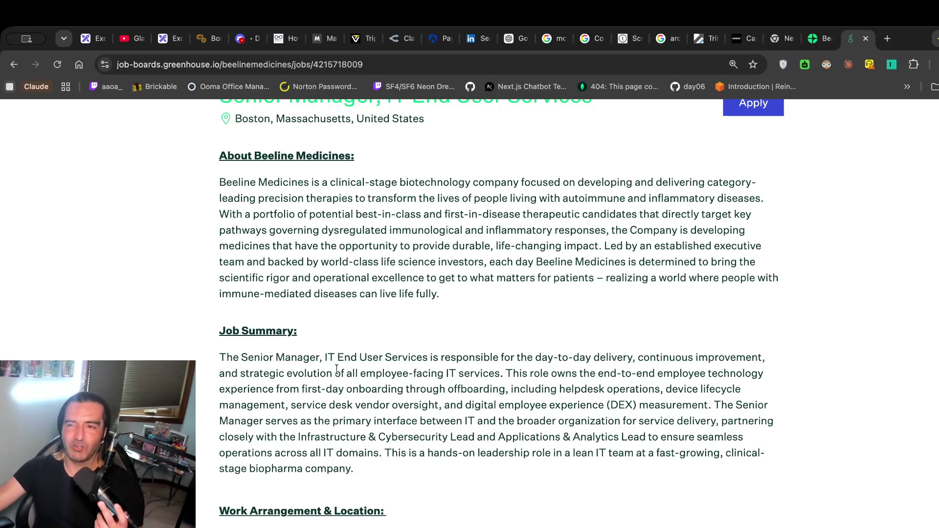
left_click(318, 38)
left_click(292, 293)
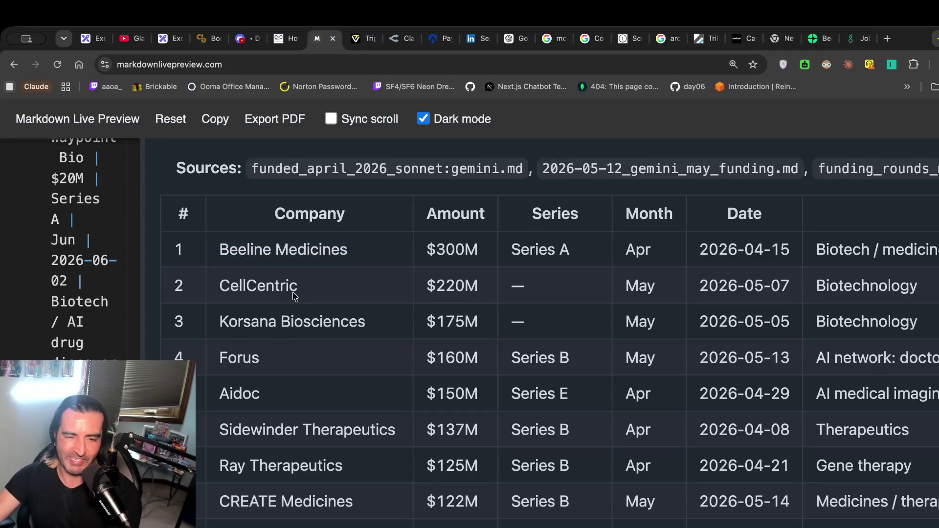
Search Google for CellCentric from row 2 and open cellcentric.com
left_click_drag(317, 292, 194, 287)
key("super+t")
type("CellCentric f")
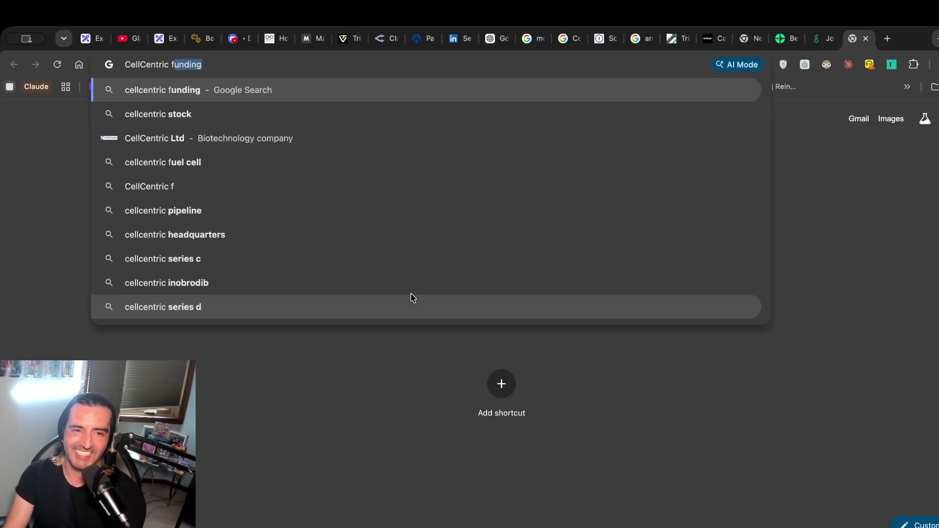
key("Return")
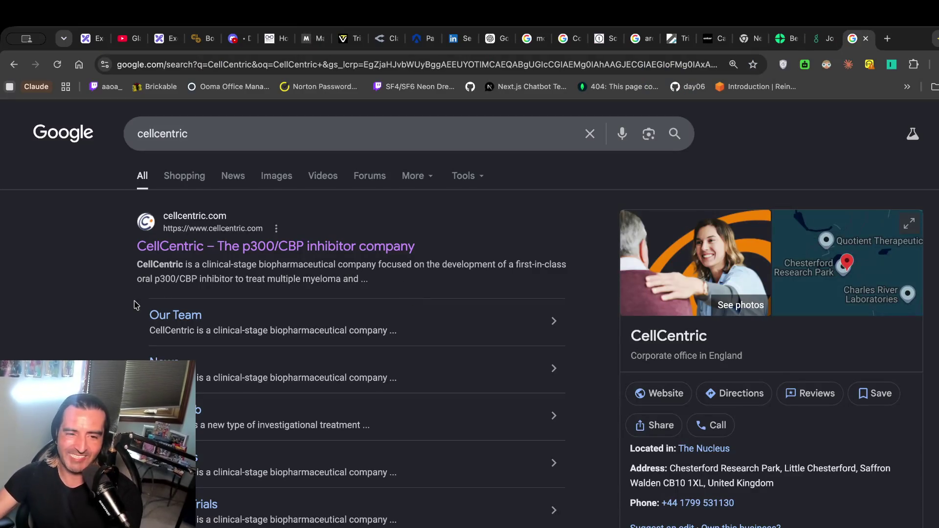
left_click(179, 248)
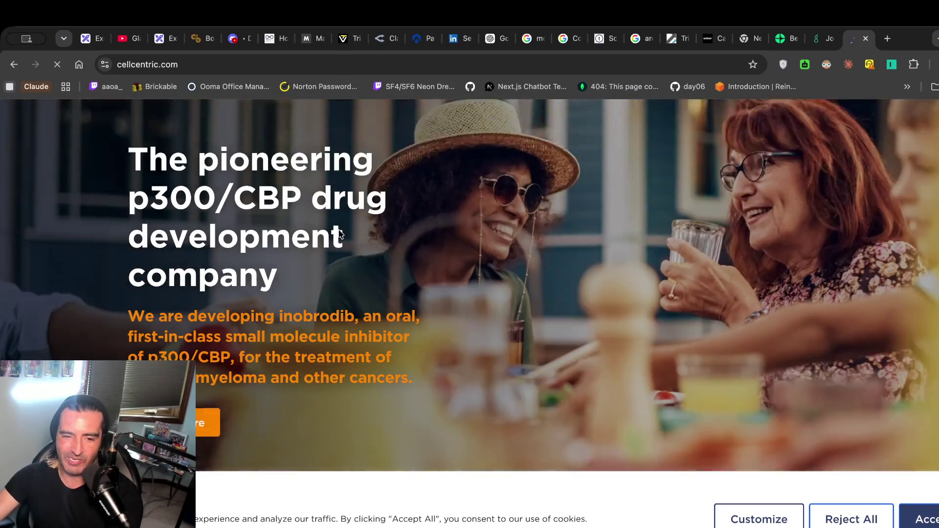
Read through the CellCentric homepage content
scroll(340, 234, "down", 3)
left_click_drag(217, 197, 225, 284)
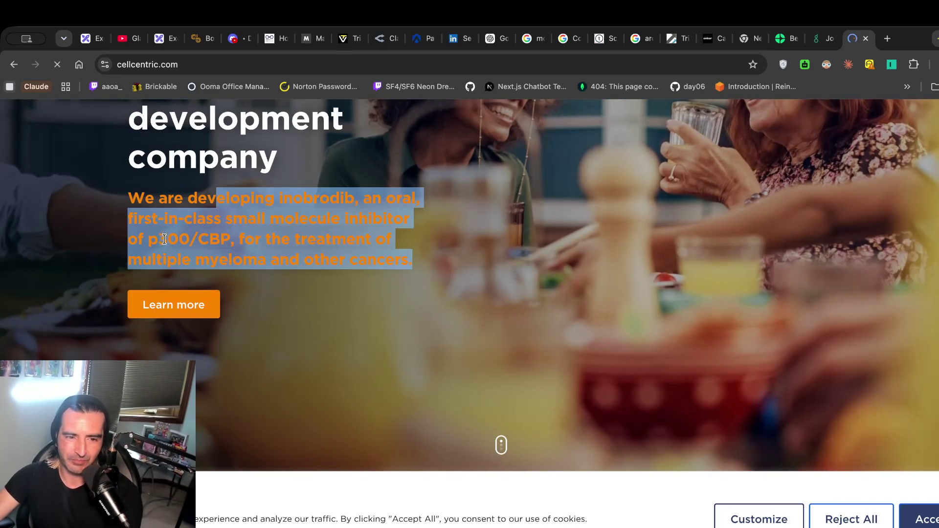
scroll(226, 292, "down", 8)
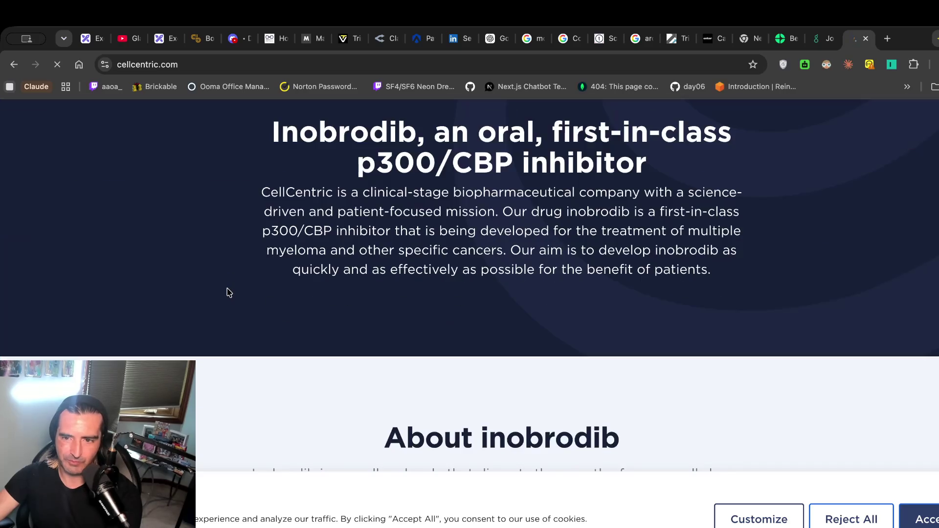
scroll(226, 292, "up", 1)
left_click_drag(226, 220, 228, 371)
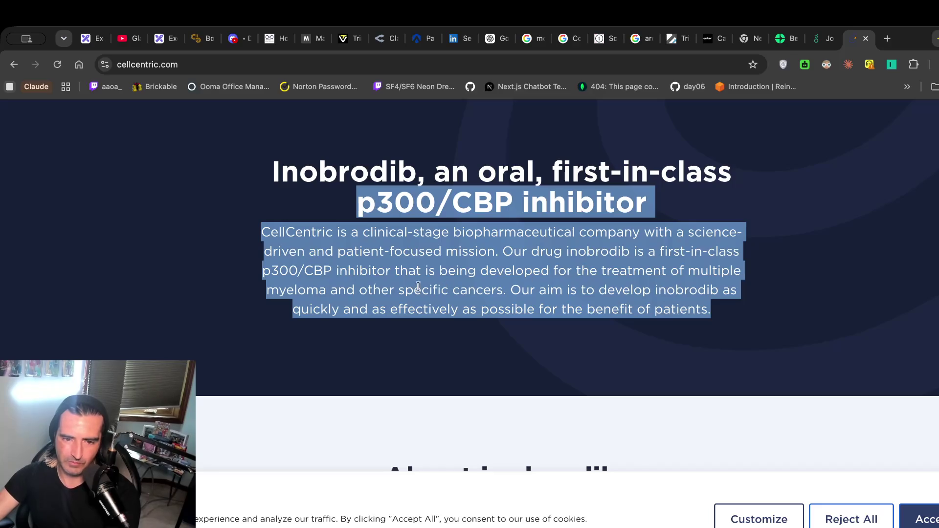
scroll(426, 309, "down", 5)
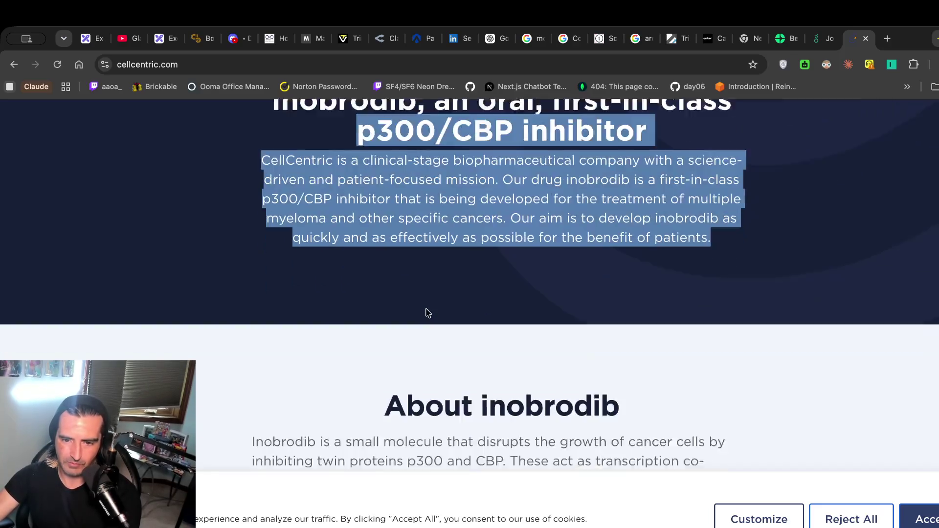
left_click_drag(289, 264, 368, 392)
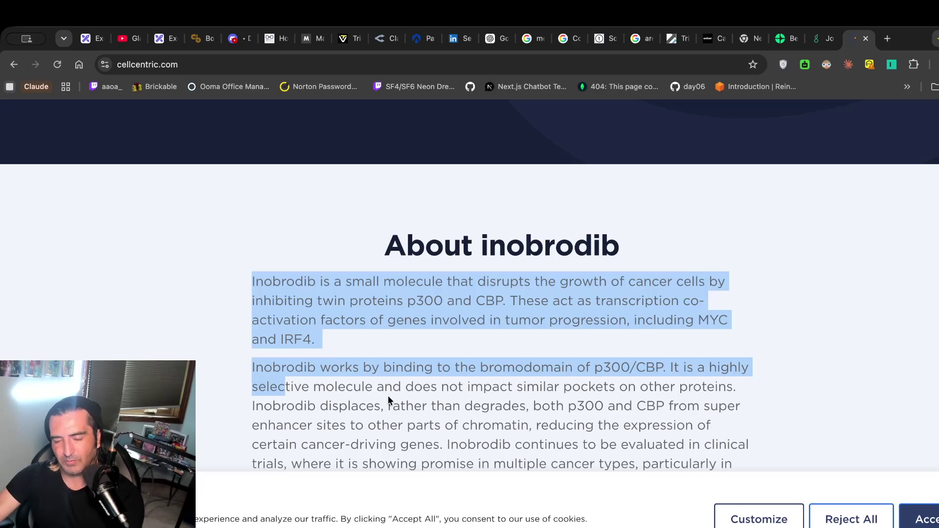
scroll(388, 399, "down", 3)
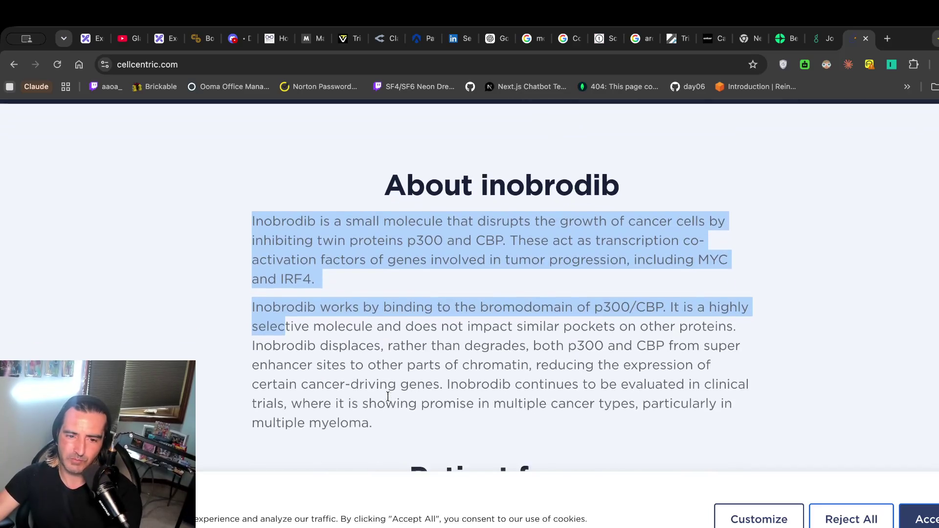
scroll(388, 400, "down", 5)
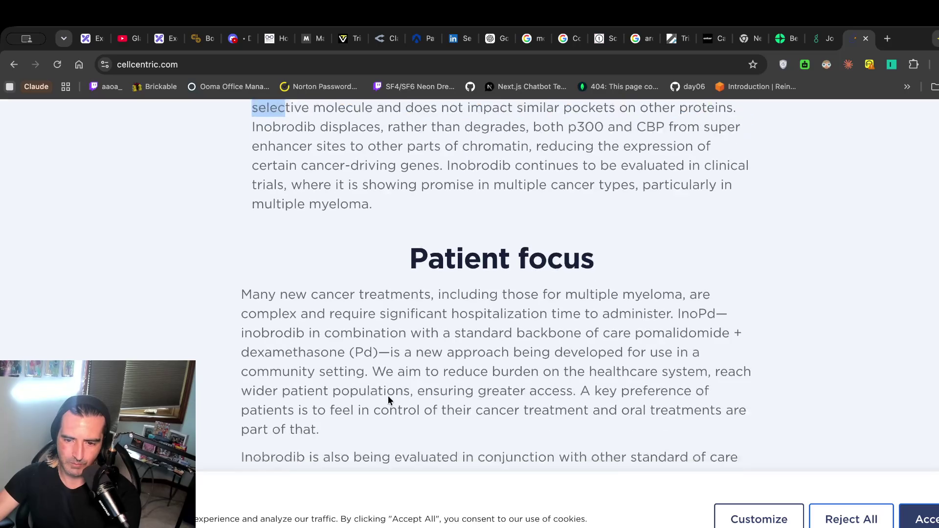
scroll(387, 396, "down", 3)
scroll(389, 396, "up", 20)
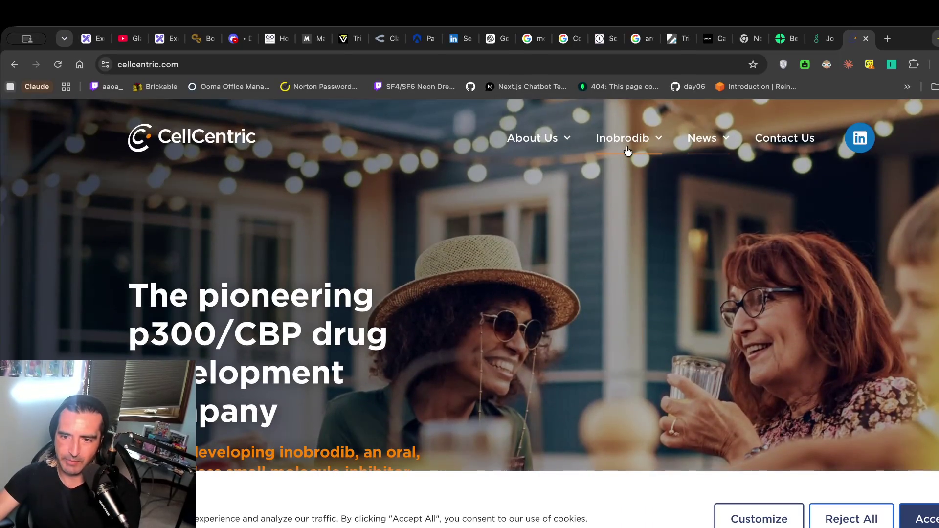
View the Inobrodib page, then the publications page listing 2023–2025 posters and presentations
left_click(627, 146)
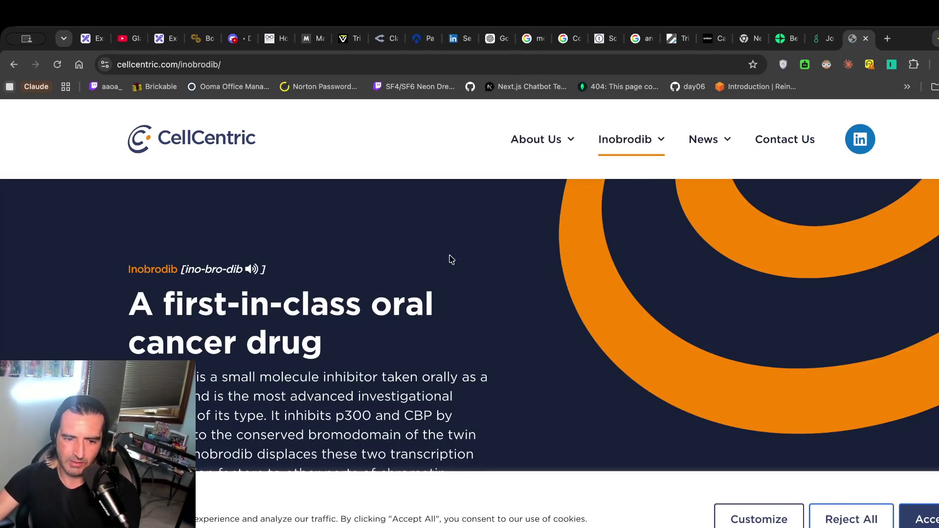
mouse_move(641, 125)
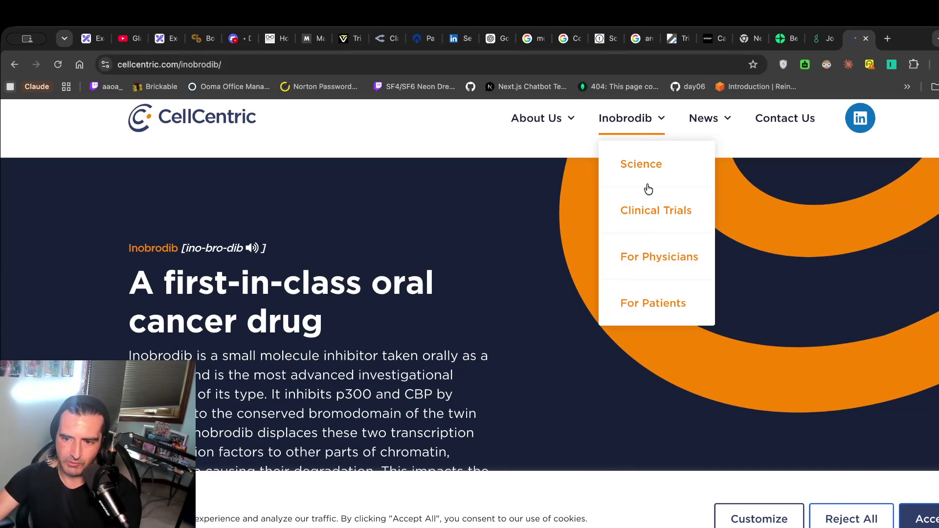
scroll(346, 269, "up", 1)
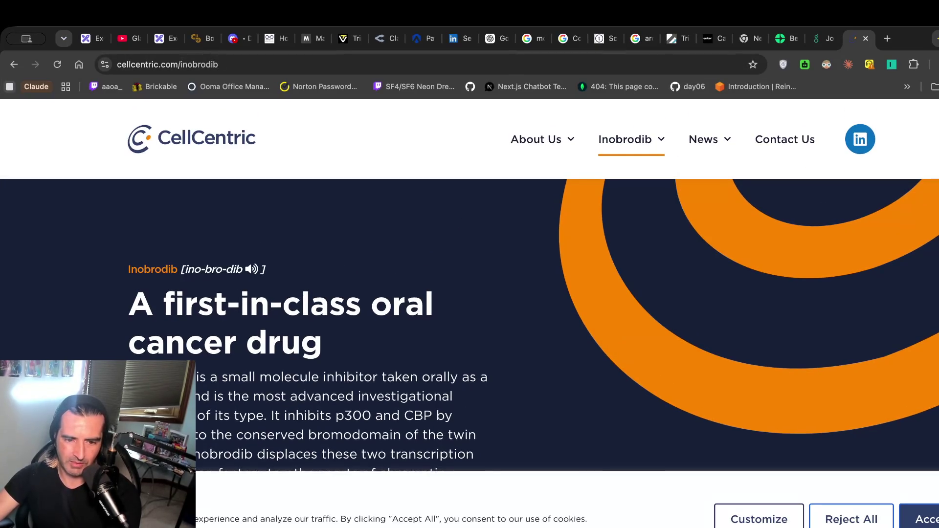
scroll(167, 275, "down", 3)
left_click_drag(167, 275, 180, 409)
scroll(180, 366, "down", 1)
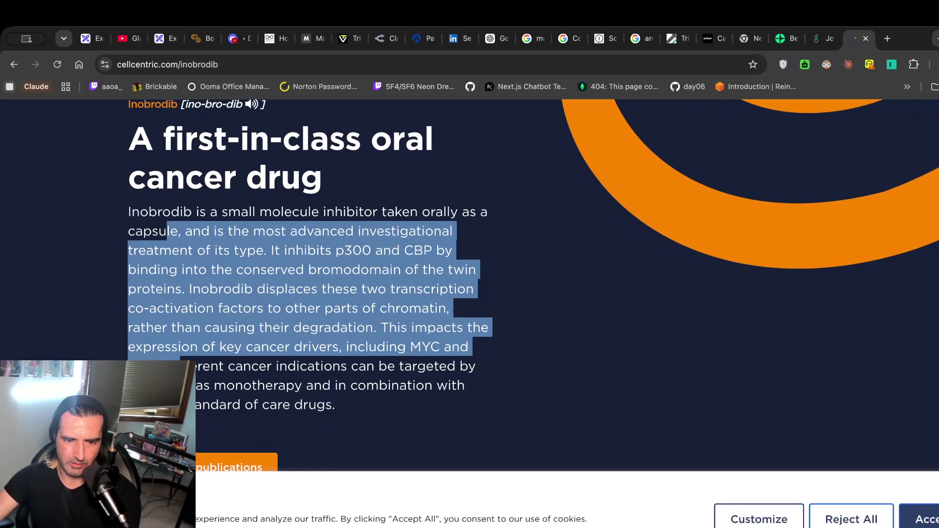
scroll(313, 274, "down", 3)
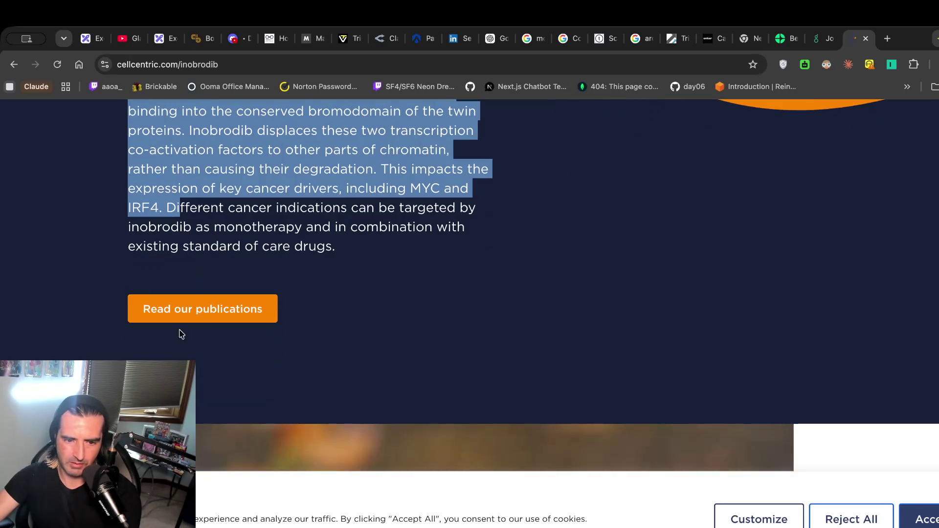
left_click(179, 315)
scroll(284, 409, "down", 2)
scroll(284, 410, "down", 2)
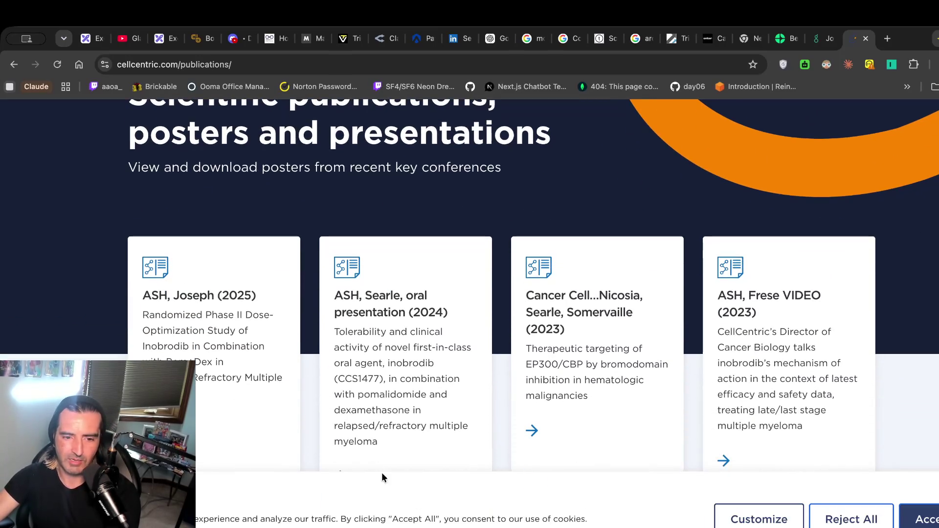
View CellCentric's 2025 ASH dose-optimization poster, then return to the funding table
scroll(247, 469, "down", 2)
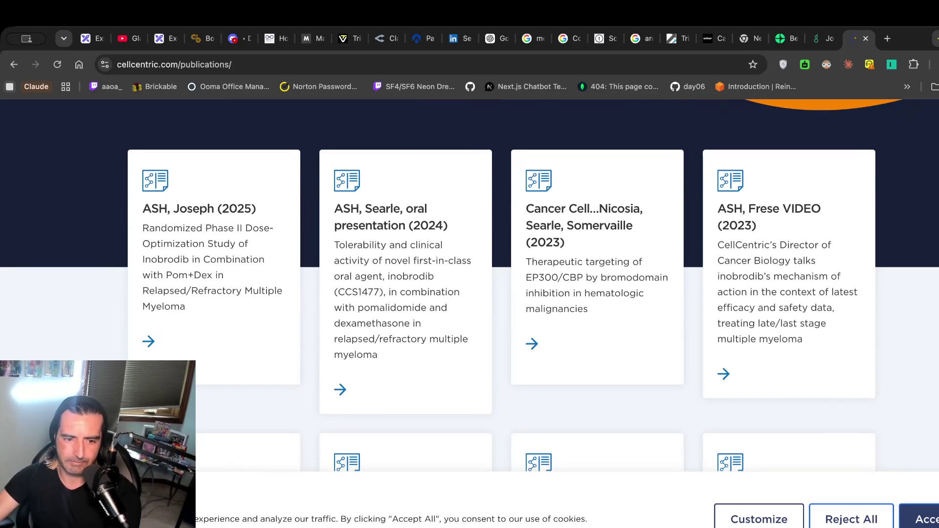
left_click(149, 343)
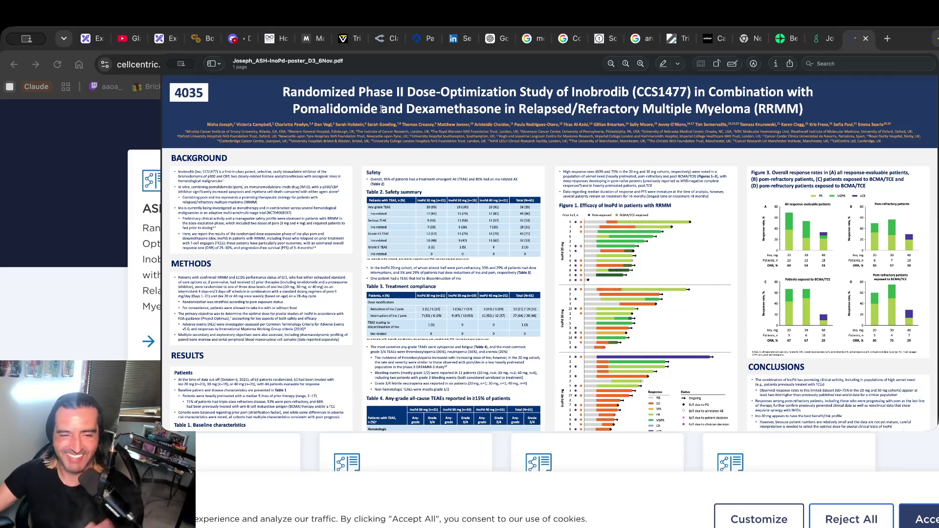
left_click(182, 65)
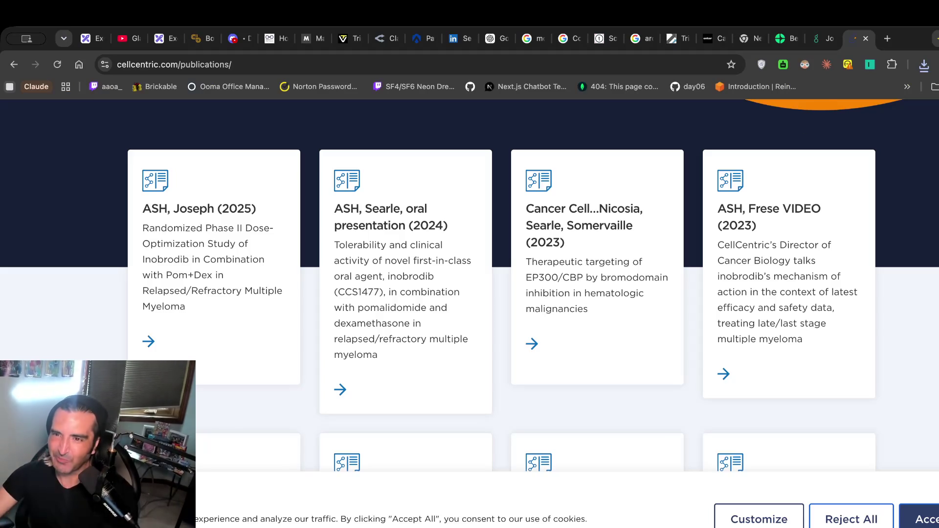
left_click(785, 40)
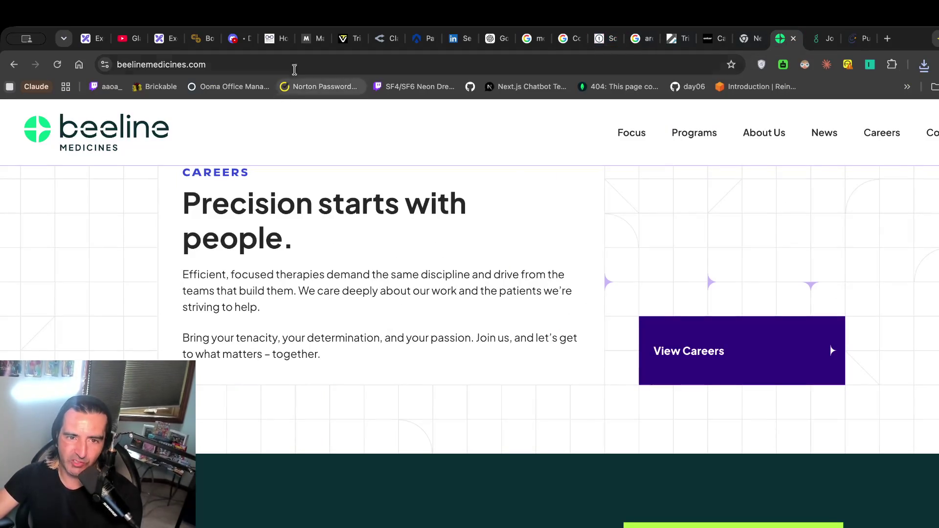
left_click(320, 41)
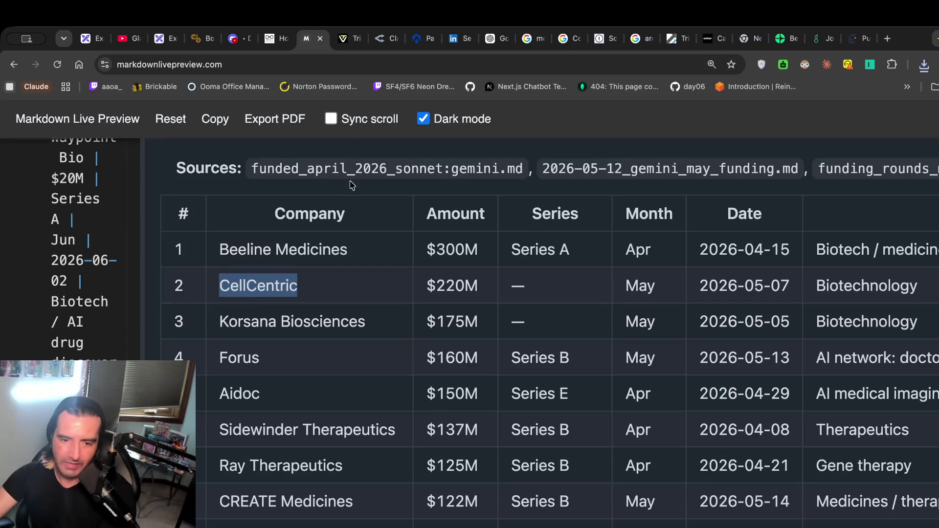
Copy 'Korsana Biosciences' from row 3 and run a Google search for it in a new tab
left_click_drag(368, 322, 219, 324)
key("ctrl+c")
key("ctrl+t")
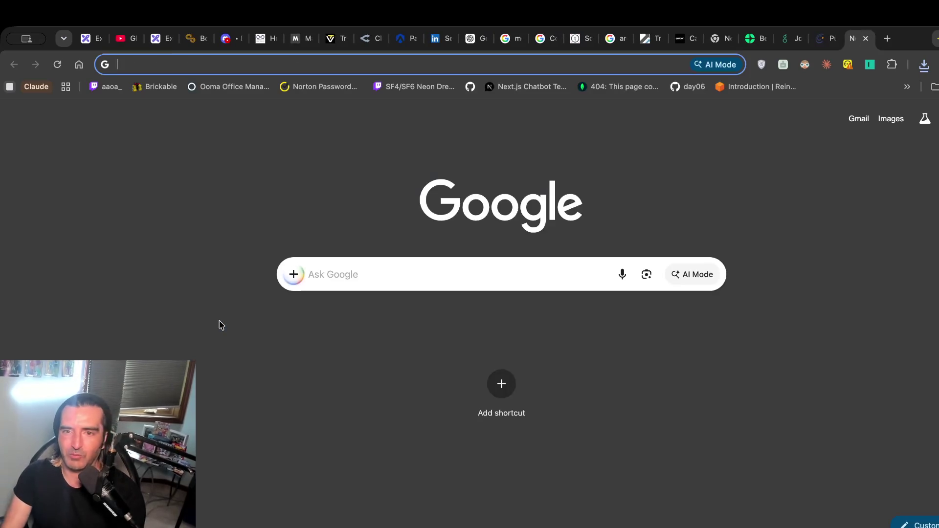
key("ctrl+v")
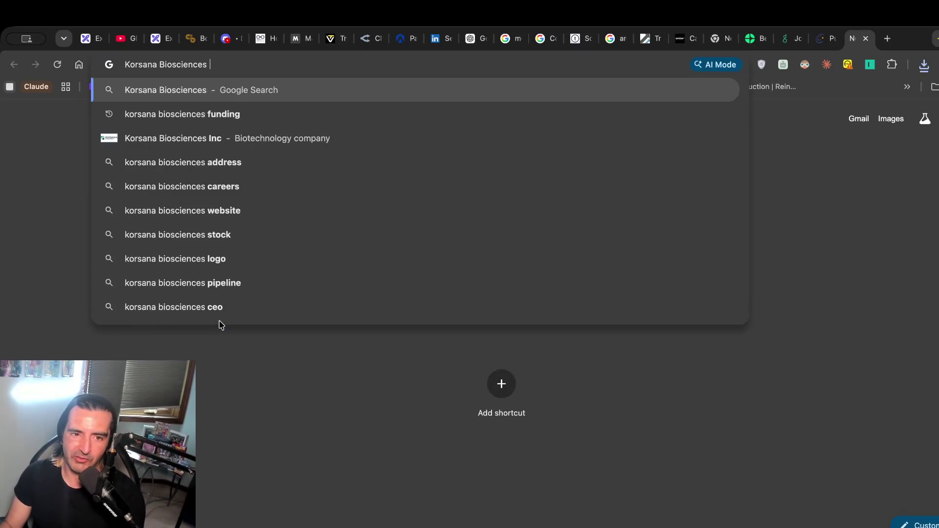
key("Return")
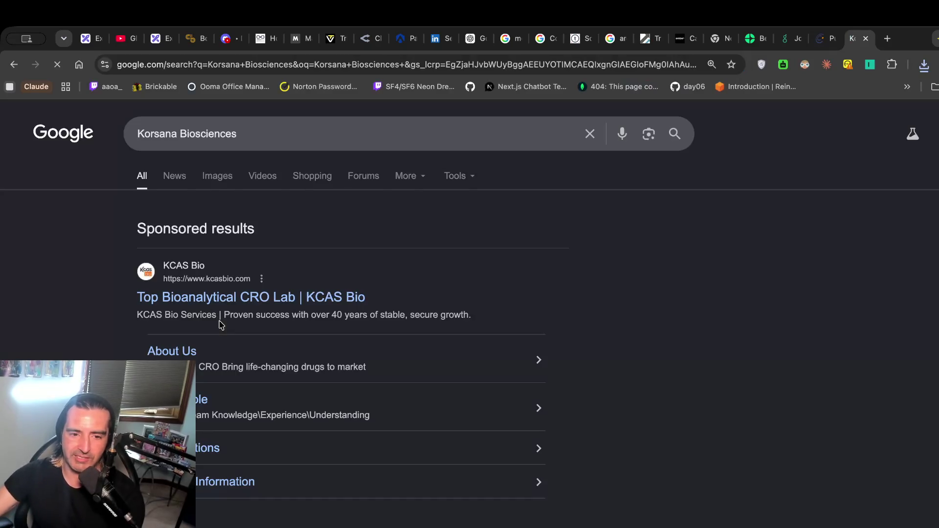
scroll(142, 337, "down", 5)
Open korsana.com from the results and read the Overcoming Barriers THETA paragraph
scroll(141, 338, "down", 3)
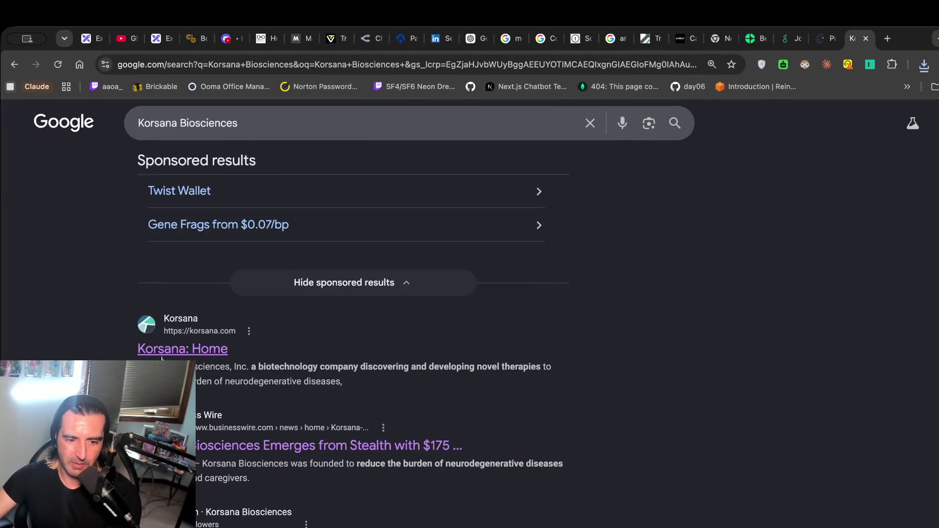
left_click(141, 343)
scroll(339, 262, "down", 4)
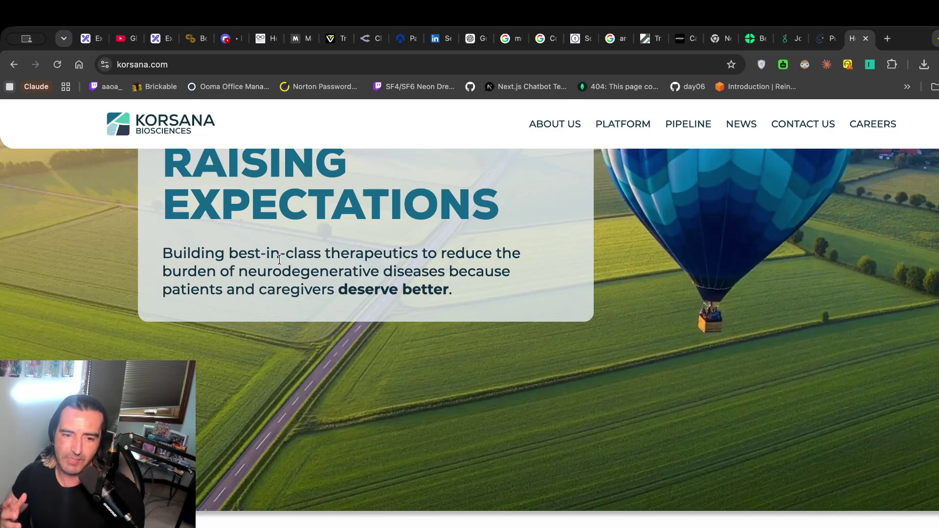
scroll(279, 259, "down", 8)
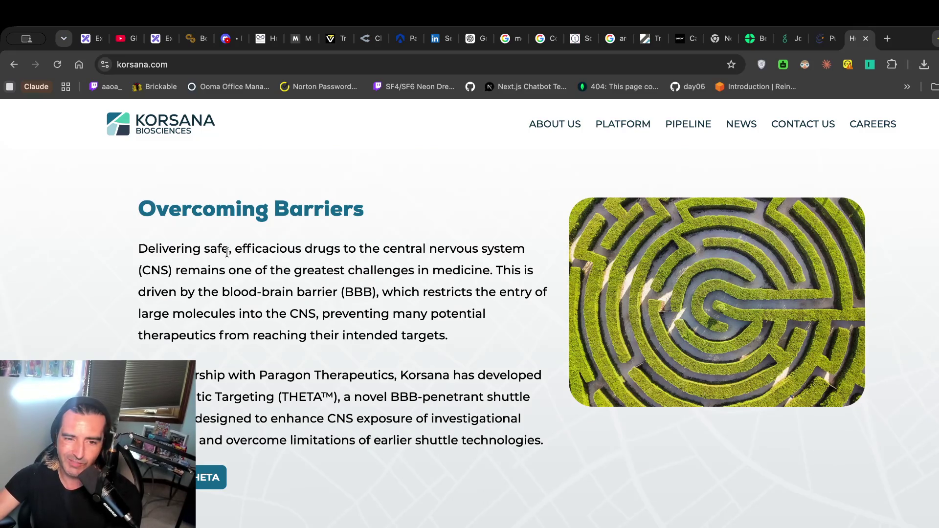
left_click_drag(228, 249, 267, 362)
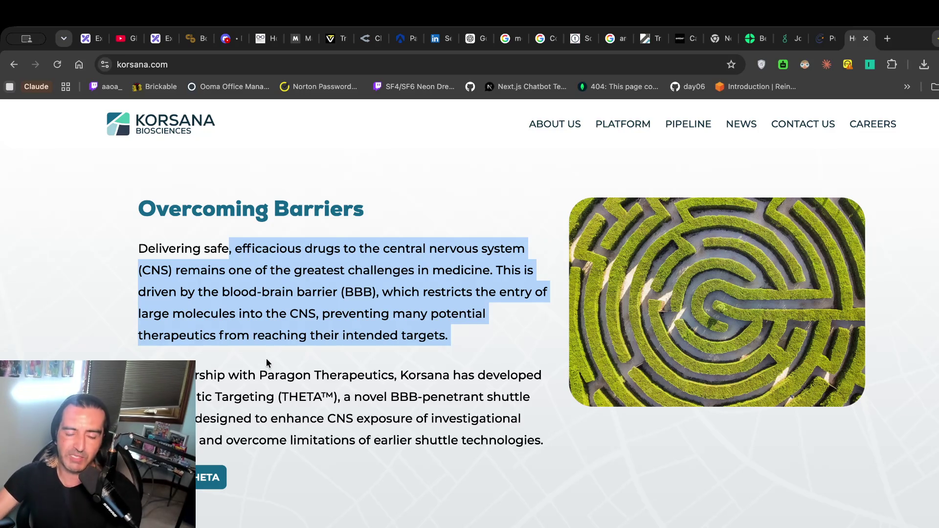
Read the Paragon Therapeutics partnership and Alzheimer's program text, then open the Pipeline page
scroll(267, 362, "down", 1)
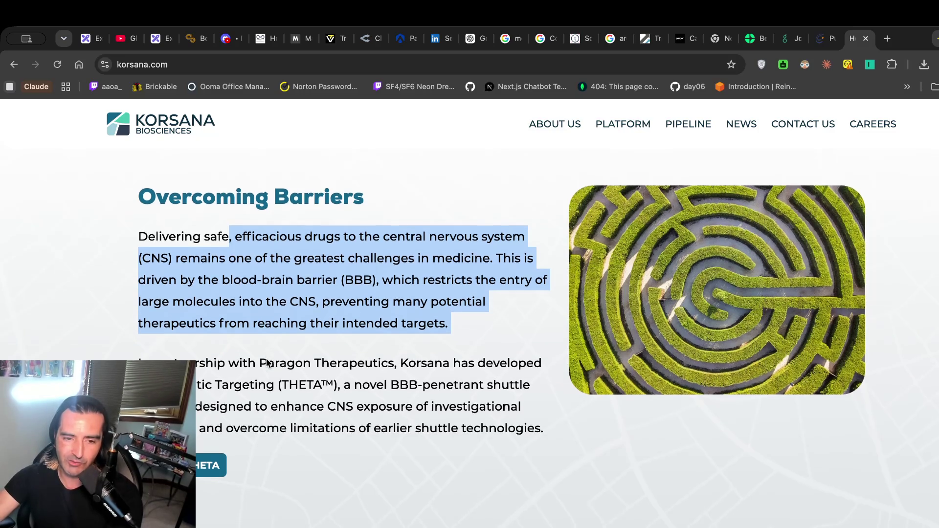
scroll(267, 362, "down", 3)
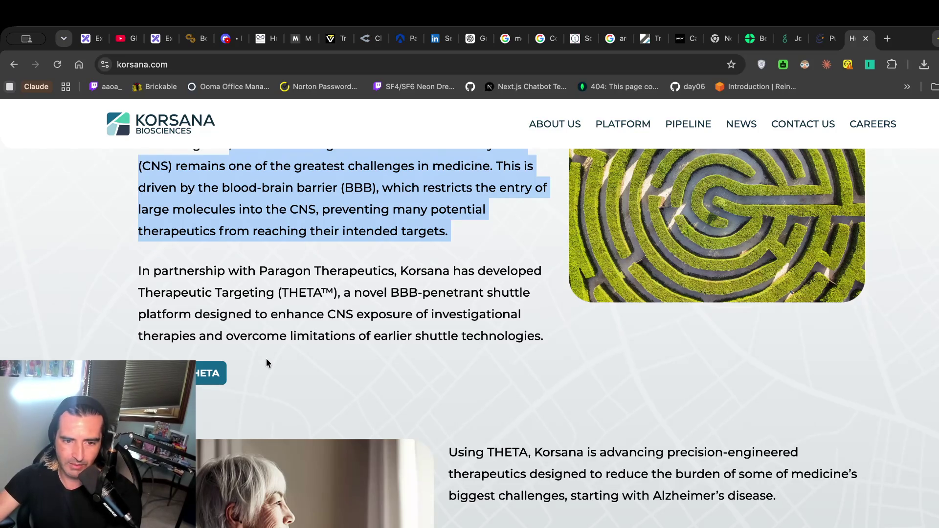
left_click(322, 336)
left_click_drag(266, 268, 347, 353)
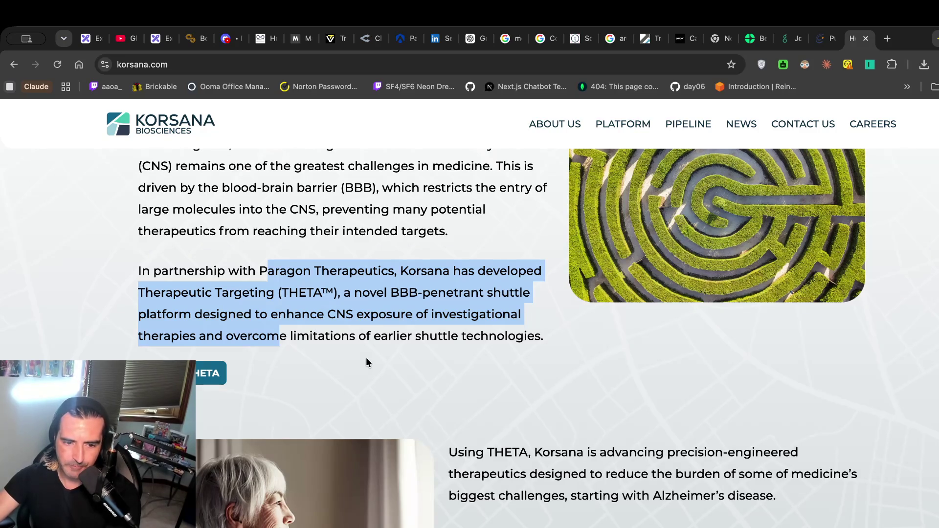
scroll(340, 461, "down", 5)
left_click_drag(576, 279, 580, 341)
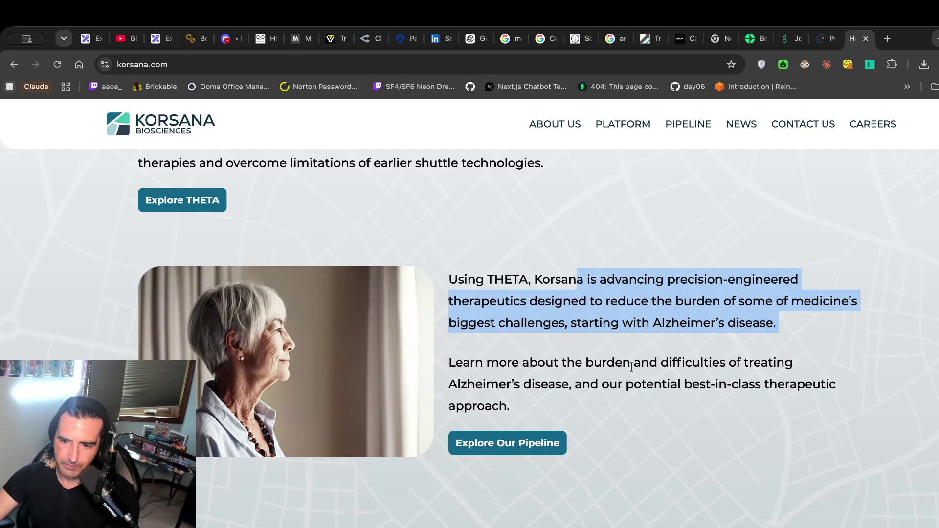
scroll(631, 367, "down", 10)
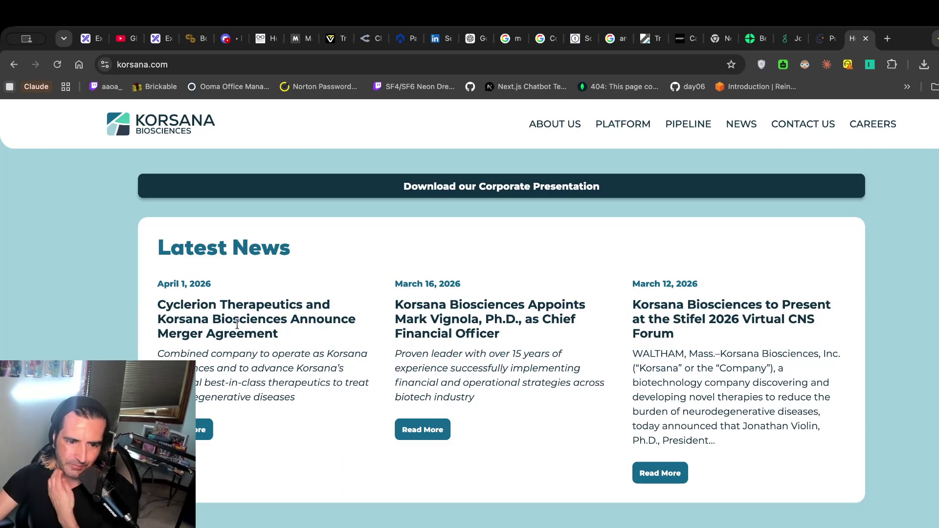
scroll(545, 339, "up", 15)
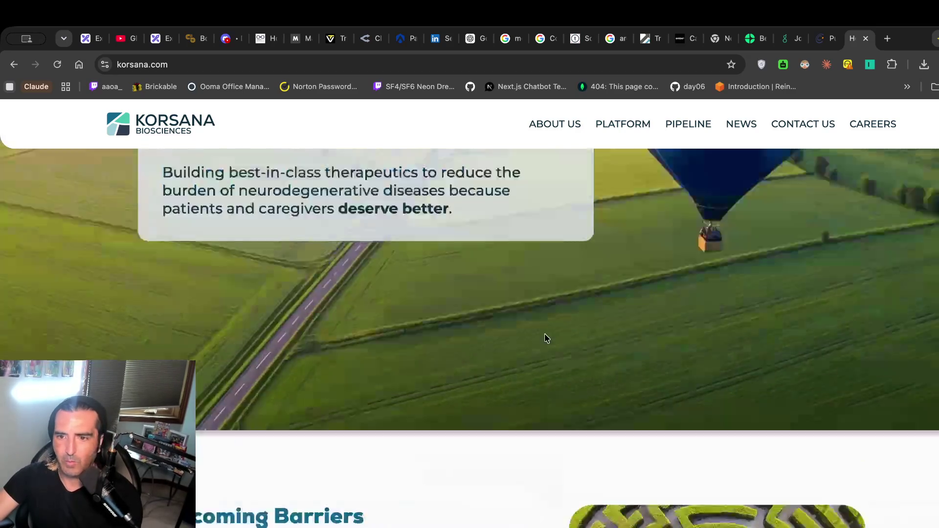
left_click(692, 135)
scroll(426, 364, "down", 4)
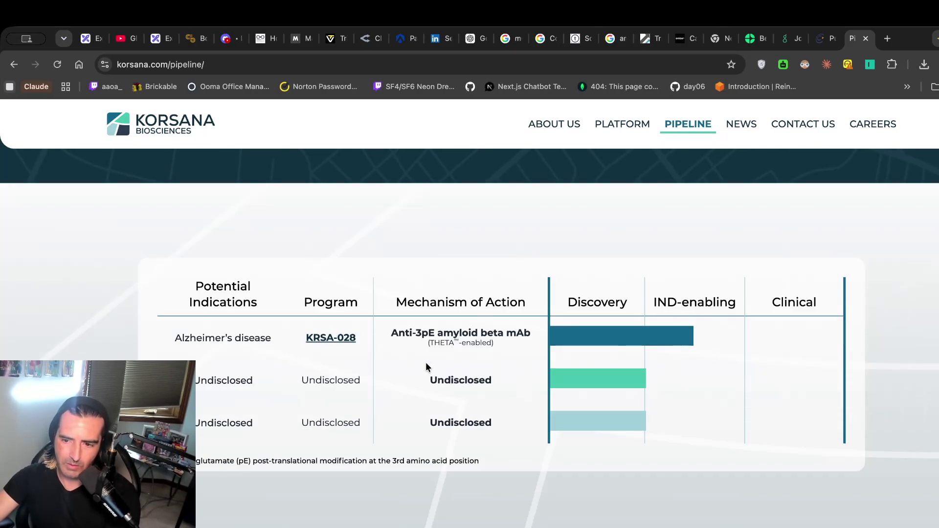
Scroll Korsana's press releases to the February 18, 2026 $175 million funding announcement, then go back to the table
left_click(740, 124)
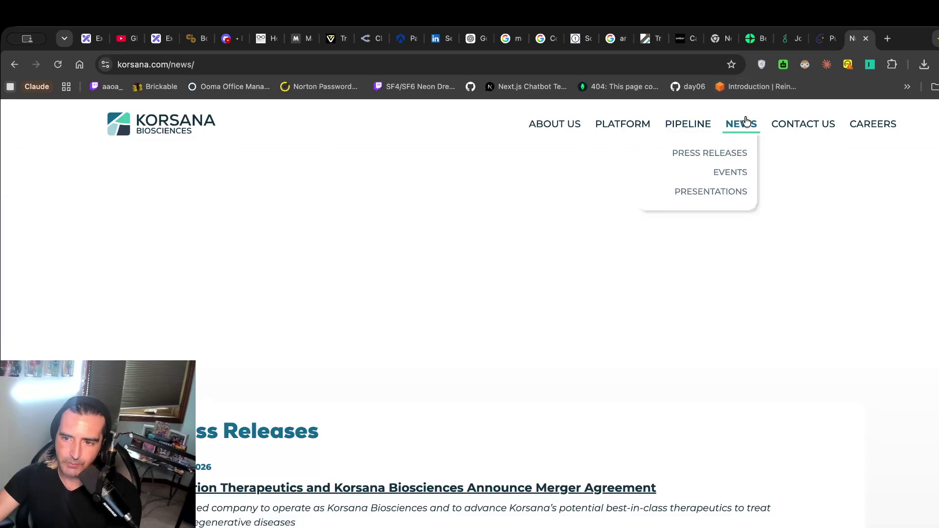
scroll(209, 272, "down", 3)
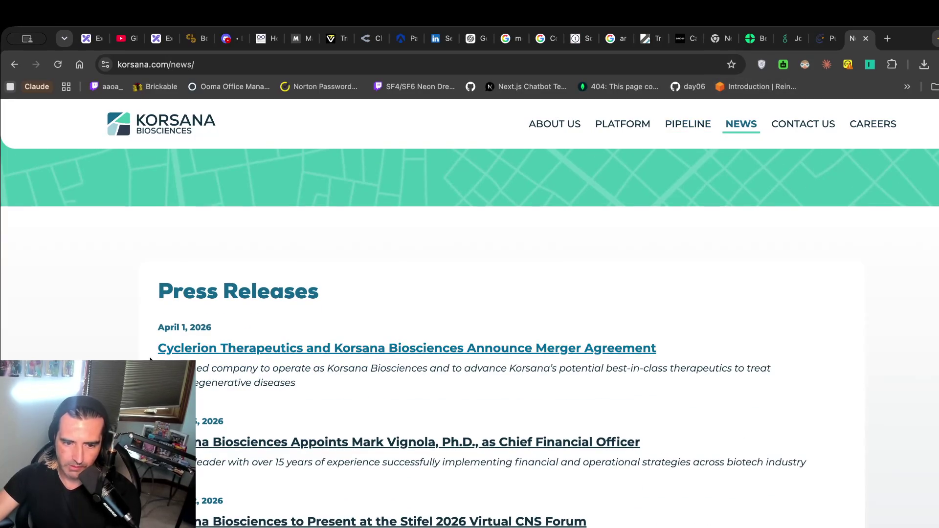
scroll(164, 350, "down", 3)
scroll(150, 360, "down", 2)
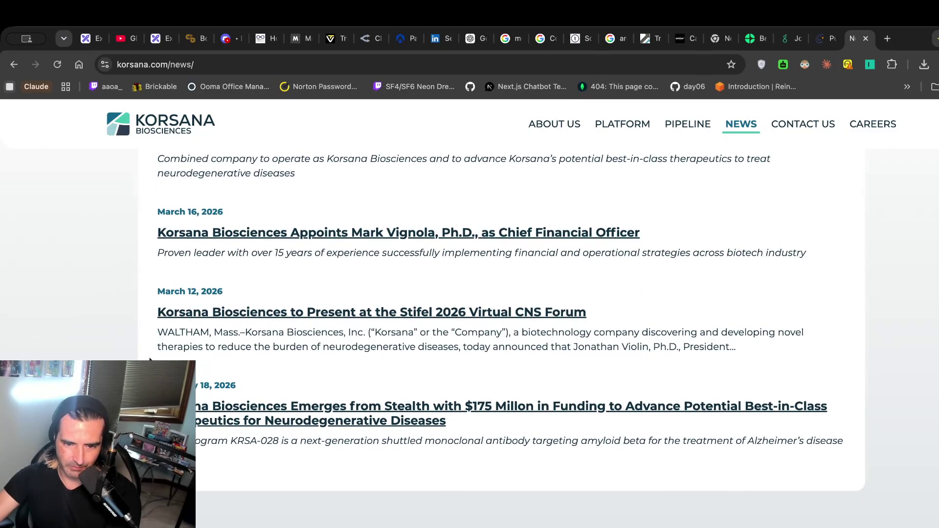
scroll(149, 360, "down", 5)
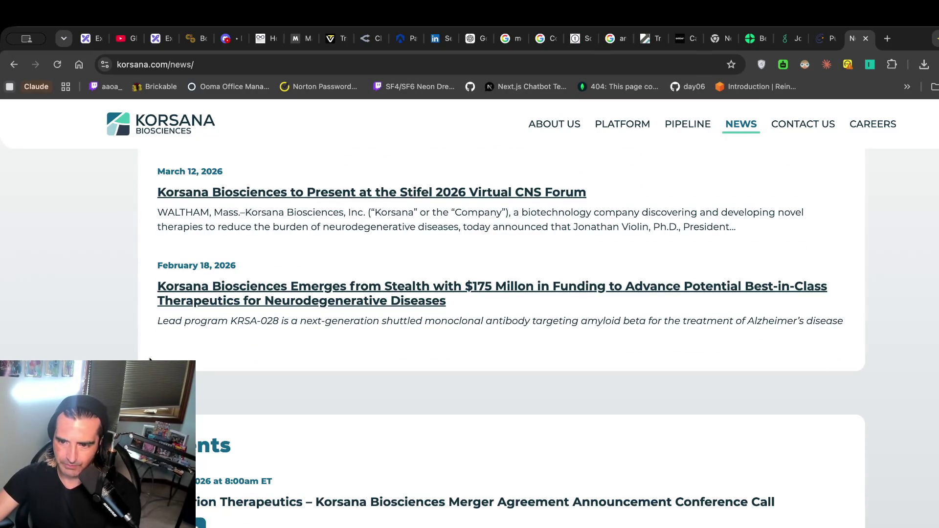
scroll(150, 360, "down", 4)
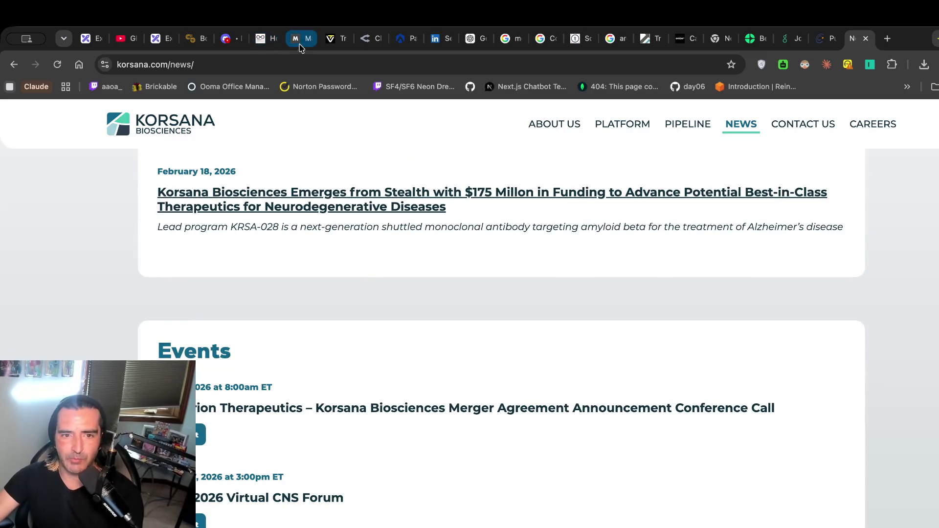
left_click(300, 45)
Copy 'Aidoc' from row 5 of the table and run a Google search for it
scroll(300, 389, "down", 2)
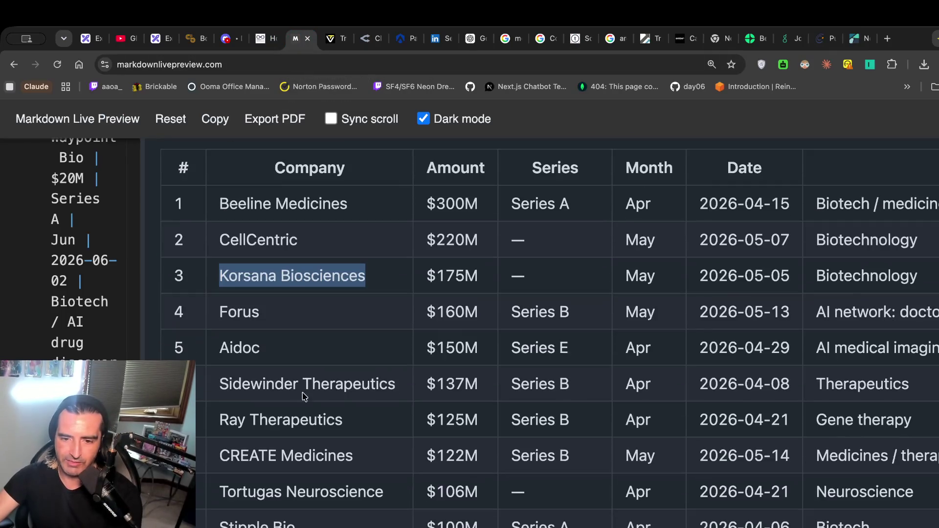
scroll(303, 332, "up", 9)
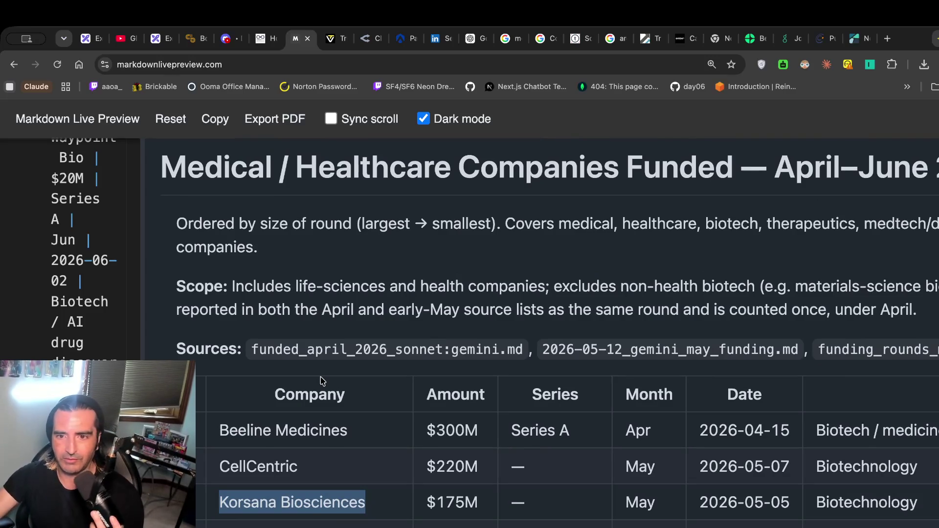
scroll(322, 381, "down", 5)
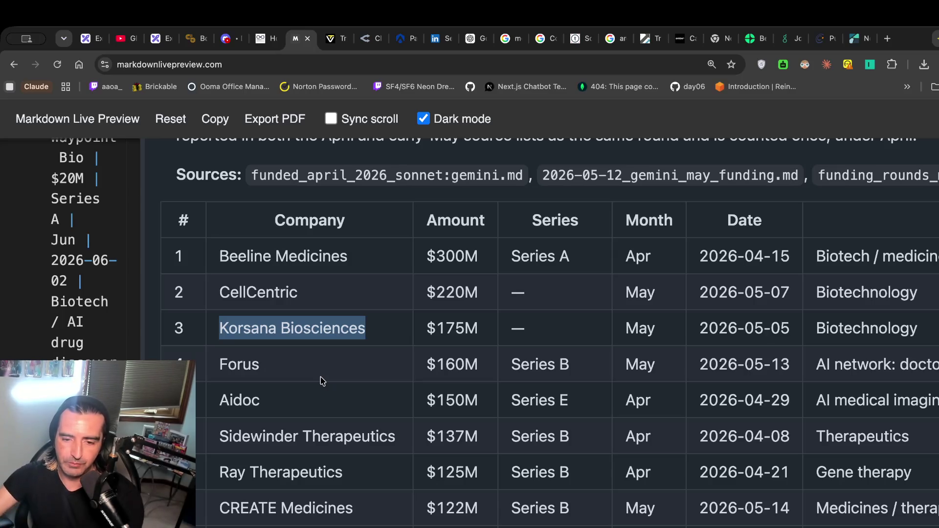
left_click(322, 381)
left_click_drag(274, 405, 214, 404)
key("super+c")
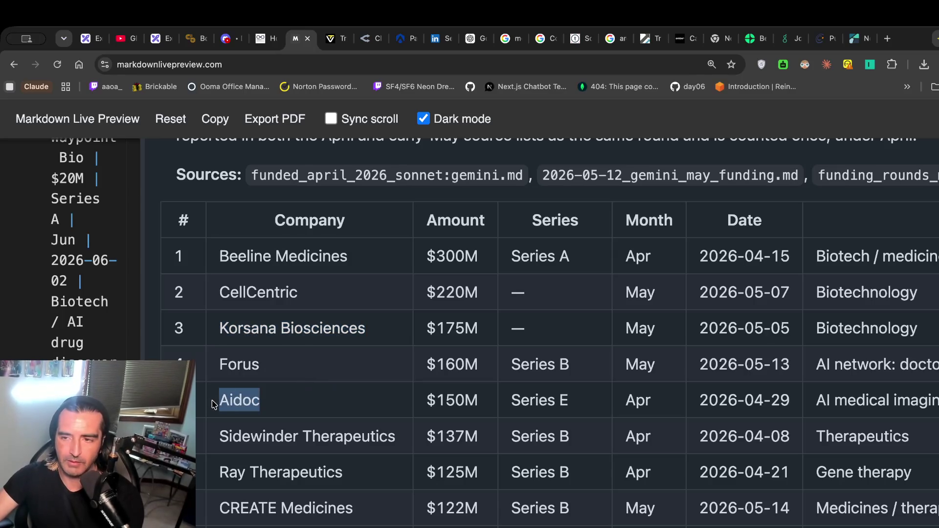
key("super+t")
key("super+v")
type("f")
key("BackSpace")
key("BackSpace")
key("BackSpace")
key("Return")
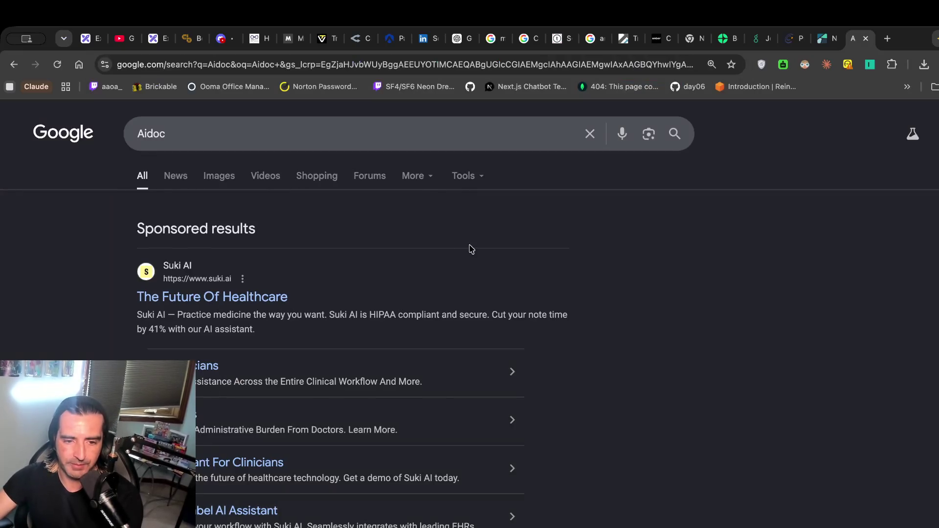
Open Aidoc's official site from the results and scroll through the radiology AI demo page
scroll(469, 249, "down", 6)
left_click(194, 315)
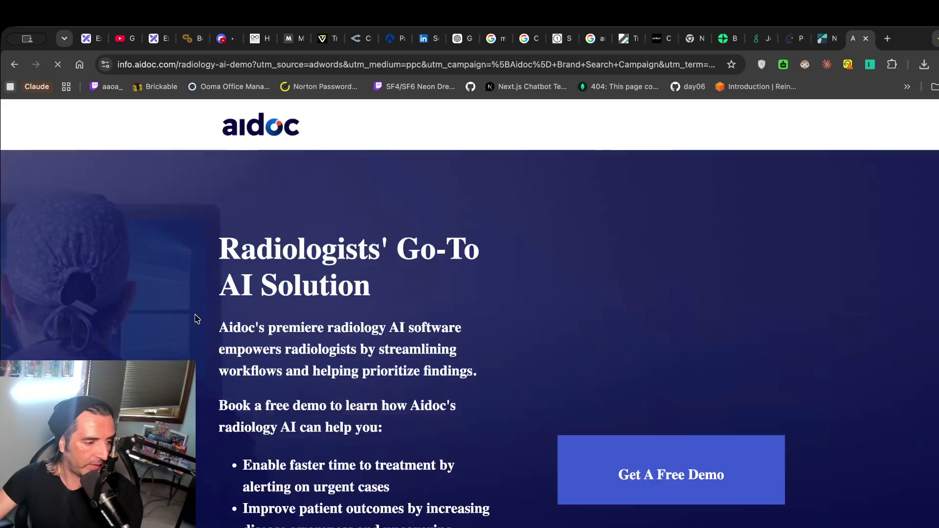
scroll(196, 319, "down", 10)
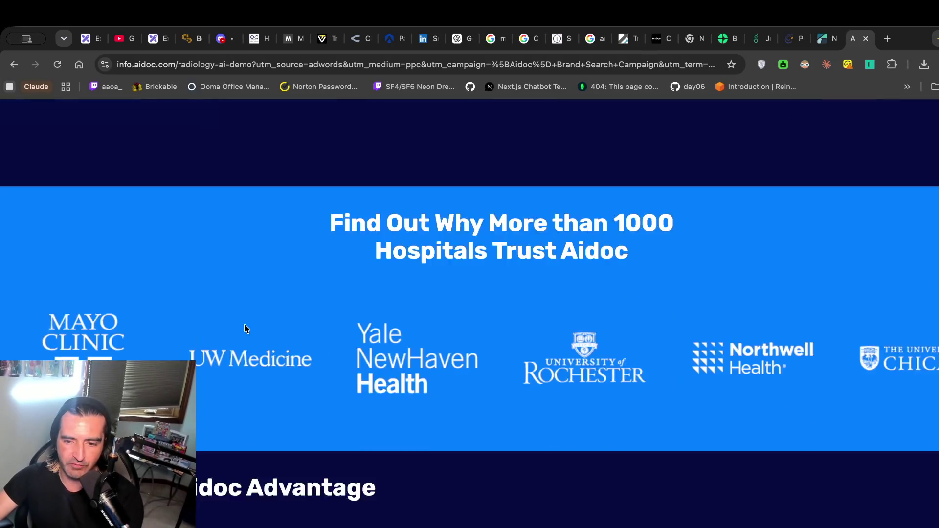
scroll(244, 327, "down", 15)
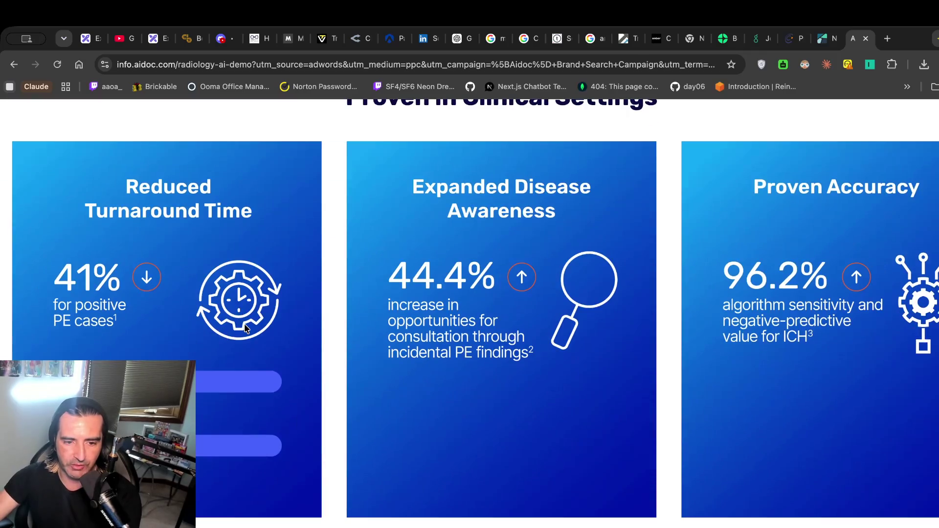
scroll(245, 328, "down", 12)
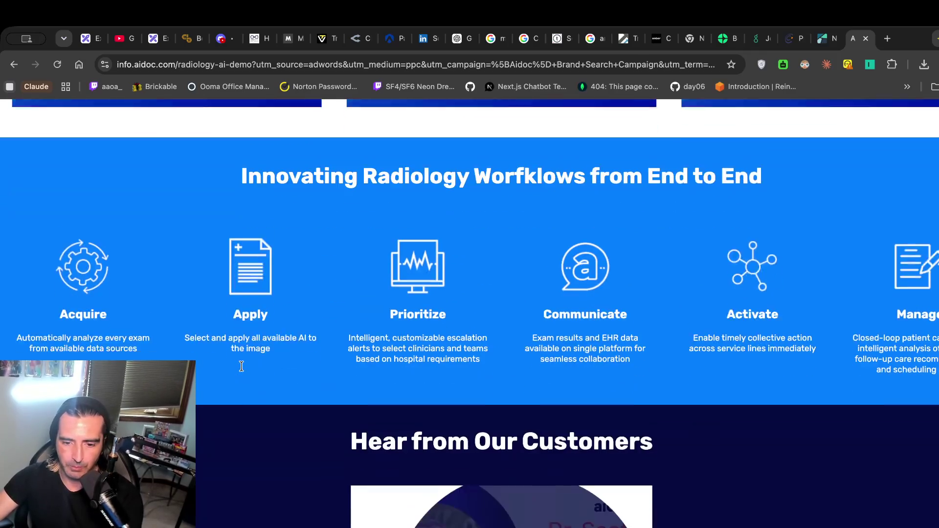
scroll(244, 370, "down", 3)
scroll(244, 370, "up", 20)
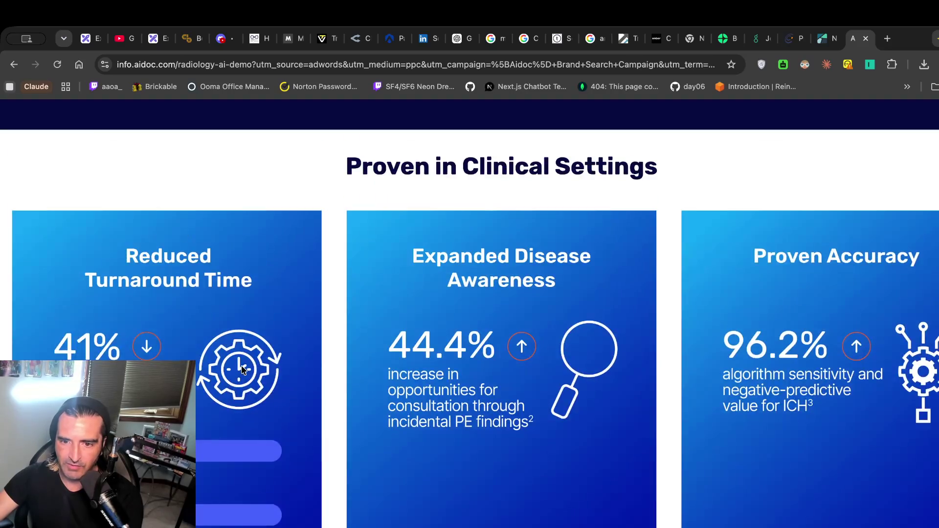
scroll(244, 370, "up", 5)
scroll(244, 370, "down", 10)
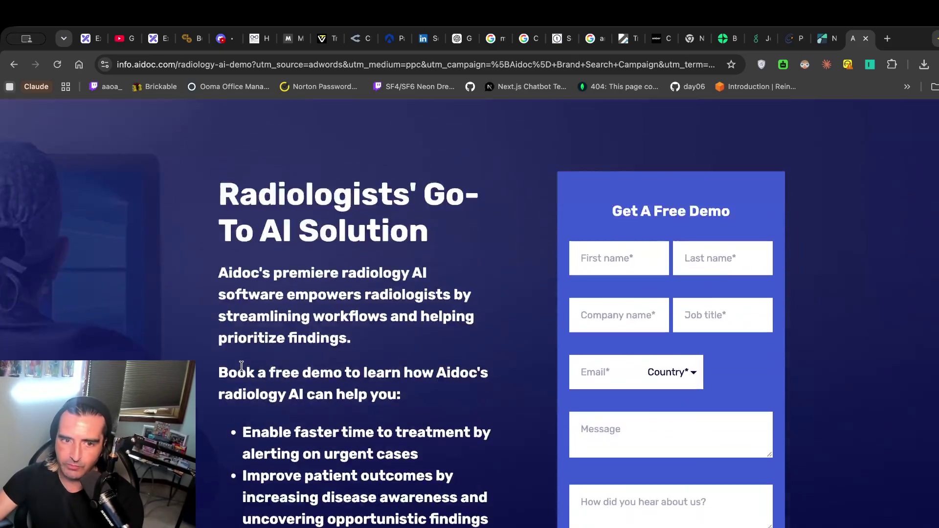
scroll(243, 370, "down", 10)
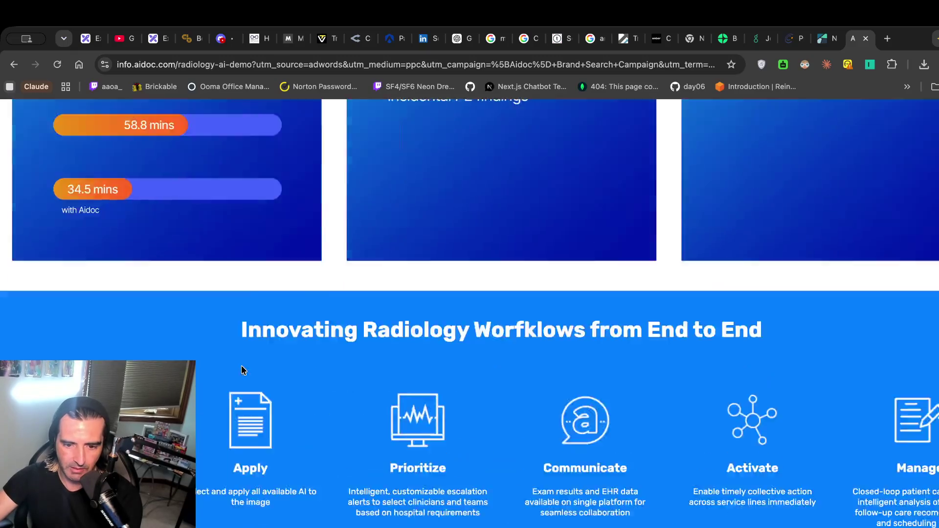
scroll(243, 370, "down", 3)
scroll(243, 370, "up", 8)
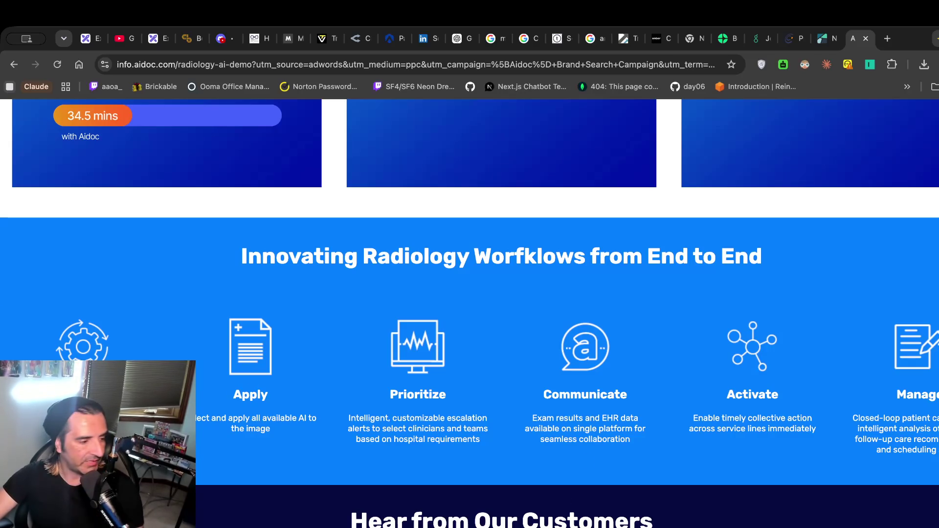
scroll(536, 394, "up", 20)
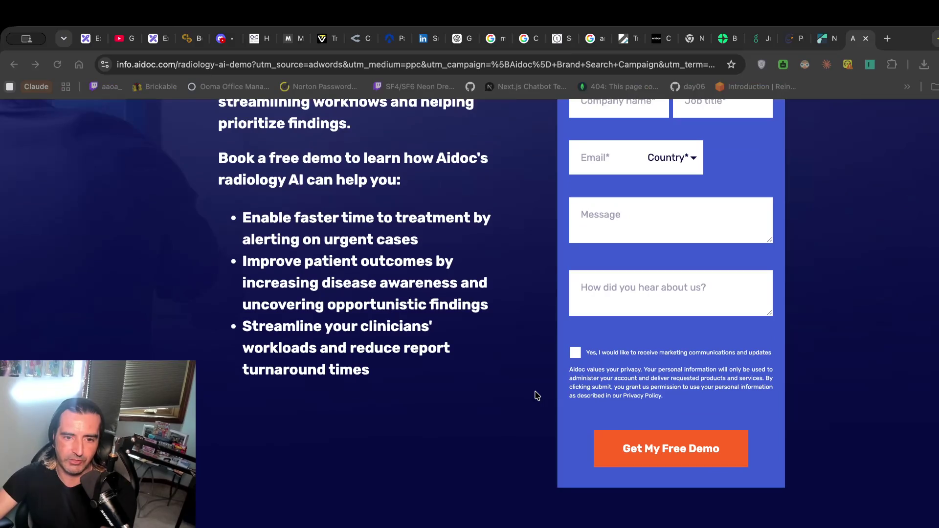
scroll(536, 395, "down", 20)
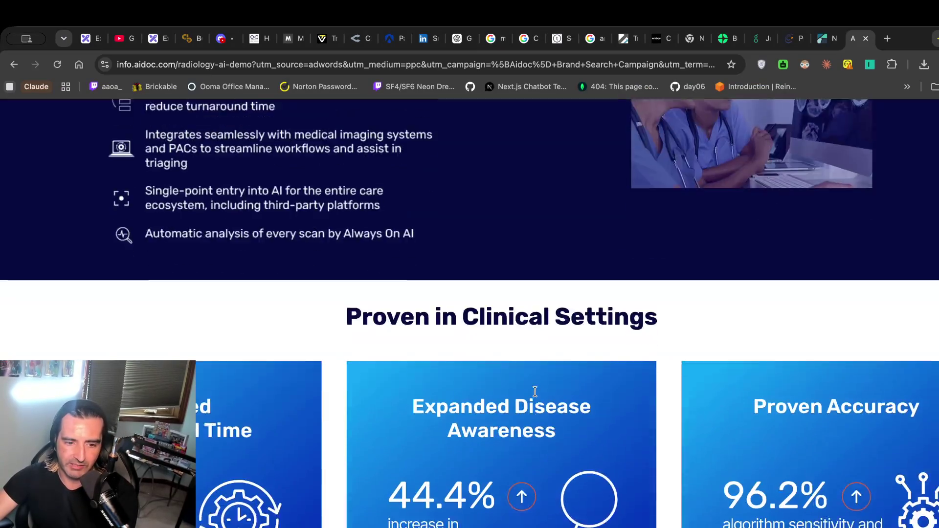
scroll(535, 395, "down", 6)
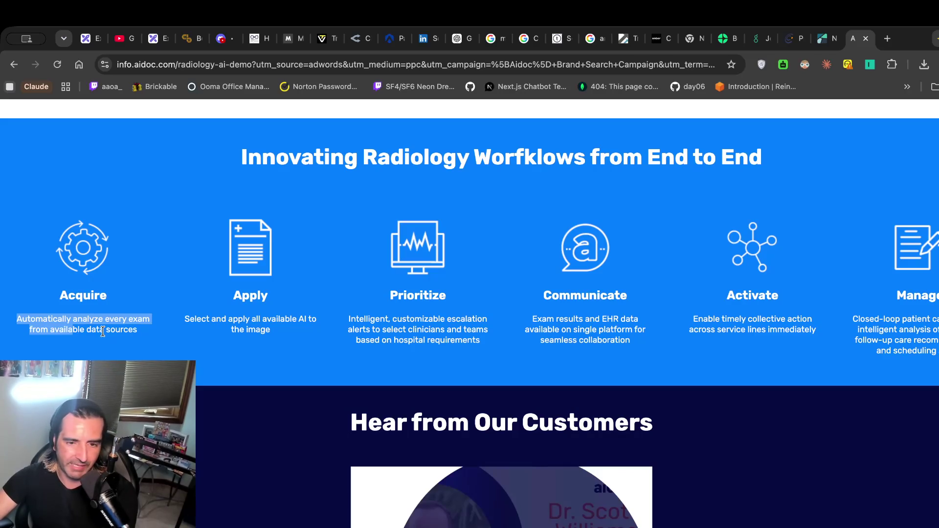
Highlight the Prioritize step description and the Radiology heading while reviewing the page
left_click(234, 327)
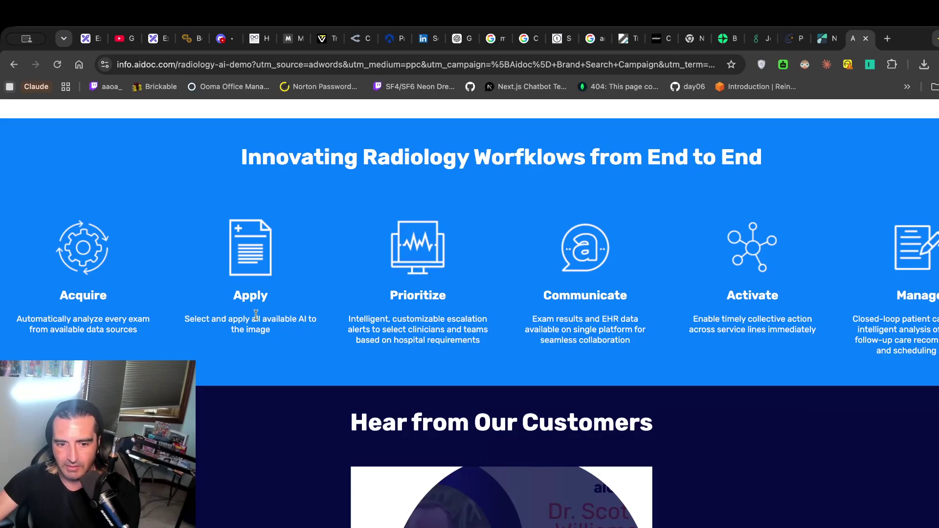
left_click_drag(348, 319, 386, 330)
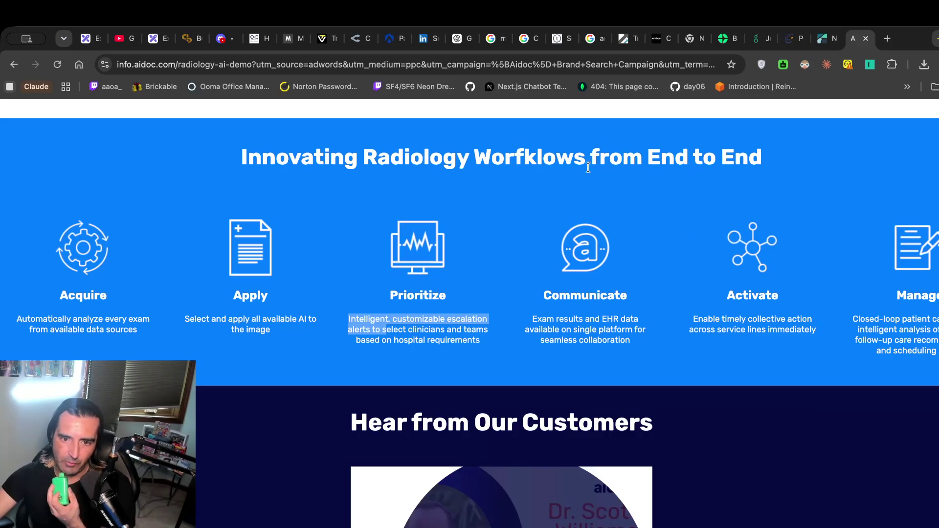
left_click_drag(378, 151, 462, 170)
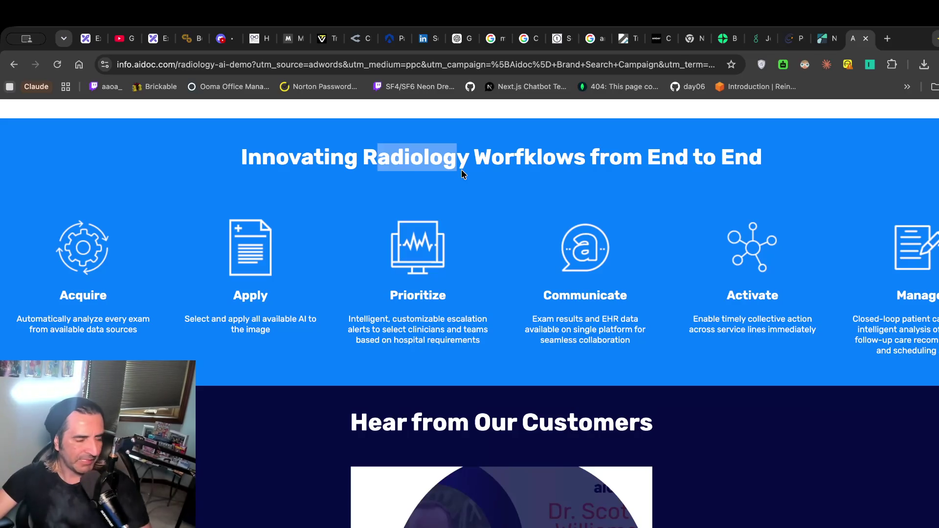
scroll(461, 169, "down", 2)
scroll(463, 174, "down", 5)
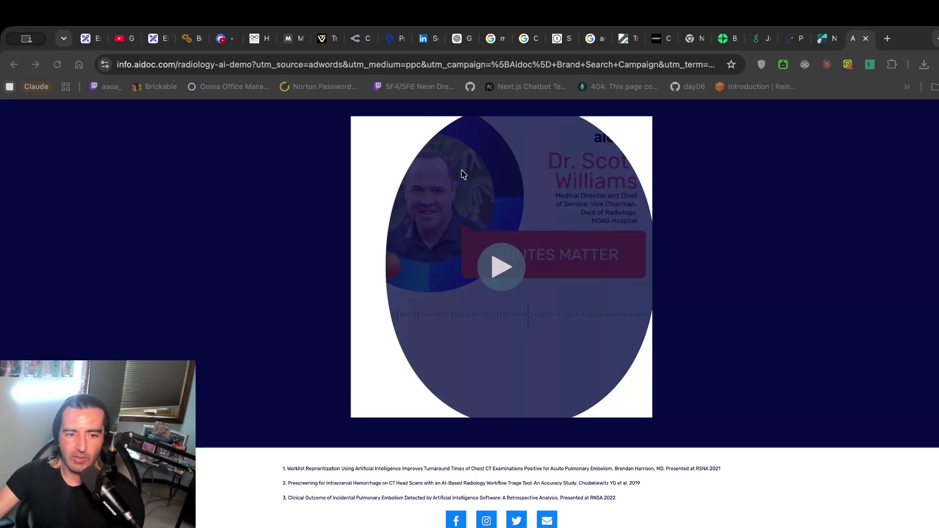
scroll(462, 174, "up", 7)
scroll(461, 169, "up", 2)
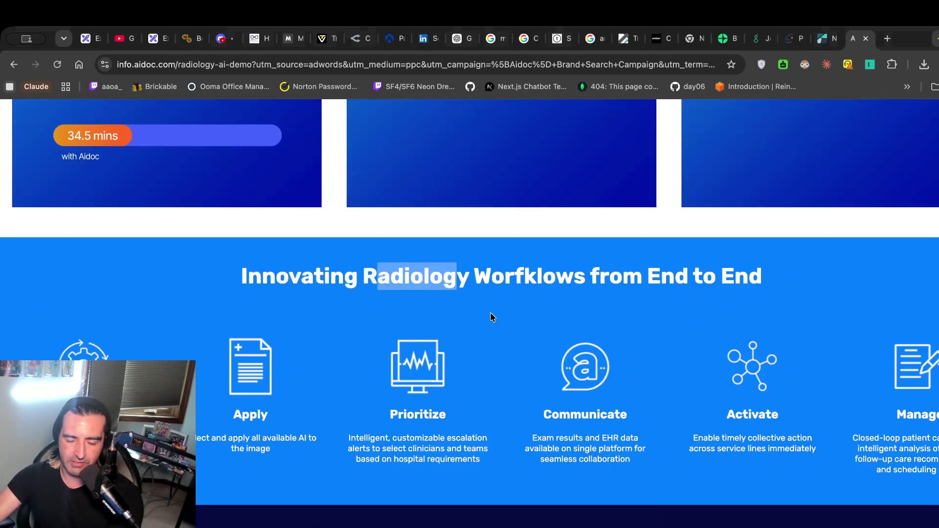
scroll(490, 312, "down", 1)
scroll(489, 313, "down", 2)
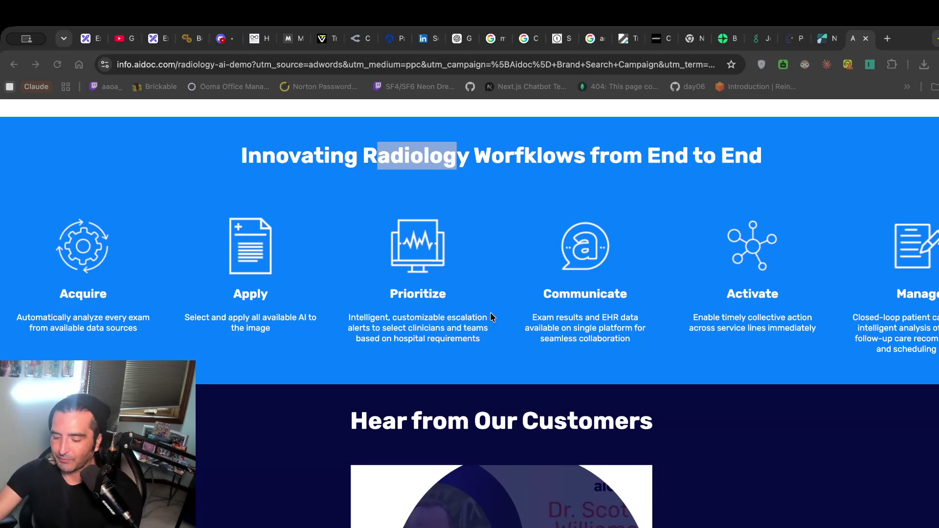
scroll(491, 314, "up", 15)
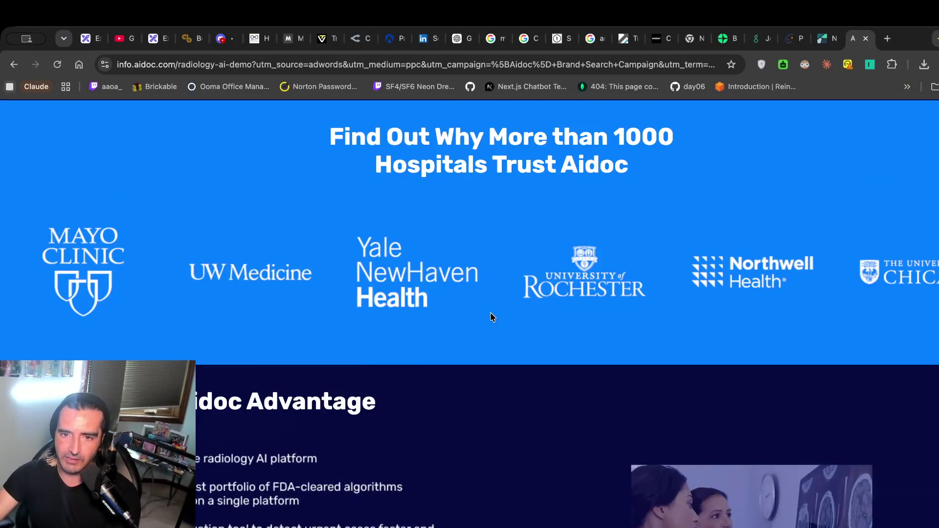
Take a final look at the Aidoc page, then return to the Markdown Live Preview funding table
left_click(293, 38)
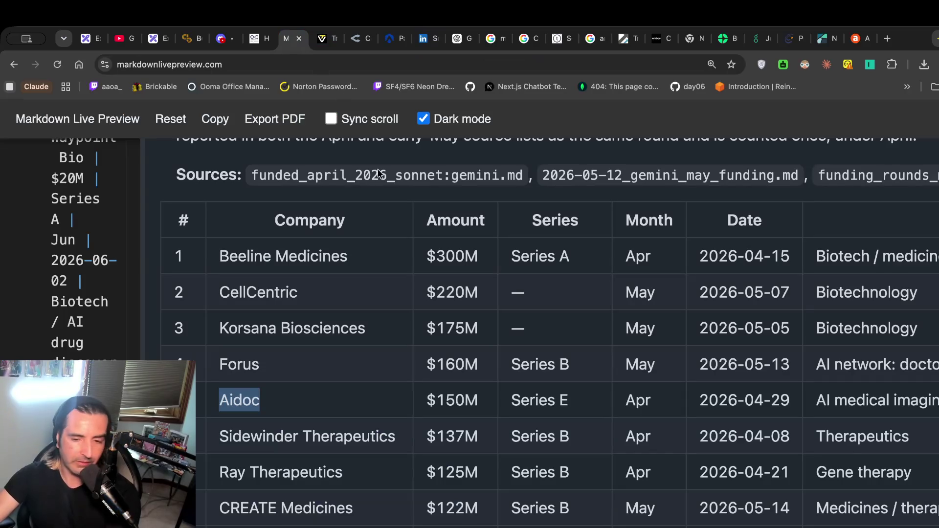
left_click(852, 39)
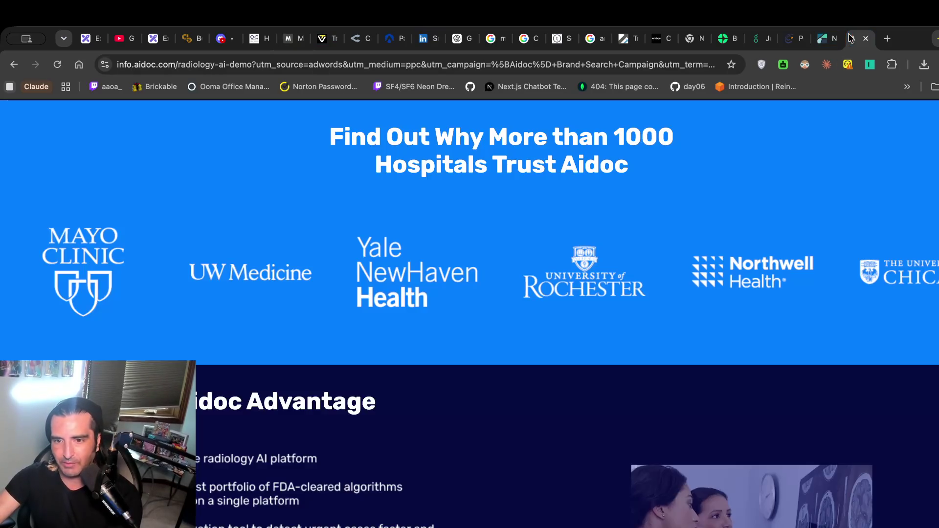
scroll(465, 330, "down", 5)
scroll(464, 330, "up", 15)
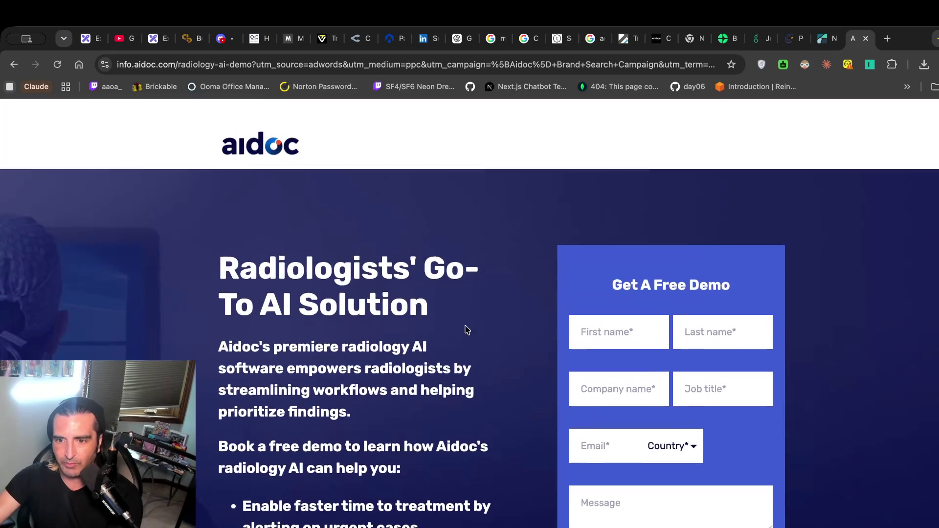
scroll(467, 329, "down", 20)
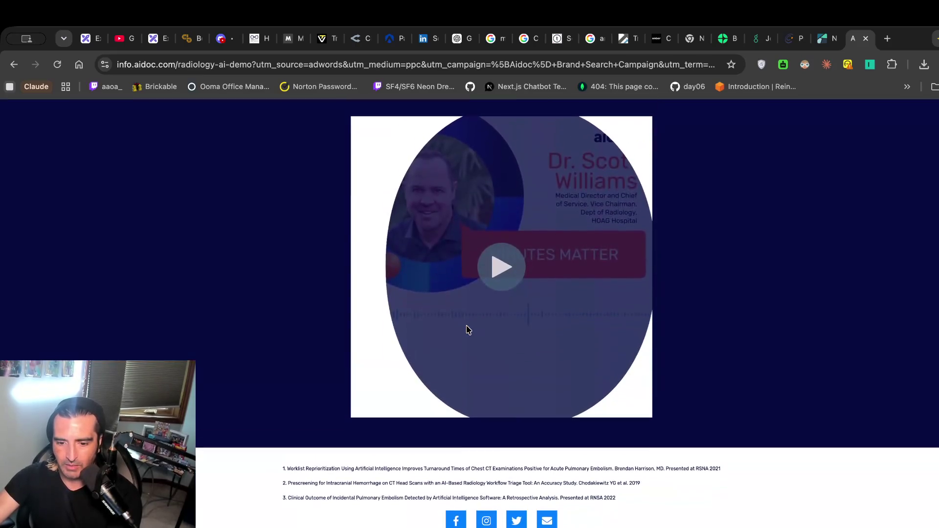
scroll(467, 329, "up", 15)
scroll(467, 329, "down", 8)
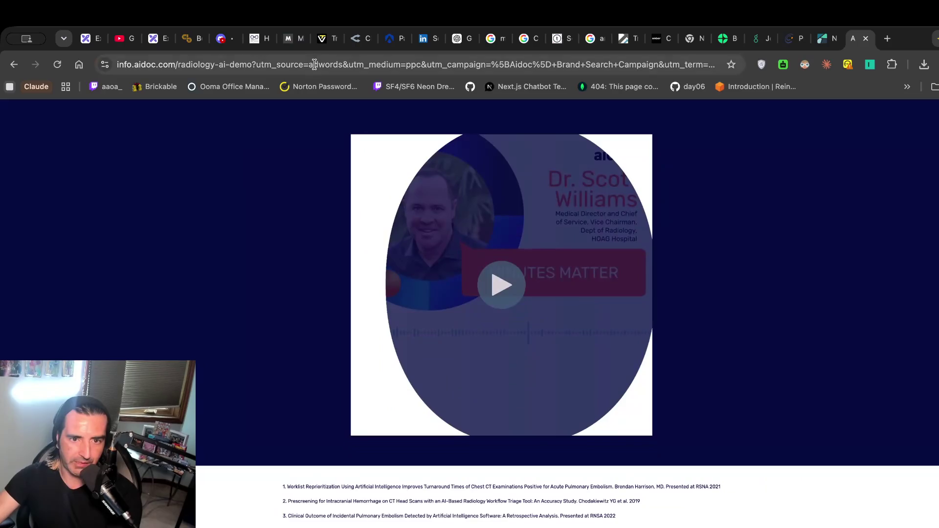
left_click(293, 42)
scroll(334, 318, "down", 3)
left_click(328, 321)
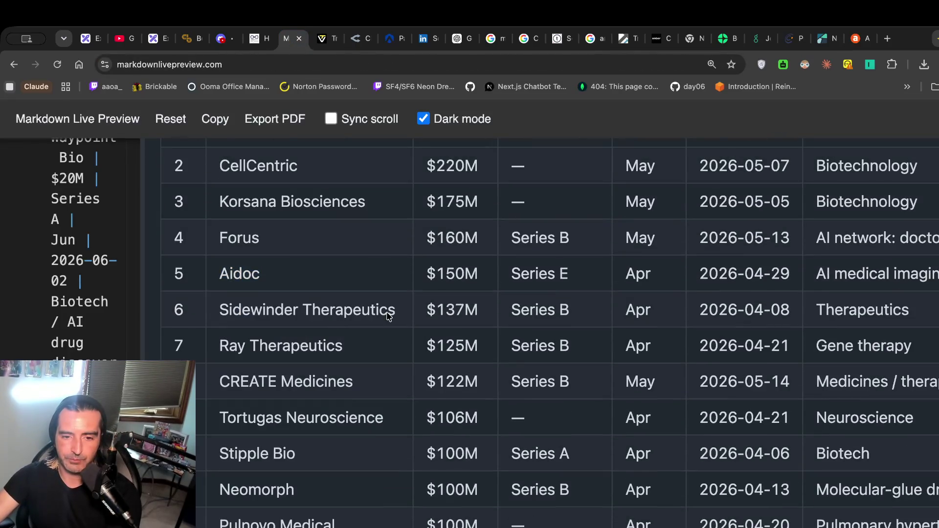
Search Google for 'Sidewinder Therapeutics funding' using the name copied from the table
left_click_drag(396, 311, 211, 316)
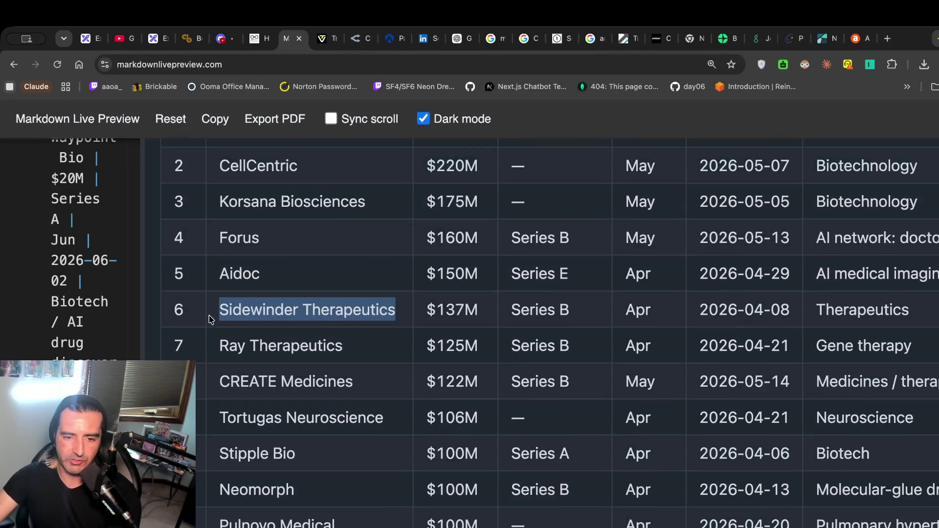
key("ctrl+c")
key("ctrl+t")
key("ctrl+v")
type("funding")
key("Return")
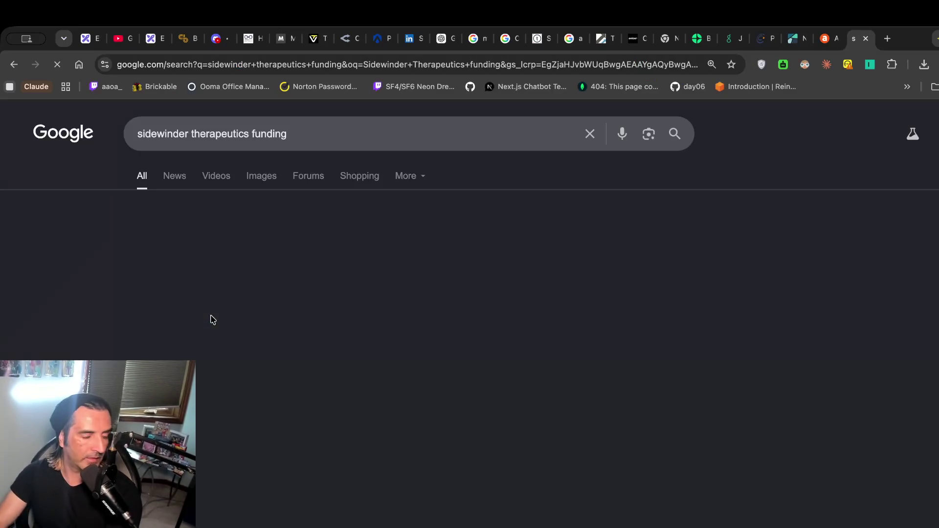
Open the $137 Million Series B announcement and read through its quote paragraphs
left_click(269, 250)
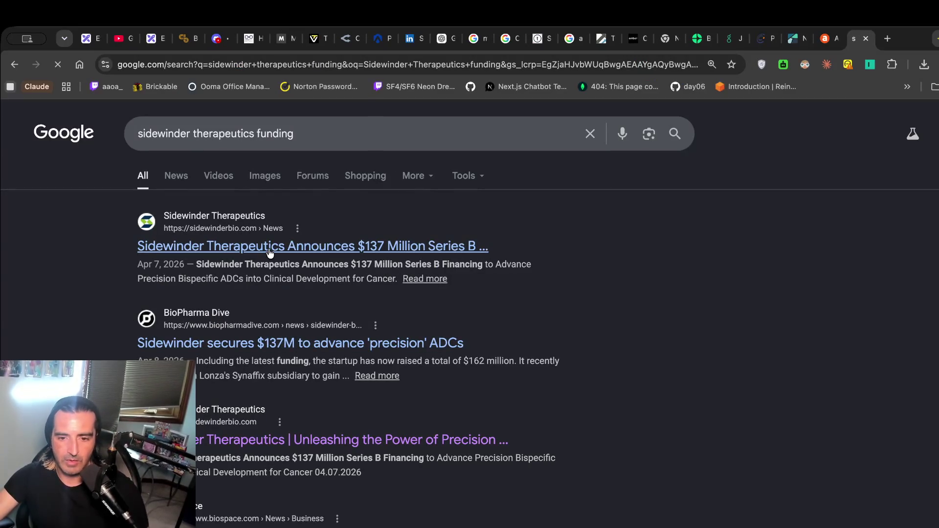
scroll(281, 321, "down", 4)
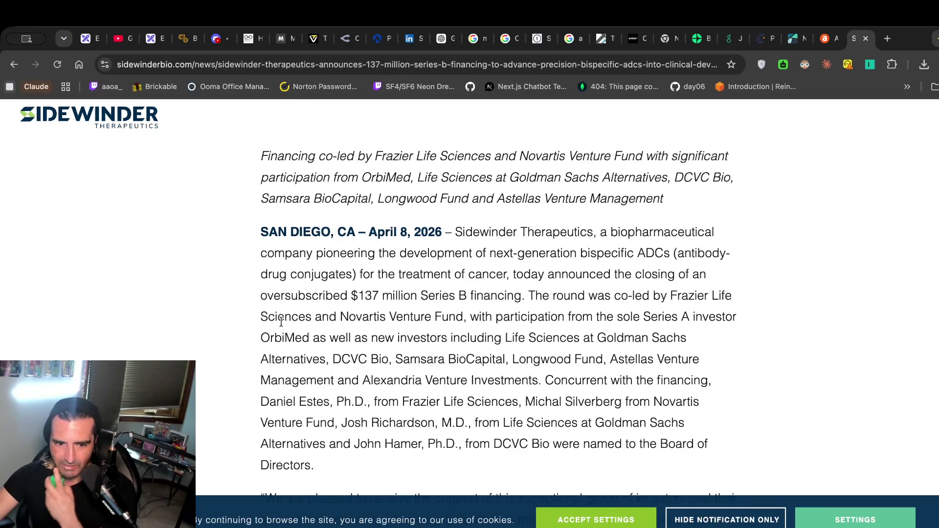
scroll(281, 322, "down", 1)
scroll(281, 321, "down", 1)
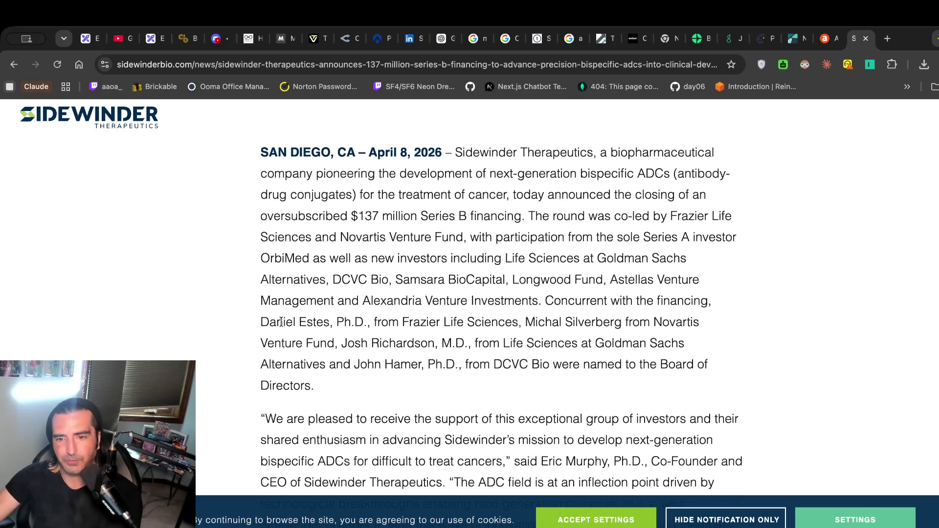
left_click_drag(531, 215, 549, 363)
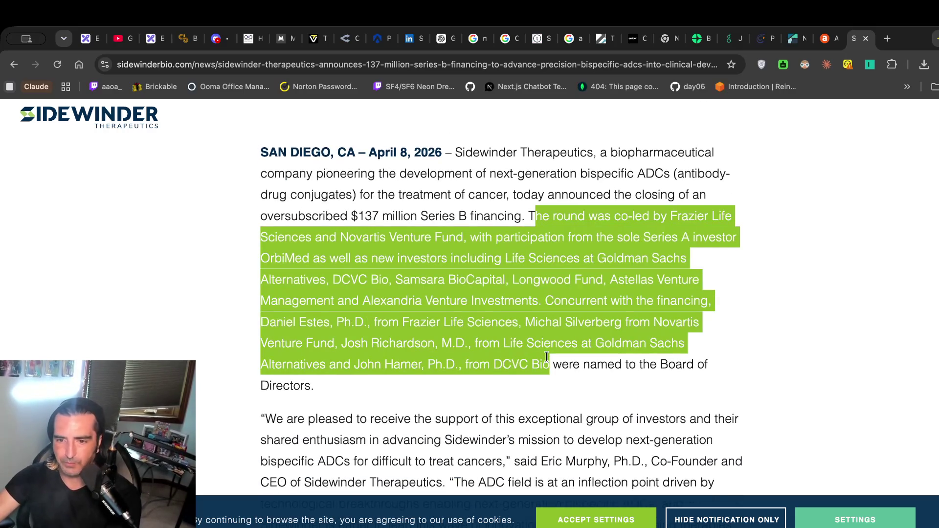
scroll(546, 356, "down", 3)
left_click(477, 335)
left_click_drag(374, 248, 380, 350)
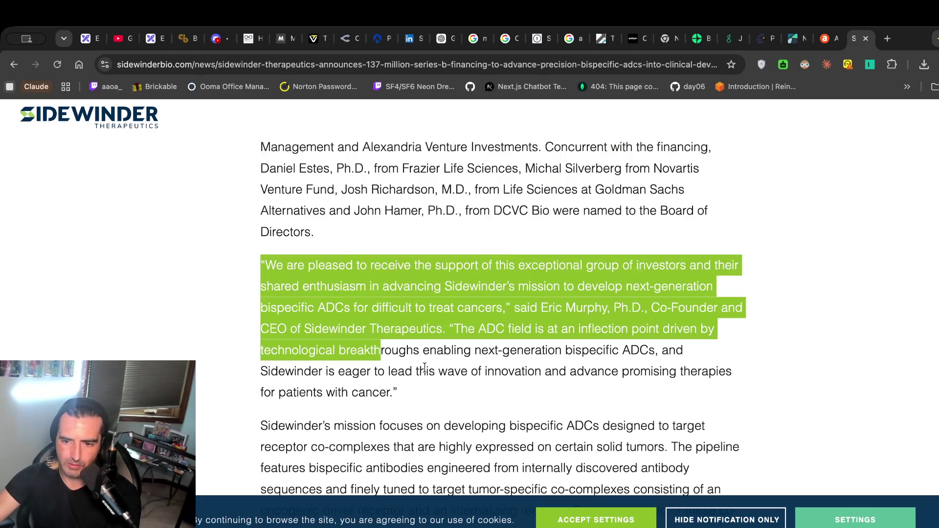
scroll(424, 368, "down", 1)
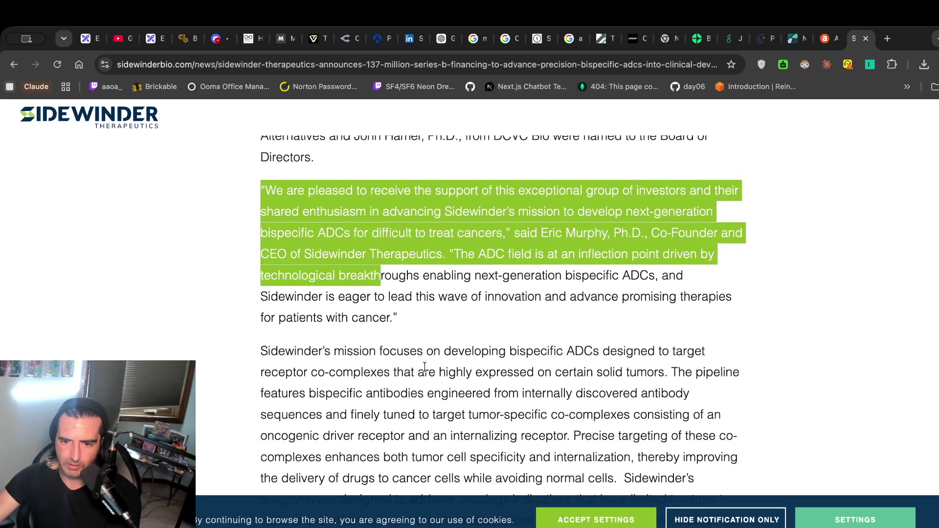
left_click_drag(450, 233, 451, 346)
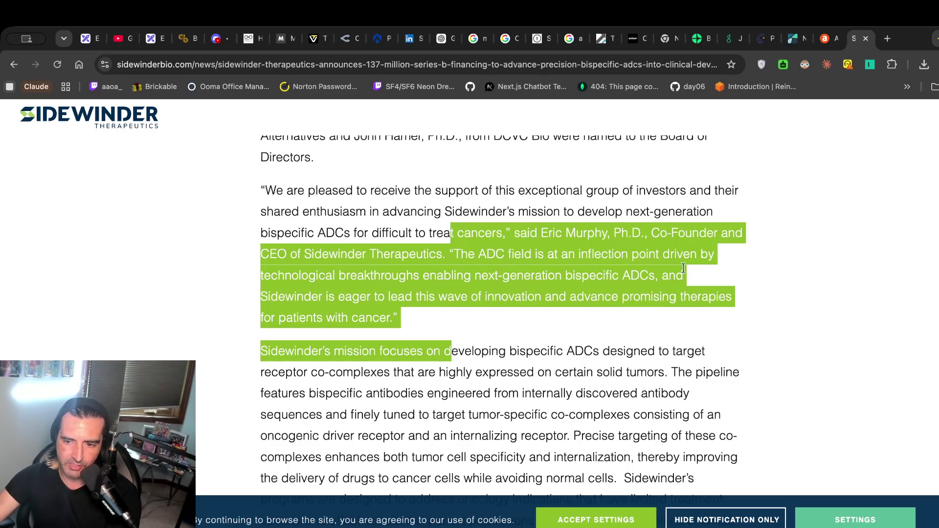
Read the company mission paragraph and the rest of the release, then return to the article top
scroll(537, 311, "down", 2)
left_click_drag(377, 222, 390, 411)
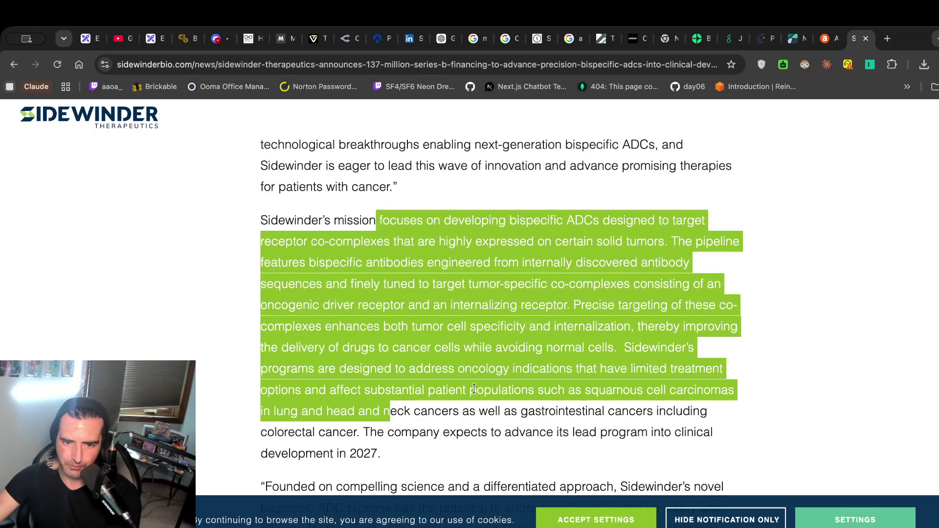
left_click(474, 383)
scroll(474, 383, "down", 10)
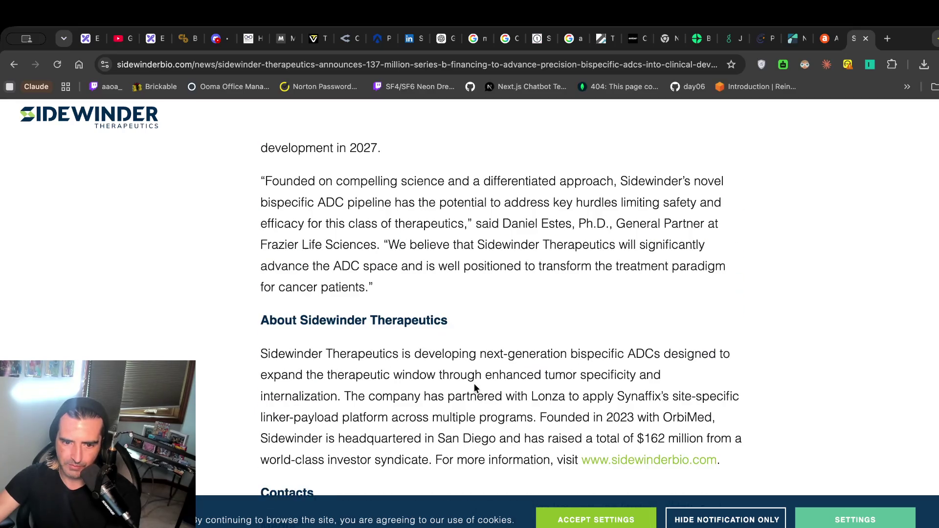
scroll(346, 321, "down", 3)
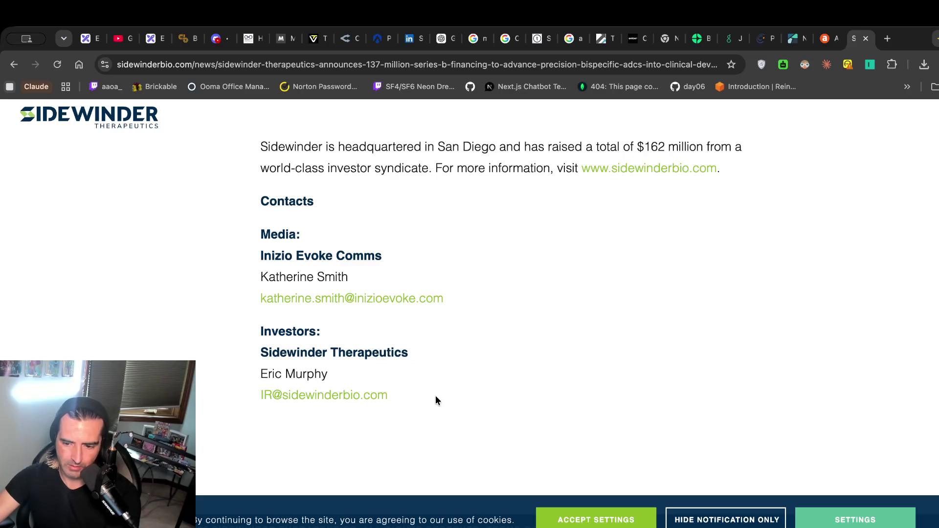
key("Home")
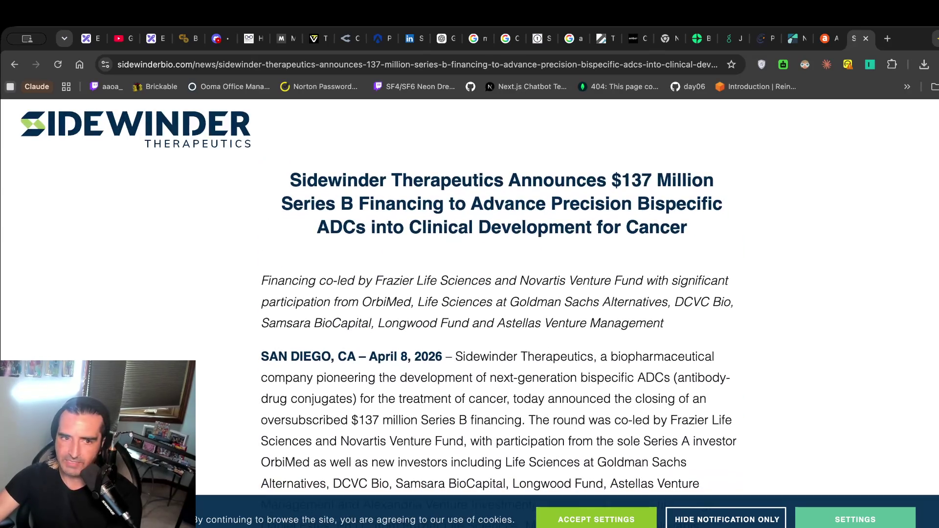
left_click(922, 126)
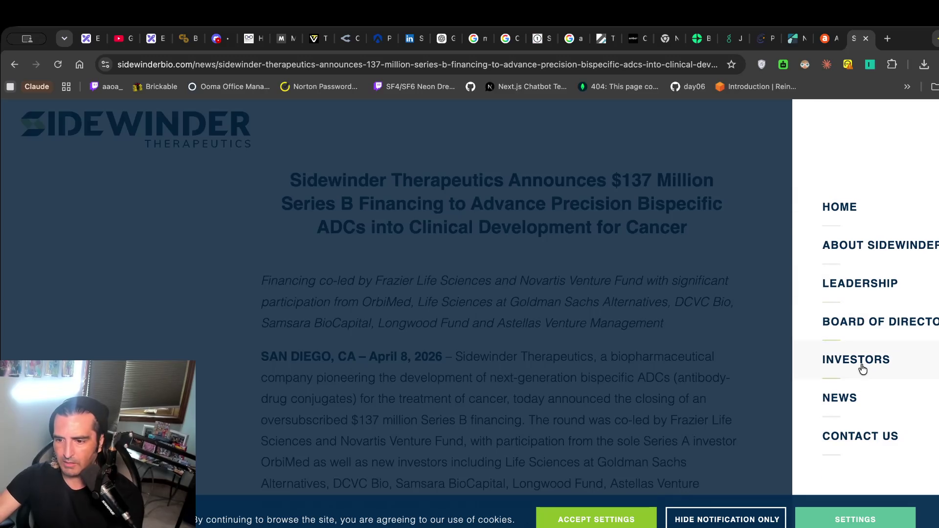
Jump to the contact section of sidewinderbio.com and dismiss the cookie notice
left_click(847, 438)
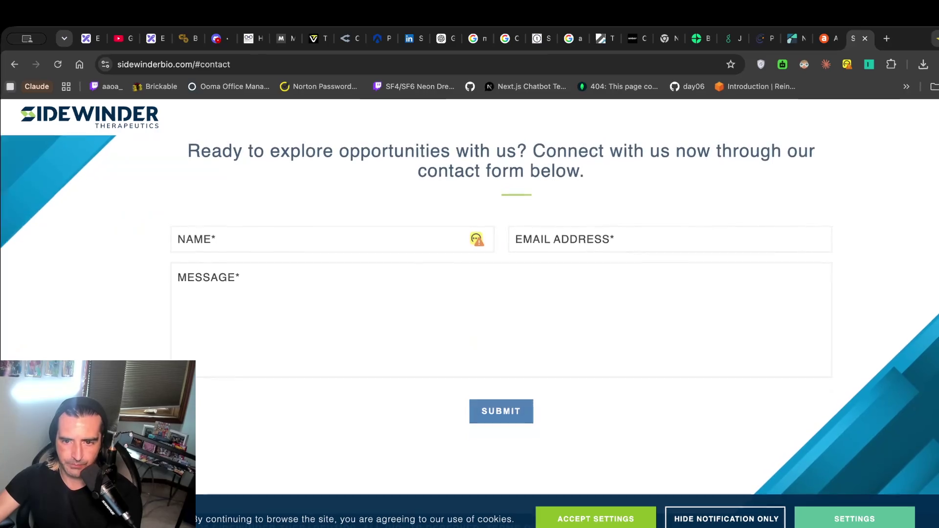
left_click(582, 520)
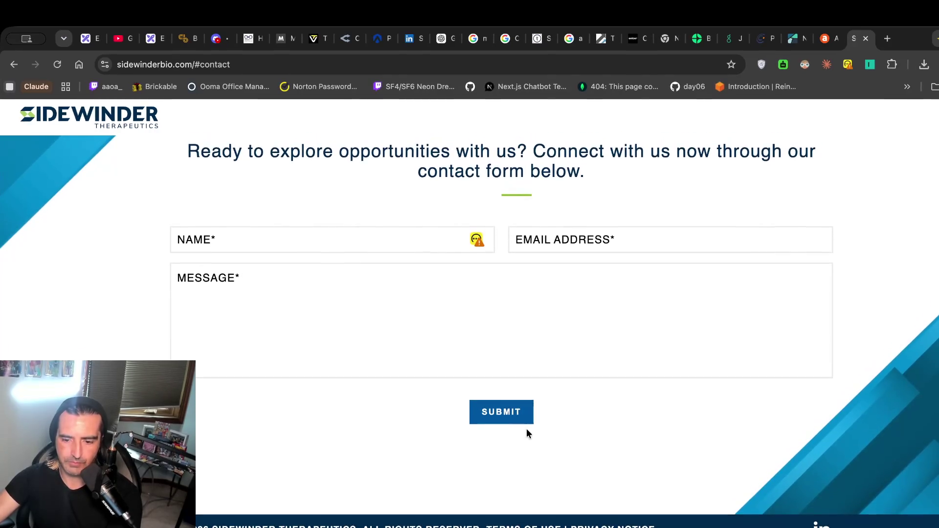
scroll(657, 313, "up", 10)
left_click(909, 117)
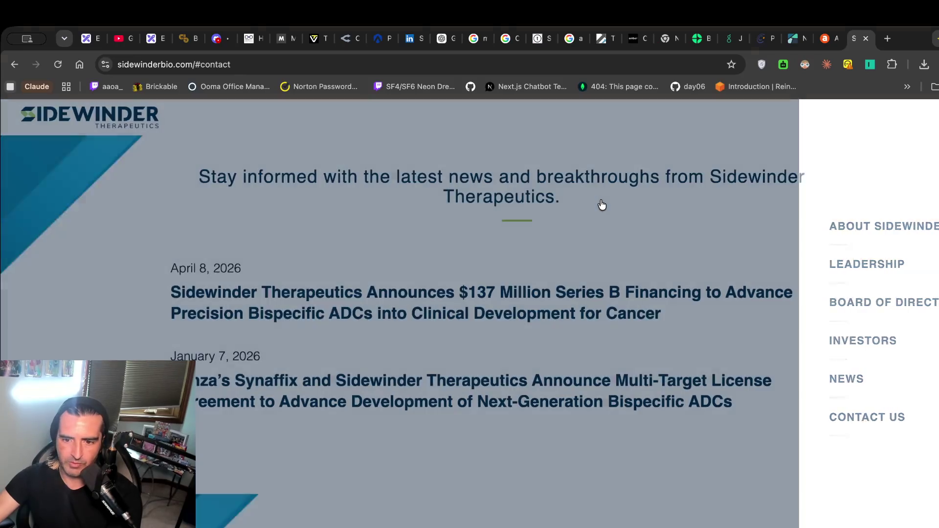
left_click(602, 205)
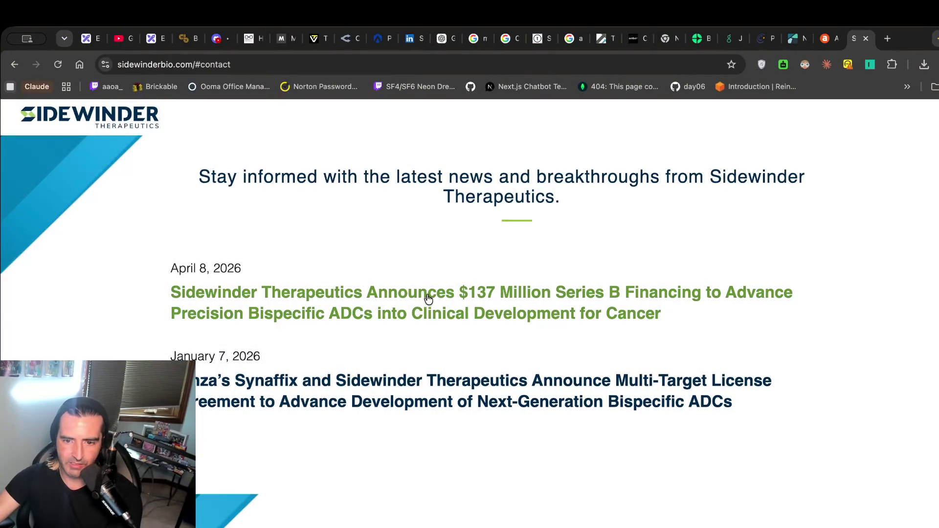
Review the Board of Directors and leadership sections, then scroll back up to the homepage banner
left_click(910, 117)
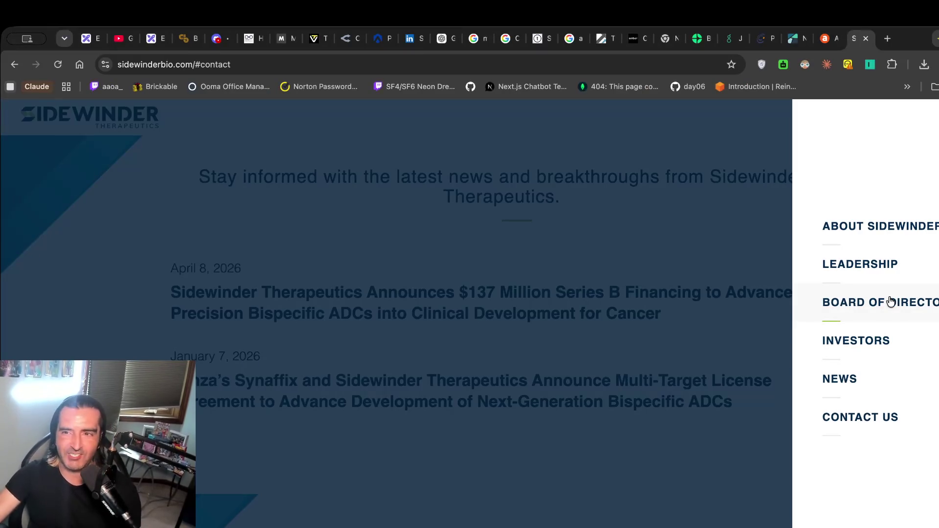
left_click(889, 301)
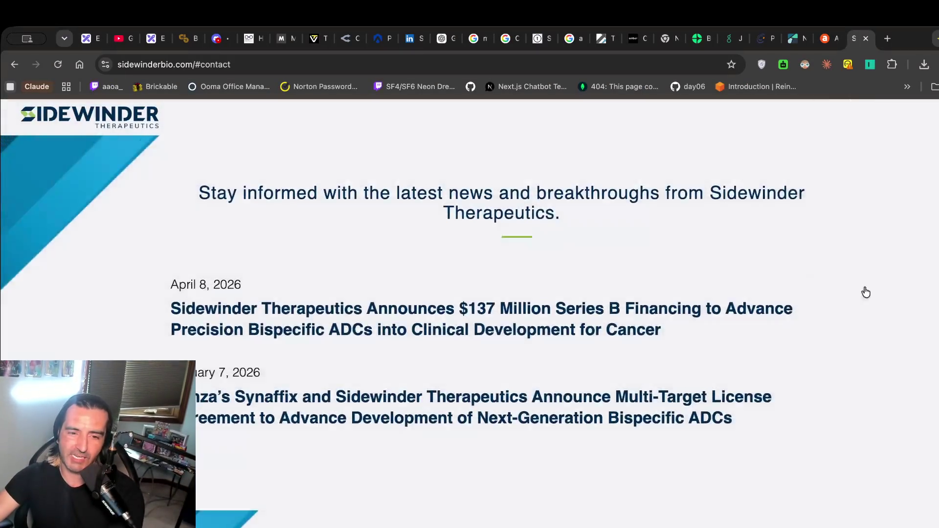
scroll(621, 223, "down", 2)
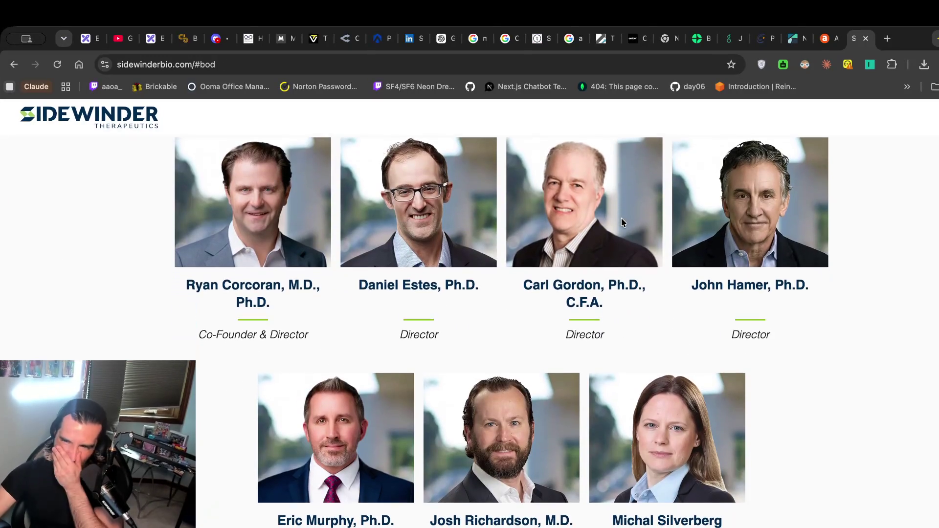
scroll(621, 218, "up", 10)
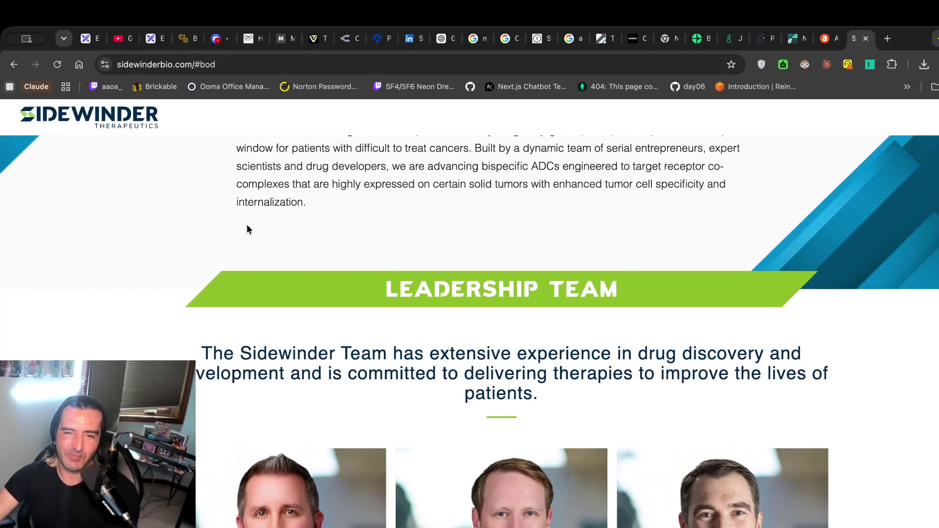
scroll(246, 226, "up", 4)
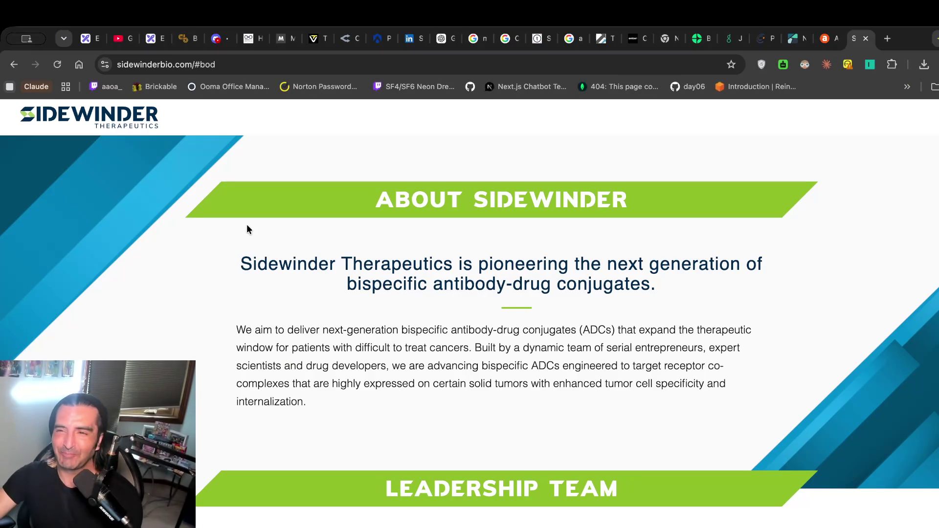
scroll(609, 156, "up", 2)
scroll(609, 157, "up", 7)
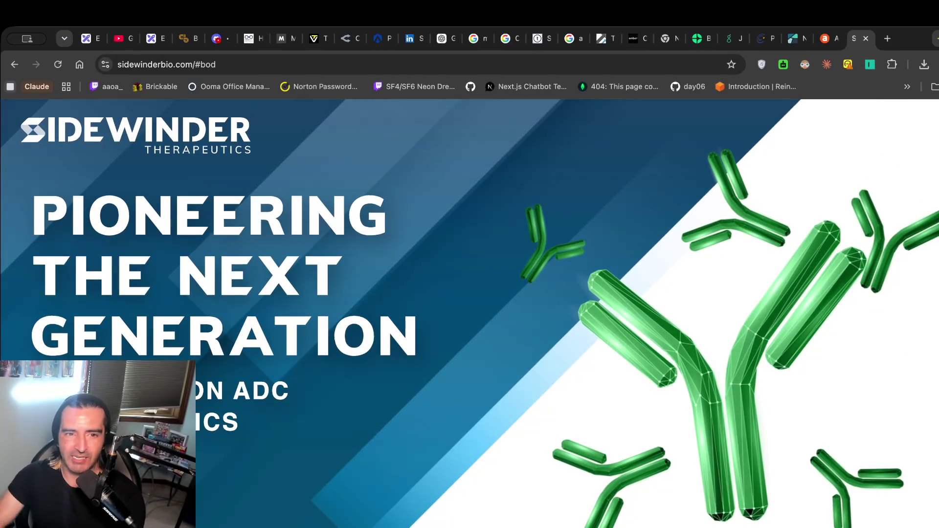
Search Google in a new tab for 'sidewinderbio publications' and scan the results
key("super+t")
type("sidewinderbio ")
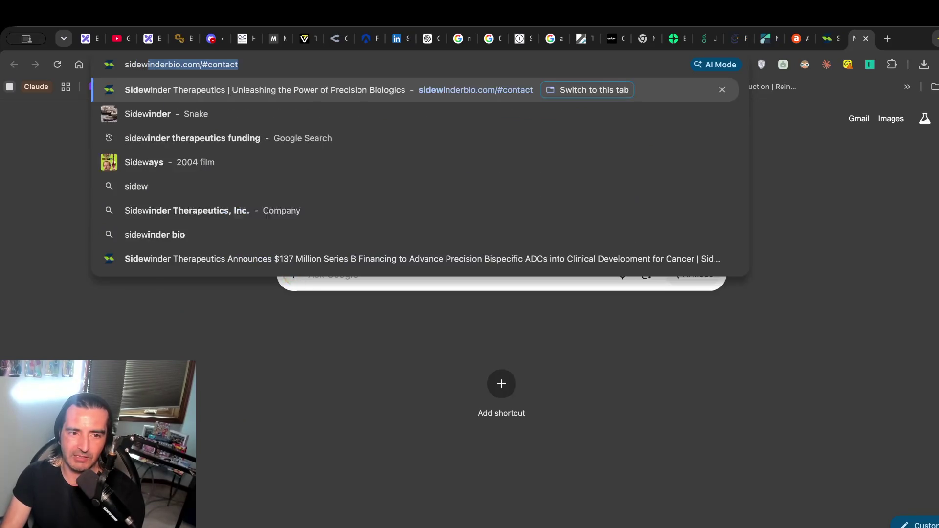
type("p")
key("BackSpace")
key("BackSpace")
type("bio public")
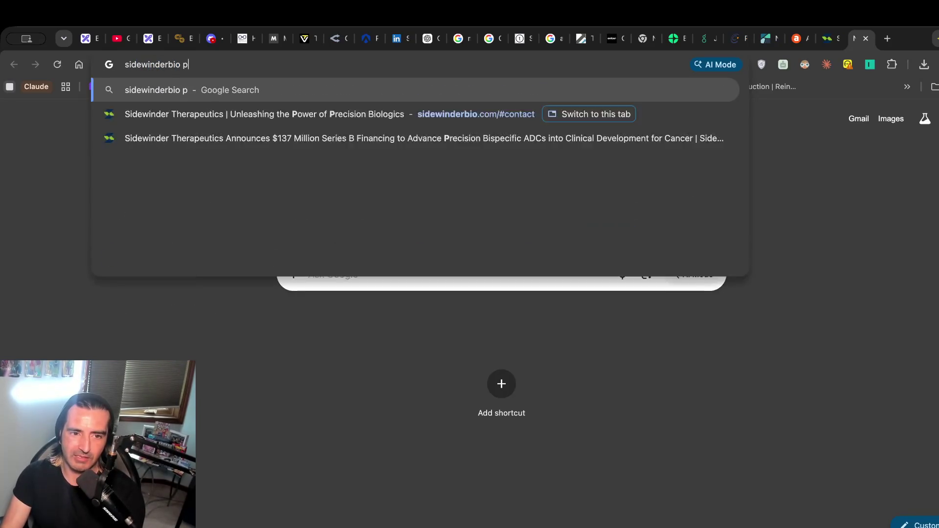
type("ations")
key("Return")
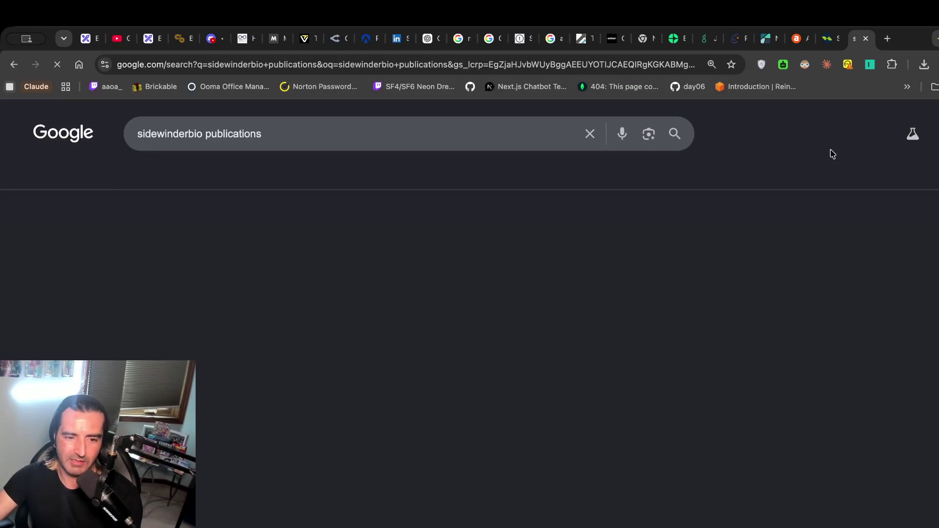
scroll(362, 254, "down", 1)
left_click_drag(91, 304, 86, 345)
scroll(87, 343, "down", 3)
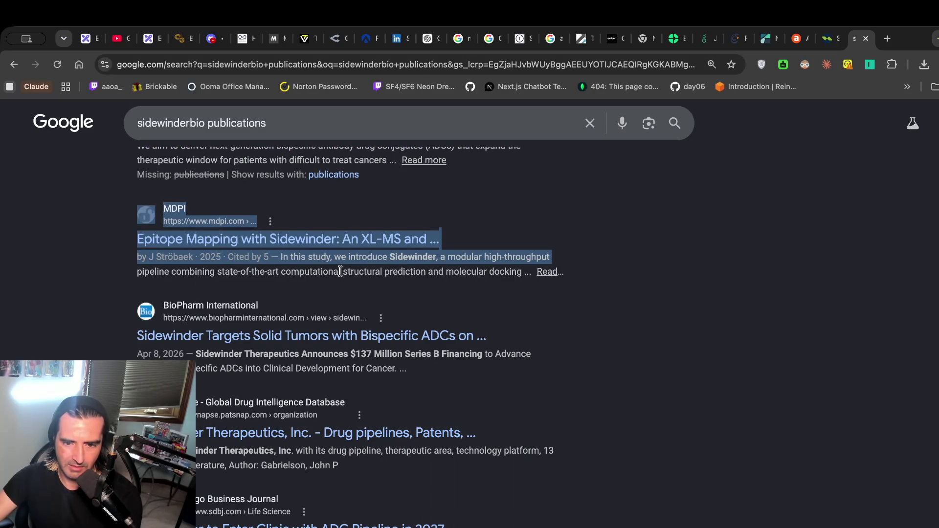
scroll(340, 272, "down", 3)
Open the BioPharm International article on Sidewinder's $137 million Series B and select its title and author line
left_click(309, 260)
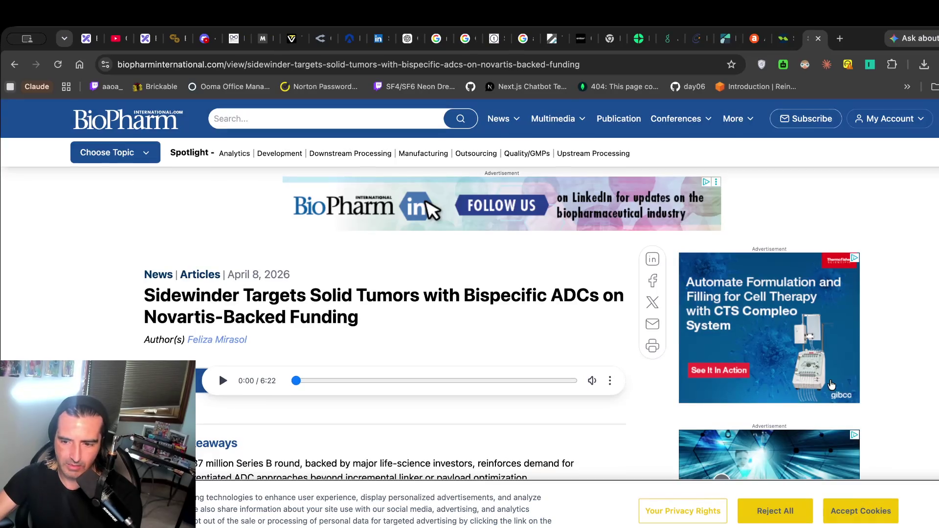
left_click_drag(132, 263, 300, 333)
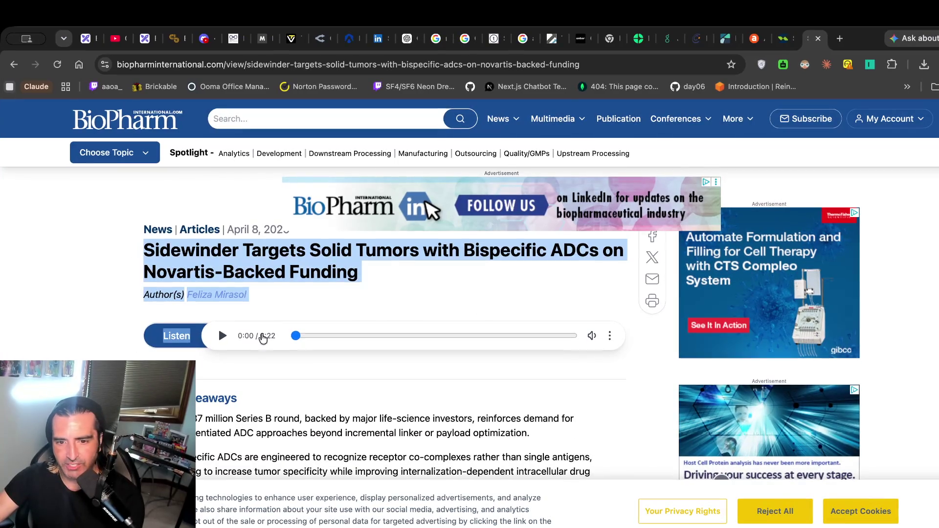
scroll(300, 333, "down", 5)
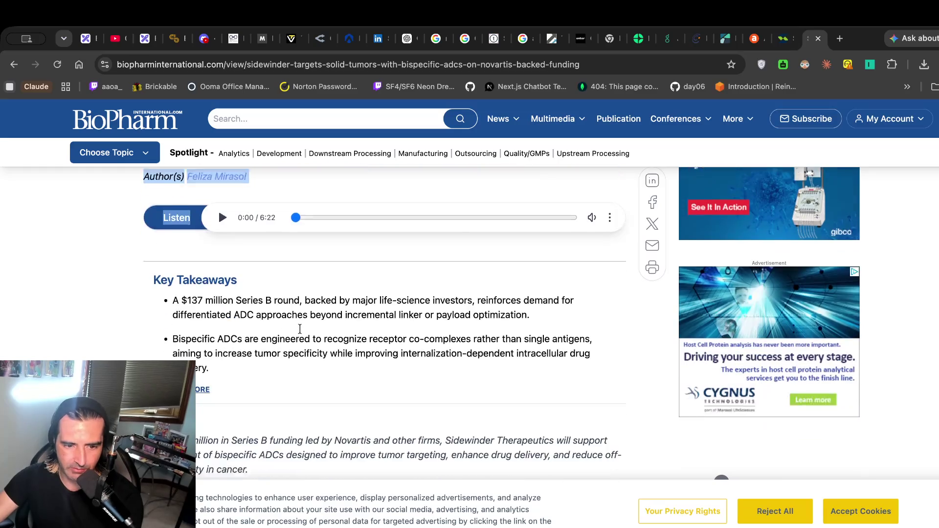
left_click_drag(385, 313, 385, 404)
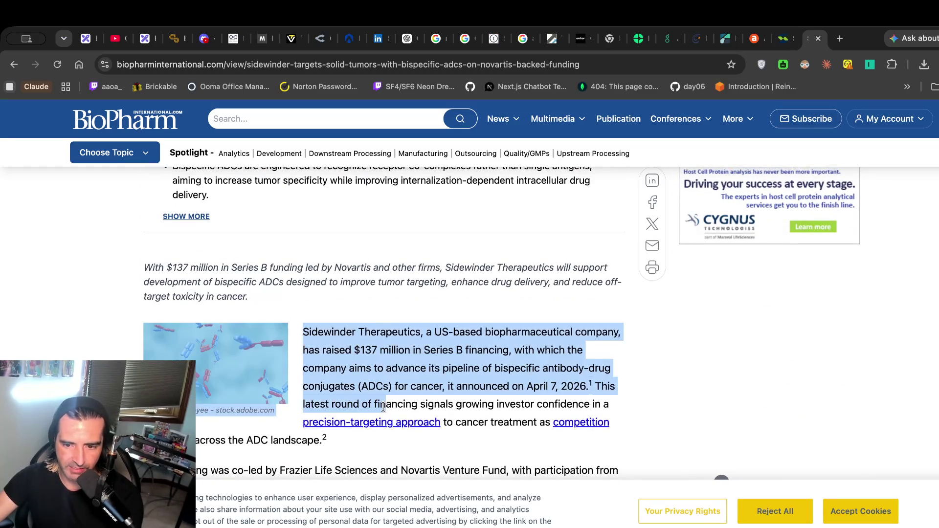
scroll(383, 402, "down", 1)
scroll(392, 402, "down", 1)
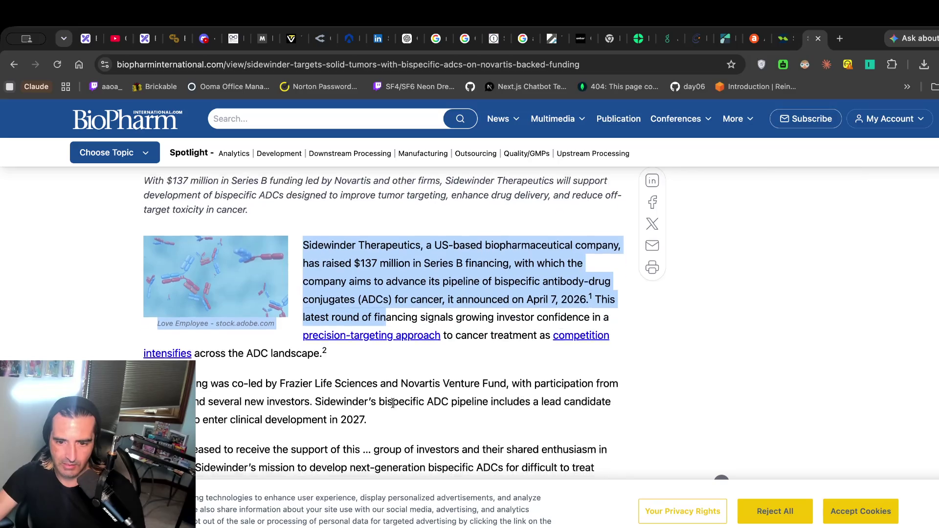
scroll(393, 406, "down", 1)
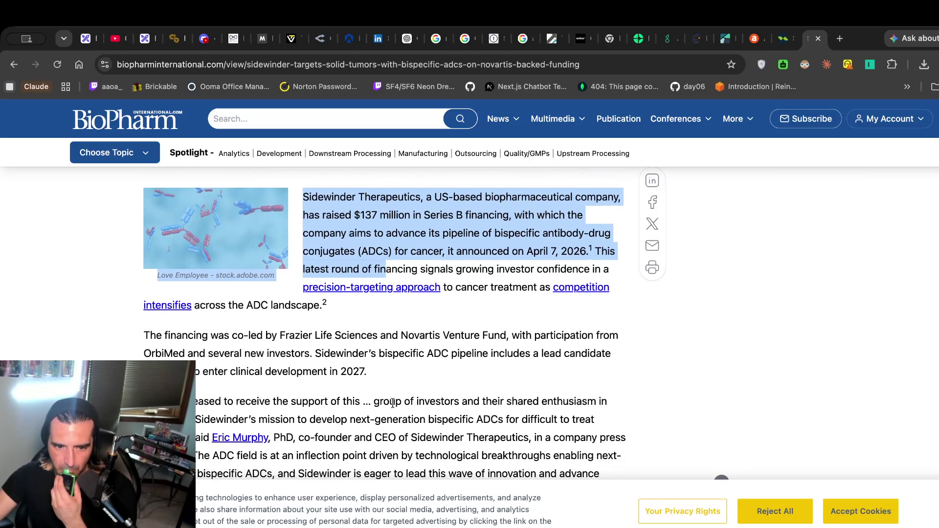
scroll(392, 404, "down", 3)
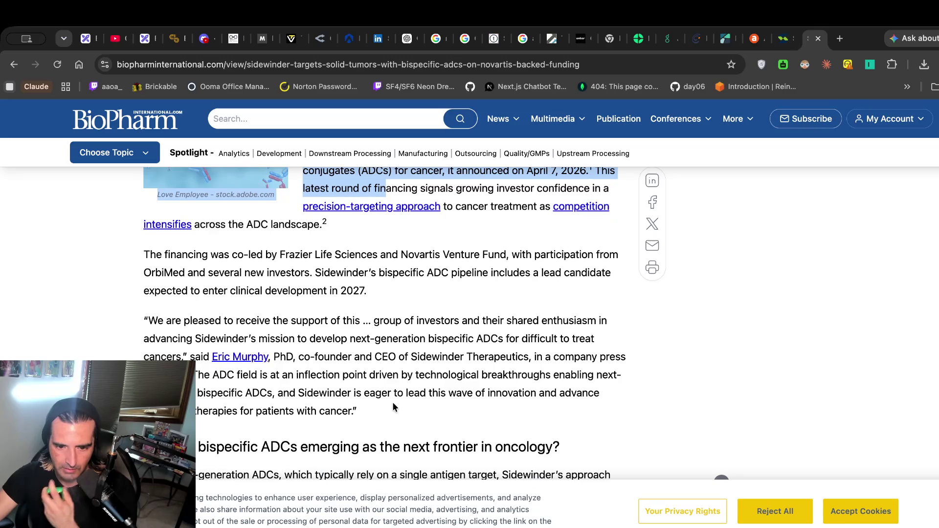
scroll(394, 405, "down", 3)
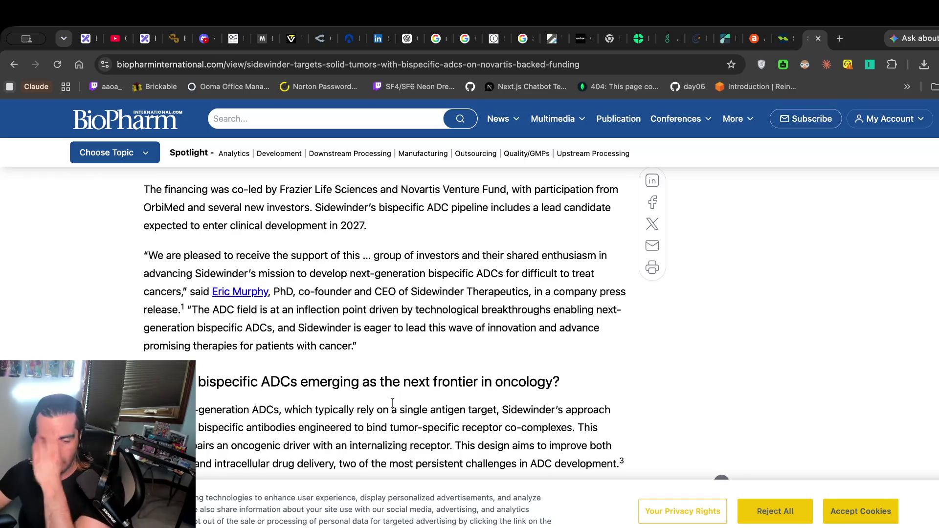
Read further down the article, selecting the paragraph on ADC investment trends
scroll(392, 403, "down", 5)
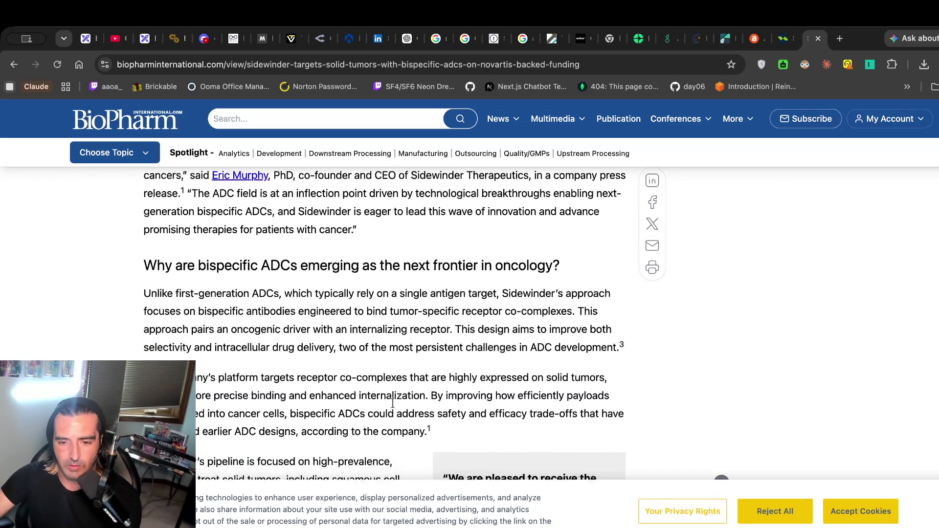
scroll(392, 402, "down", 1)
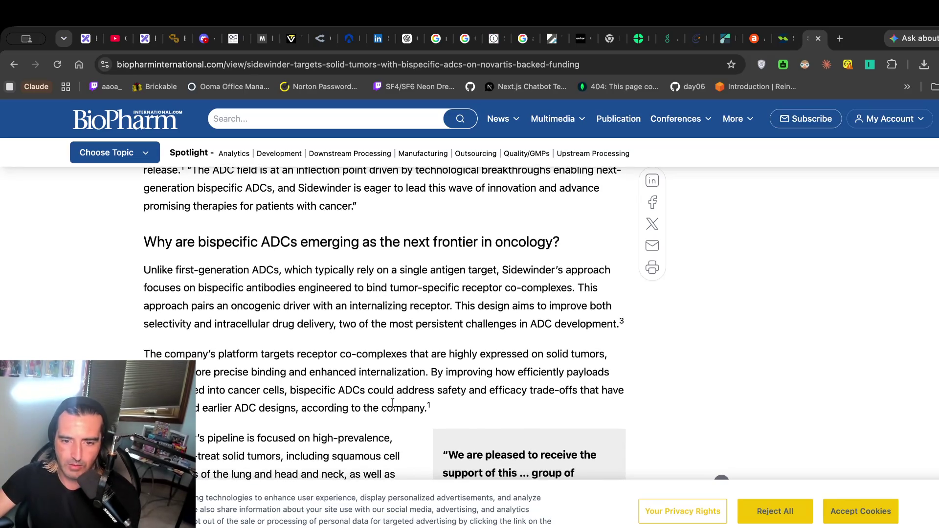
scroll(393, 403, "down", 4)
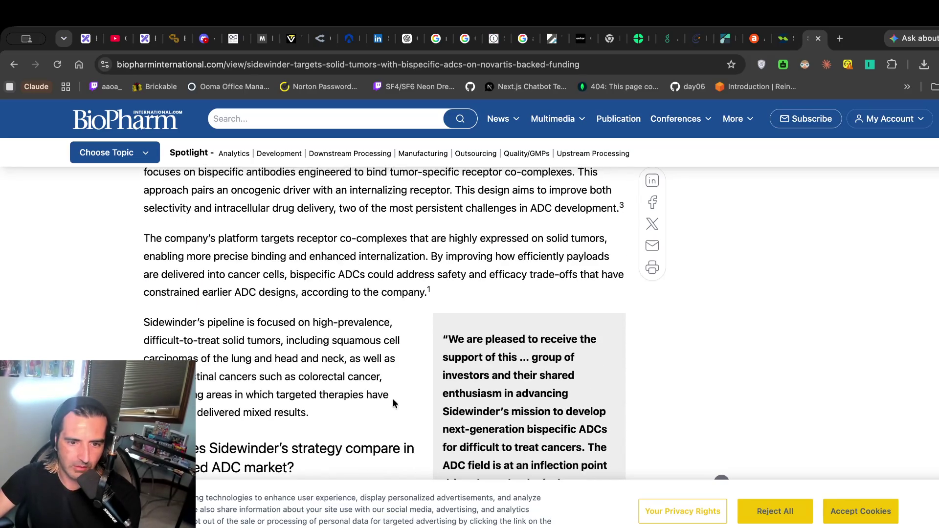
left_click_drag(264, 252, 265, 294)
scroll(340, 343, "down", 8)
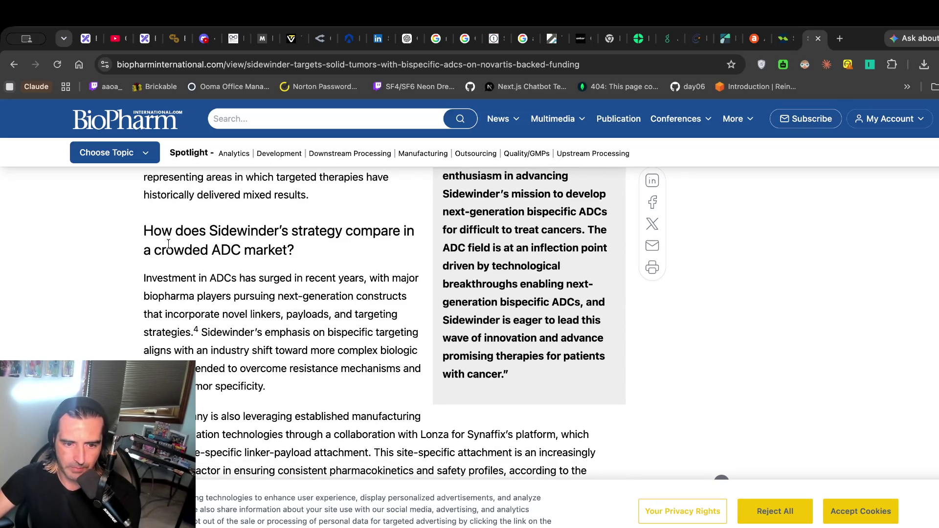
left_click_drag(157, 278, 267, 388)
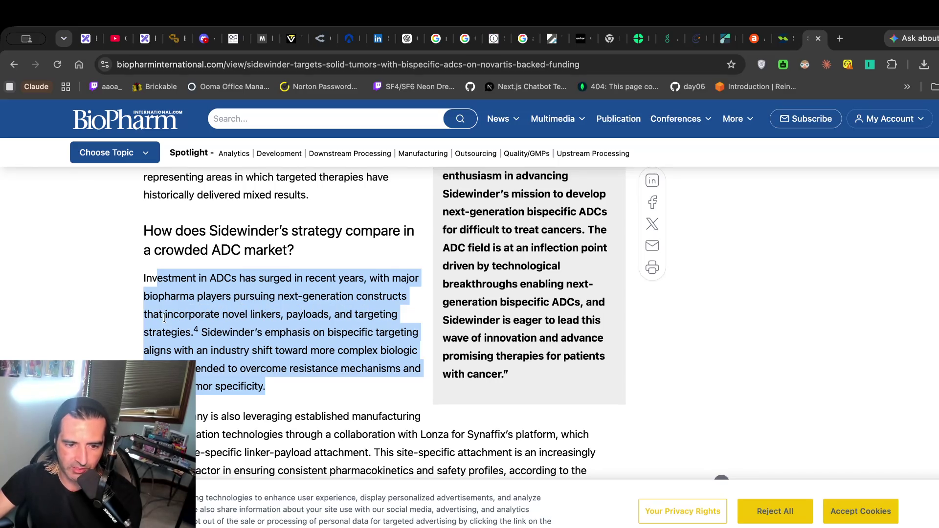
scroll(264, 331, "down", 2)
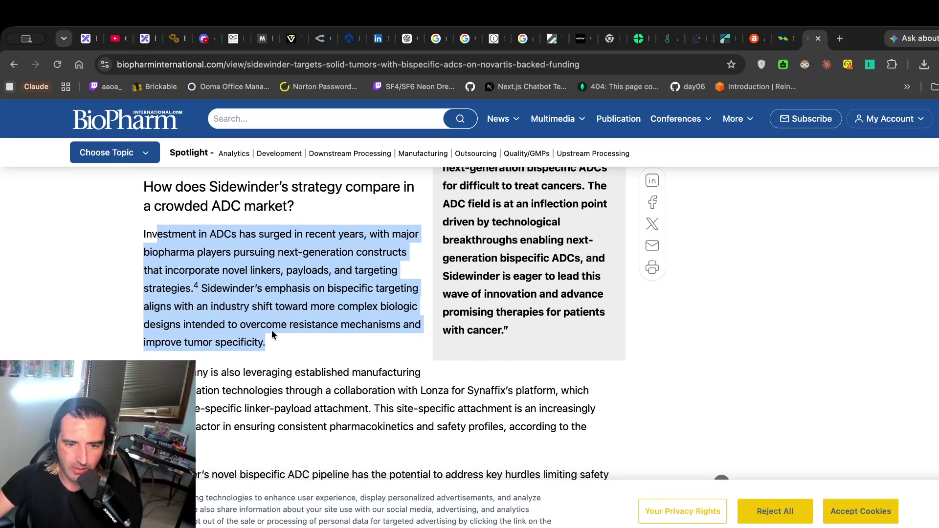
scroll(272, 332, "down", 4)
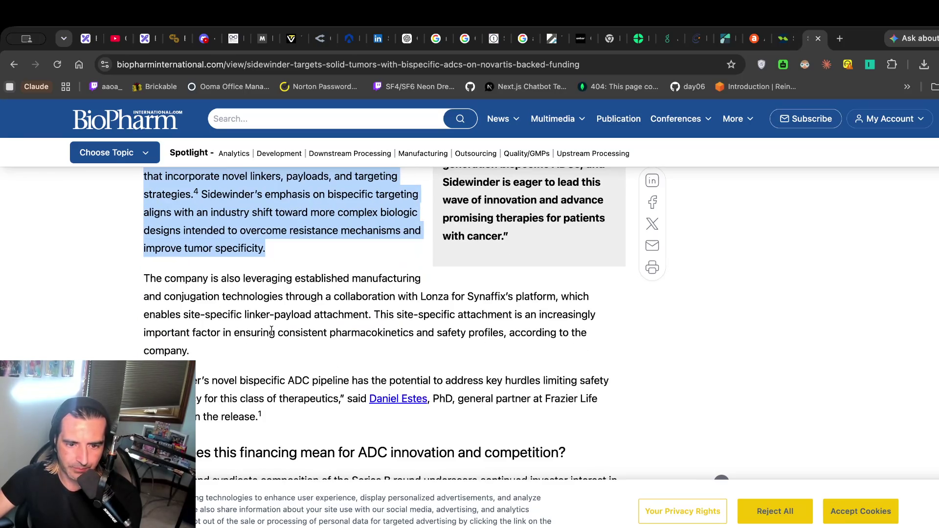
scroll(271, 331, "down", 10)
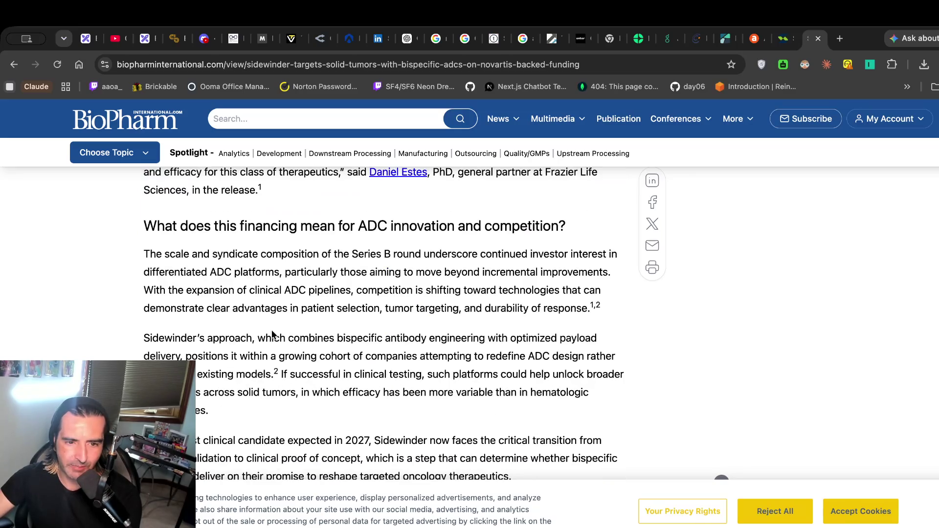
scroll(301, 182, "up", 20)
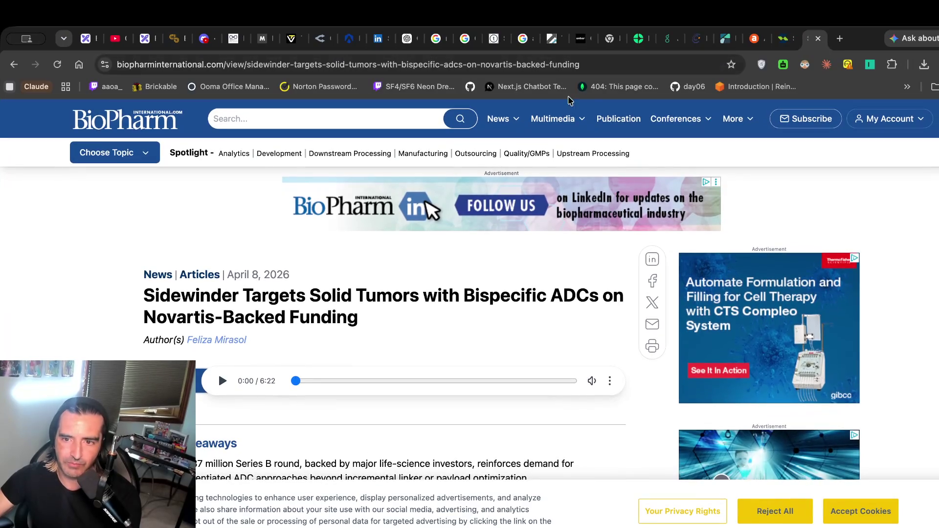
Copy 'Ray Therapeutics' from the Markdown Live Preview funding table and search for it in a new tab
left_click(263, 38)
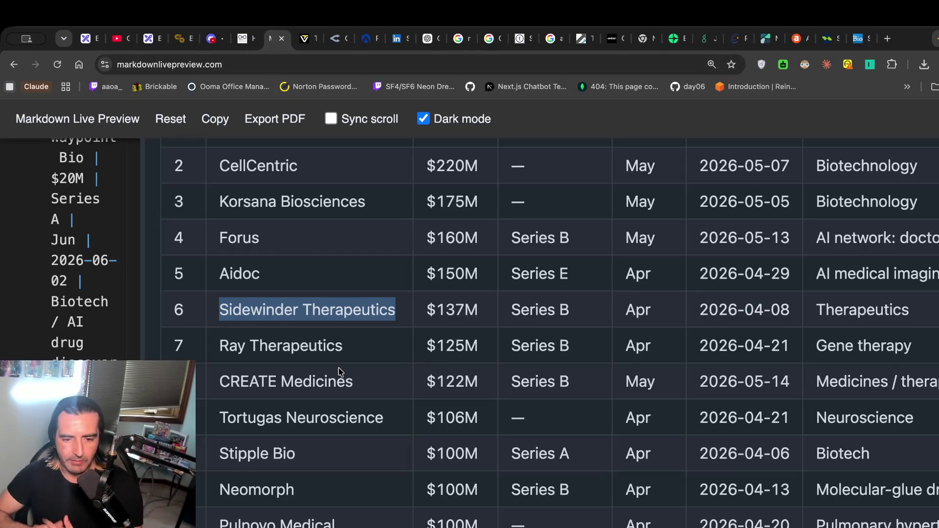
scroll(340, 360, "down", 2)
left_click_drag(344, 305, 211, 306)
key("ctrl+c")
key("ctrl+t")
key("ctrl+v")
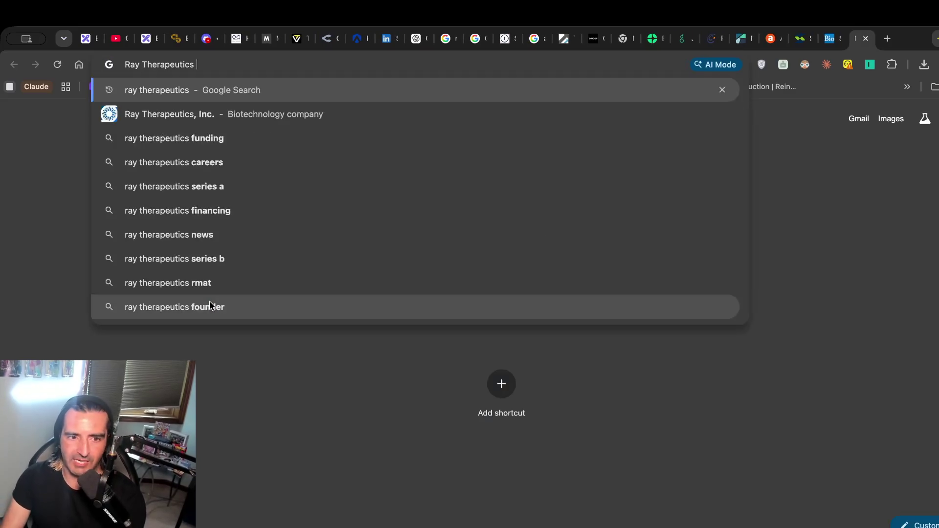
key("Return")
Open the official raytherapeutics.com site and browse its homepage through to the Our Science page
left_click(241, 247)
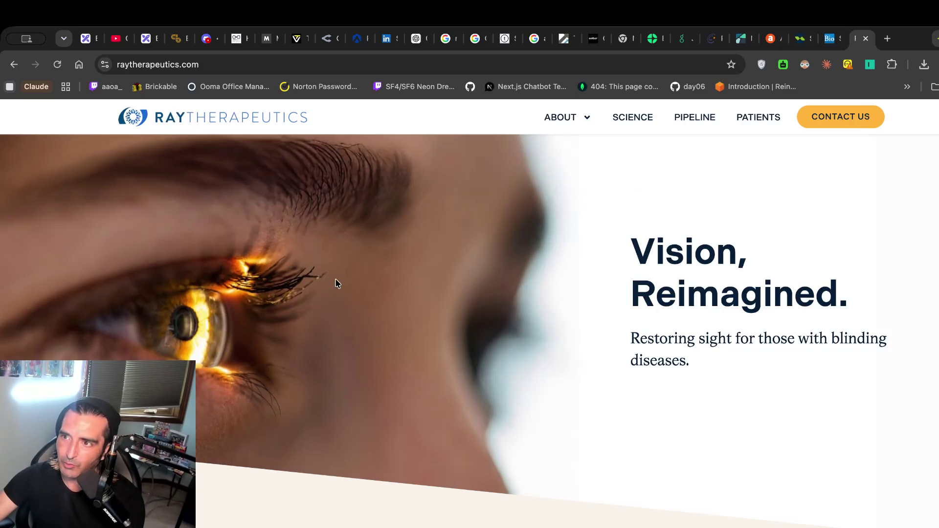
scroll(573, 245, "down", 3)
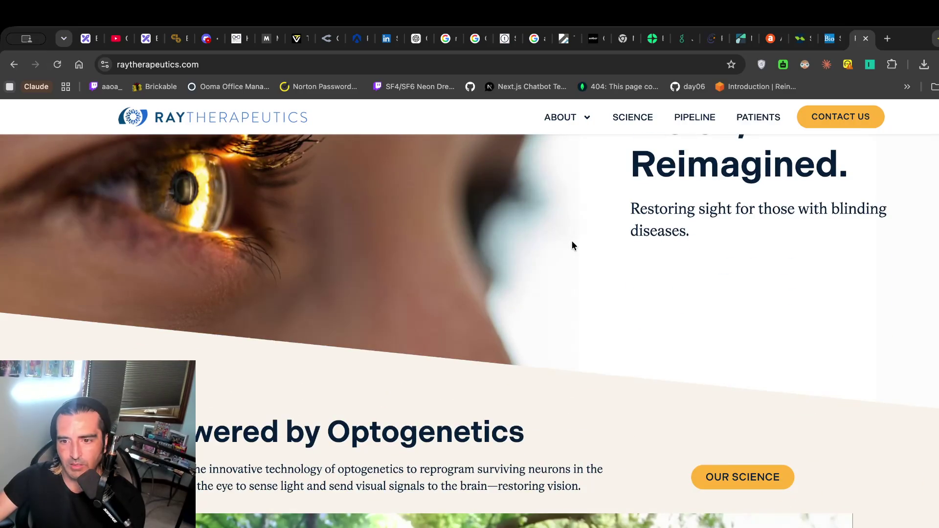
scroll(573, 245, "down", 6)
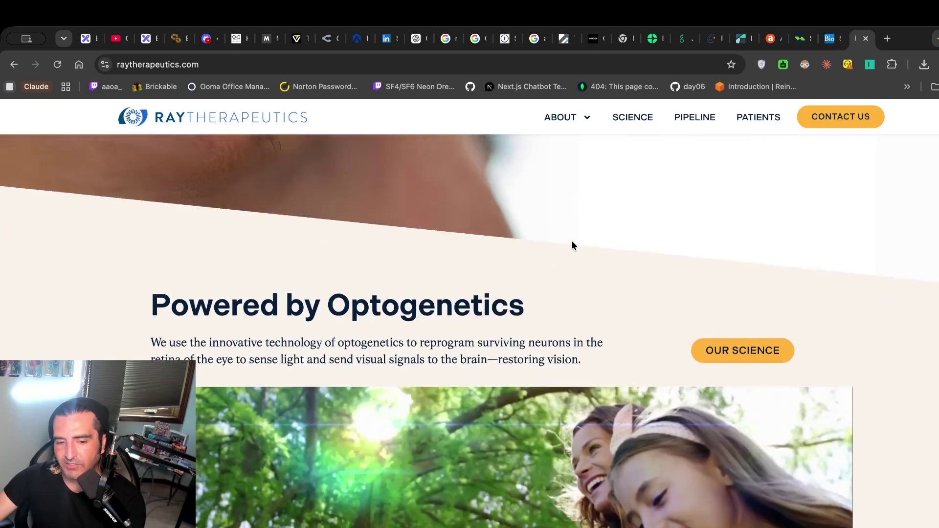
scroll(573, 245, "up", 1)
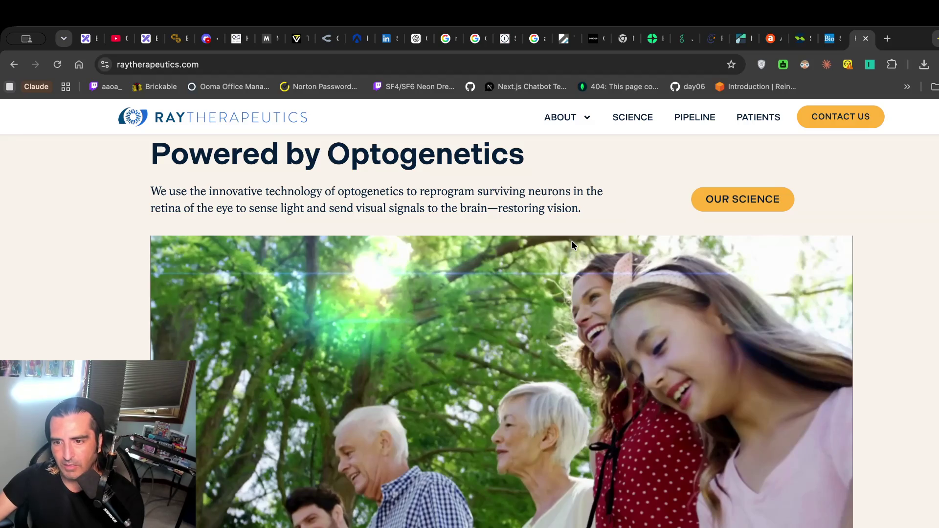
scroll(573, 244, "down", 6)
scroll(822, 264, "up", 11)
scroll(822, 265, "down", 6)
scroll(822, 264, "up", 10)
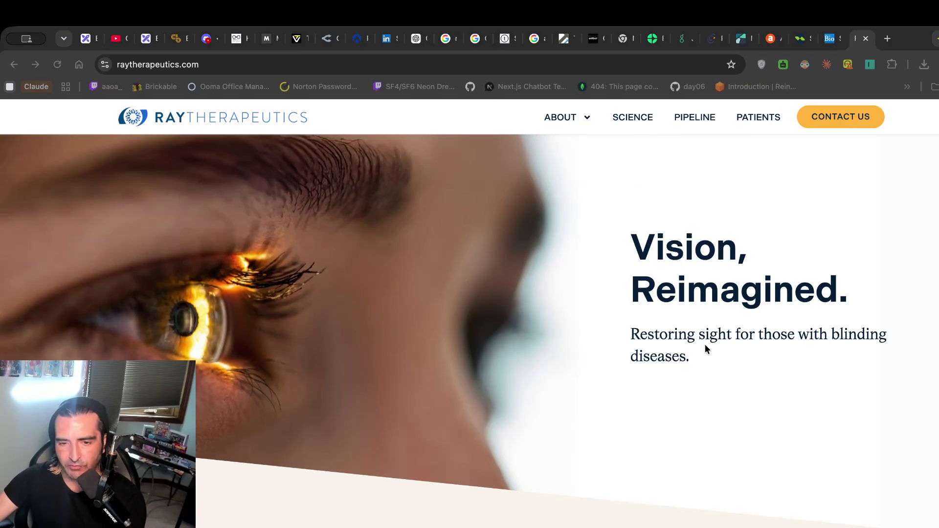
scroll(705, 344, "down", 5)
left_click(714, 359)
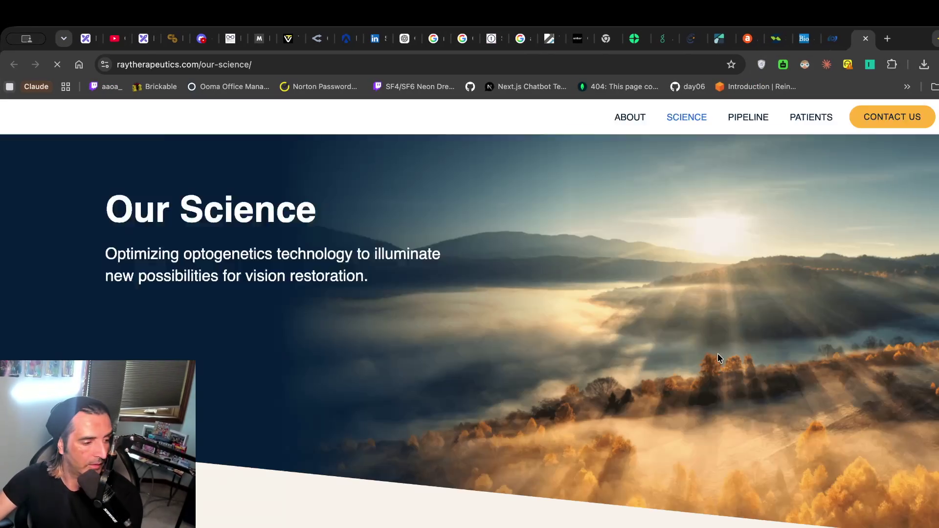
Select the optogenetics description paragraph, then play the first How It Works Channelrhodopsins video
scroll(412, 308, "down", 6)
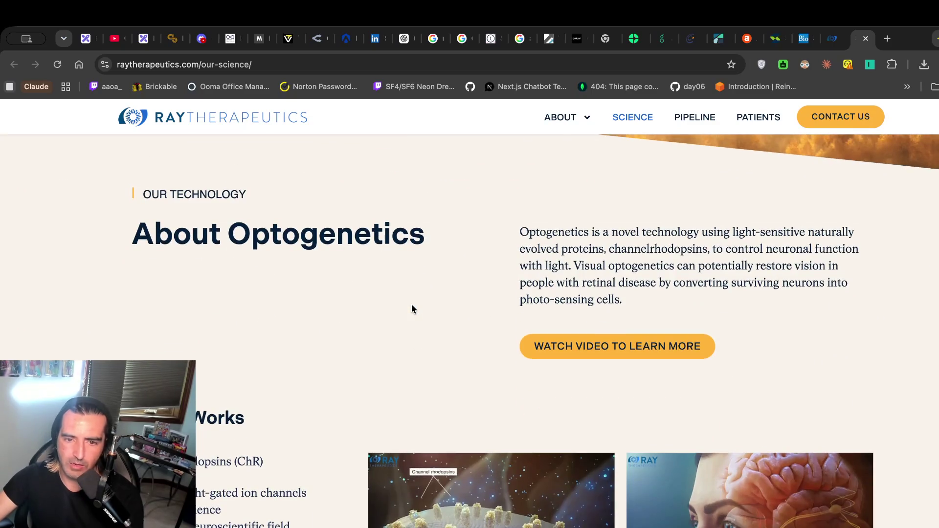
triple_click(643, 245)
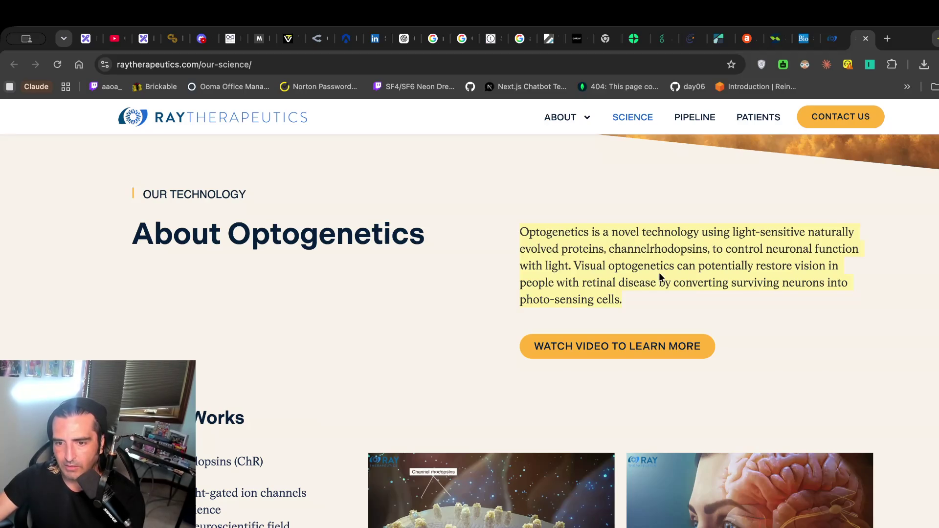
scroll(660, 276, "down", 1)
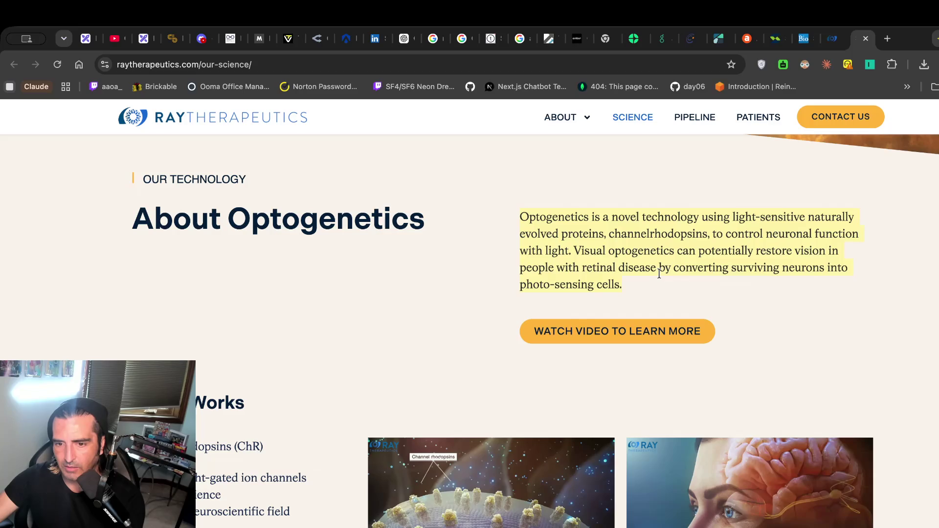
scroll(659, 274, "down", 5)
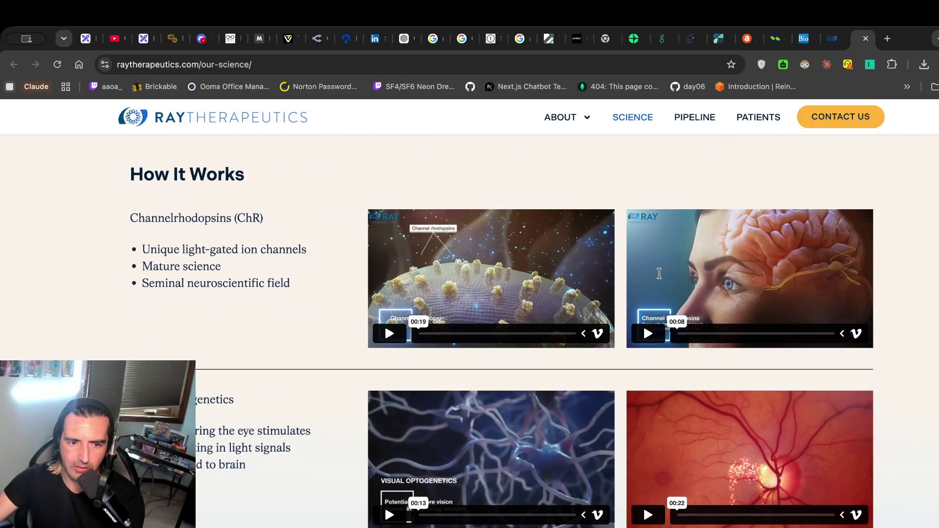
left_click(388, 333)
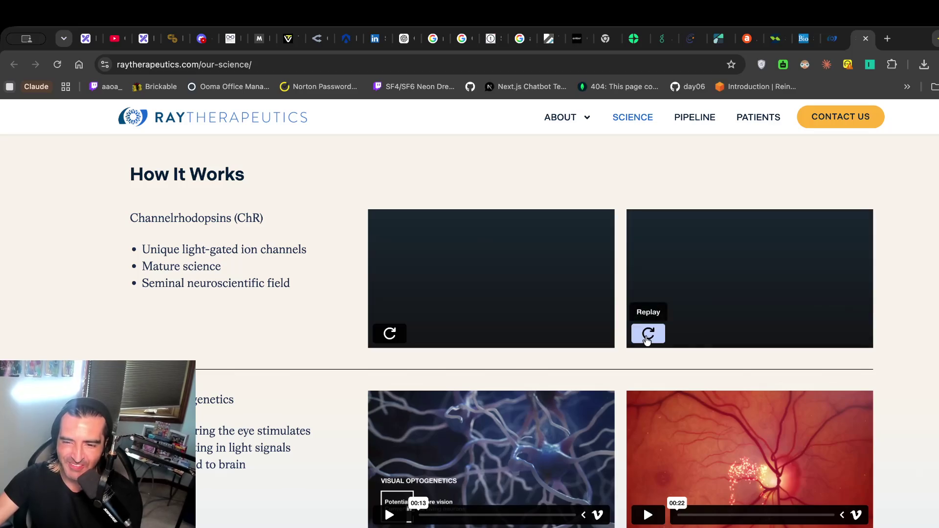
Replay the right-hand channelrhodopsin video, then play the Visual Optogenetics and retina videos
left_click(647, 333)
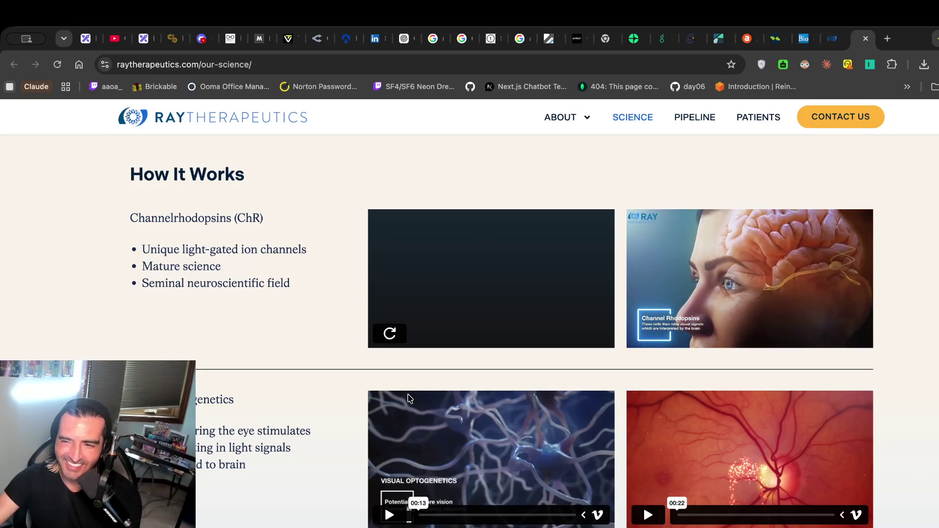
scroll(409, 398, "down", 1)
left_click(389, 463)
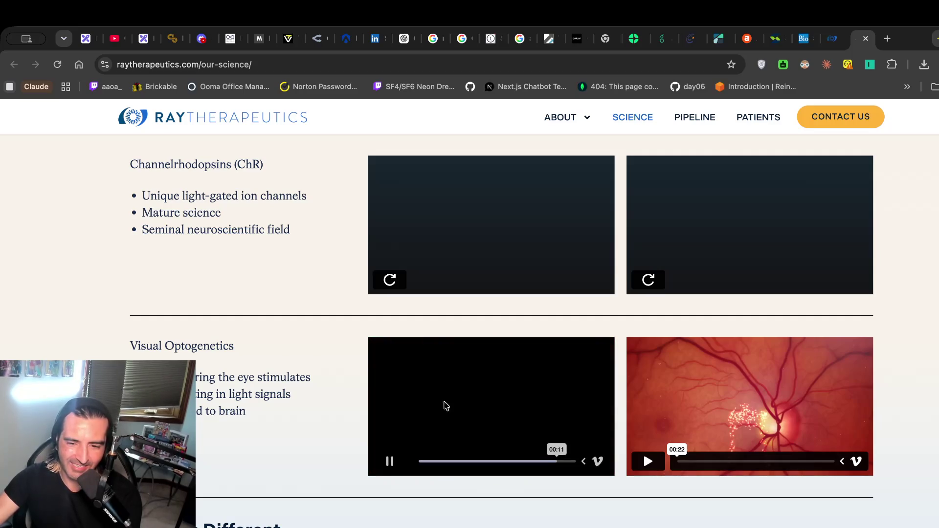
left_click(648, 461)
Scroll through the How It's Different section and go to the Pipeline page
scroll(647, 461, "down", 2)
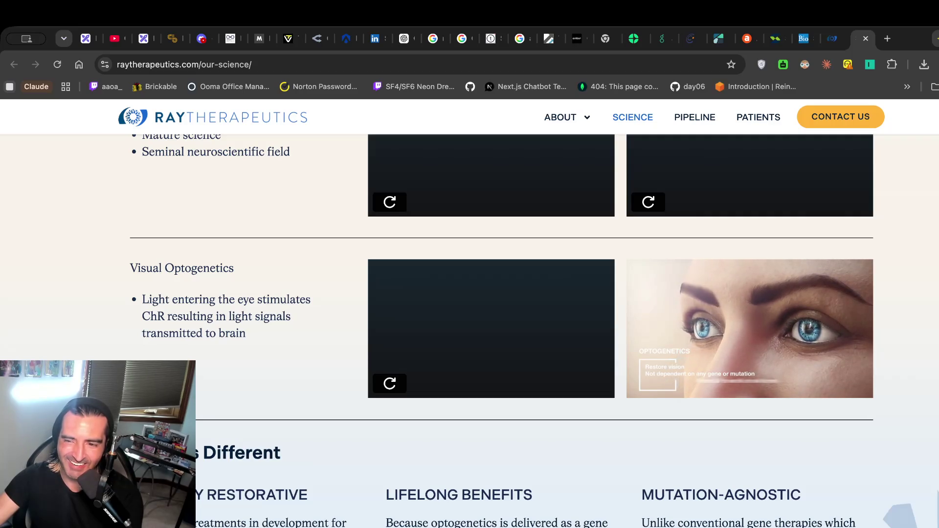
scroll(489, 293, "down", 3)
scroll(488, 293, "down", 1)
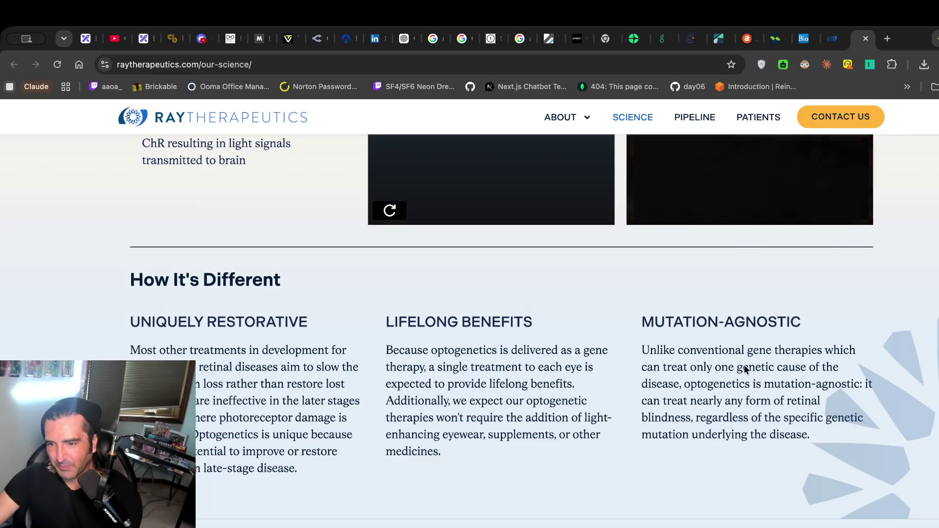
scroll(679, 370, "up", 3)
scroll(678, 370, "up", 10)
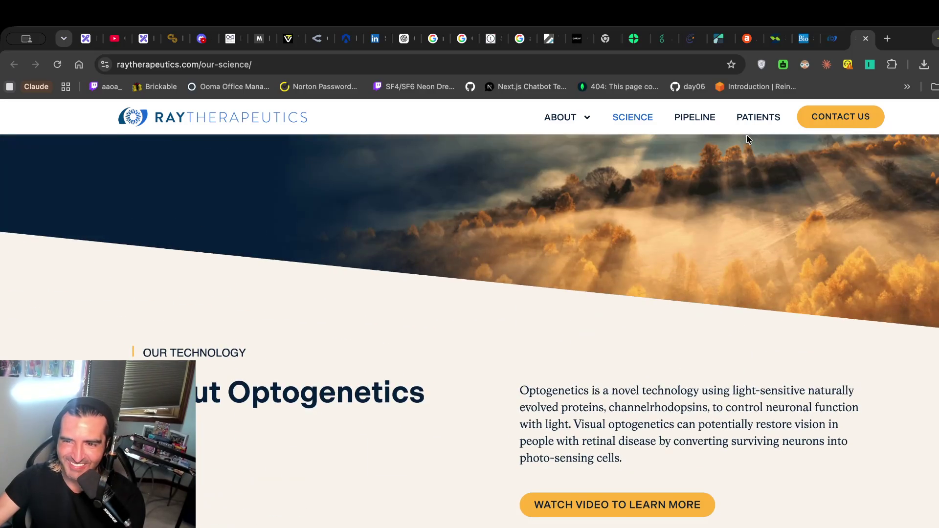
left_click(684, 117)
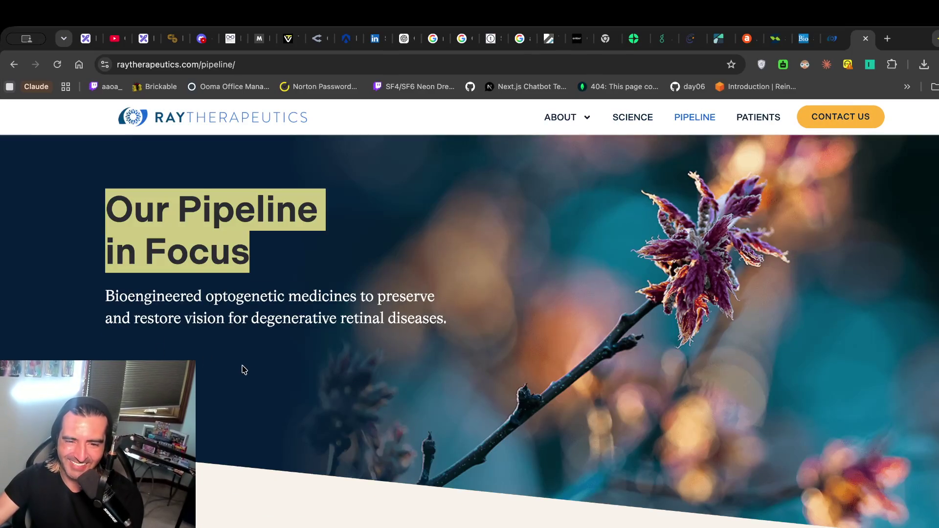
Scroll the Ray Therapeutics programme table and briefly check the funding table before returning
scroll(245, 371, "down", 3)
scroll(245, 370, "down", 3)
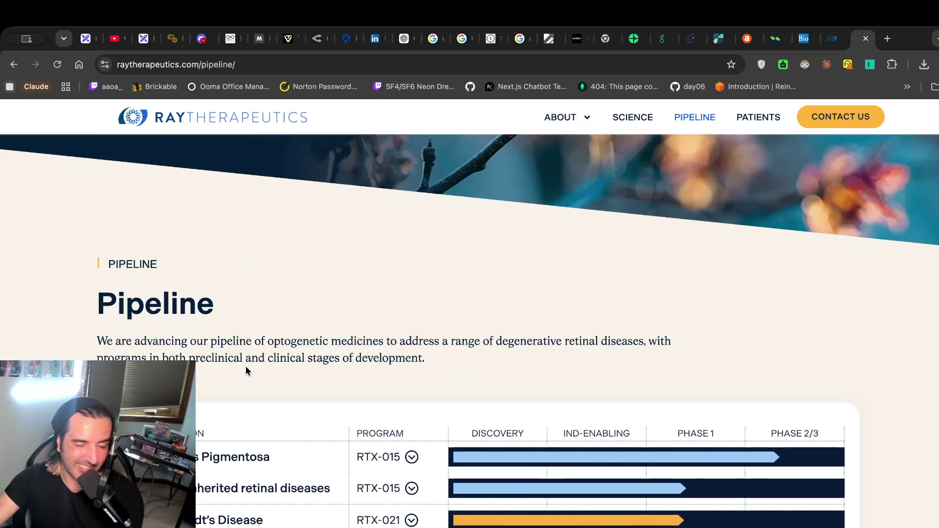
scroll(196, 342, "down", 1)
scroll(124, 355, "down", 3)
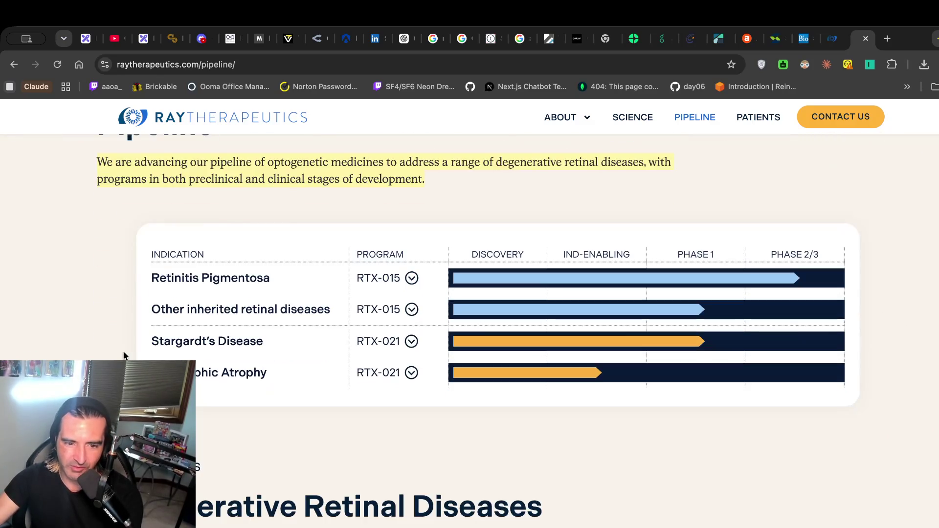
left_click(258, 38)
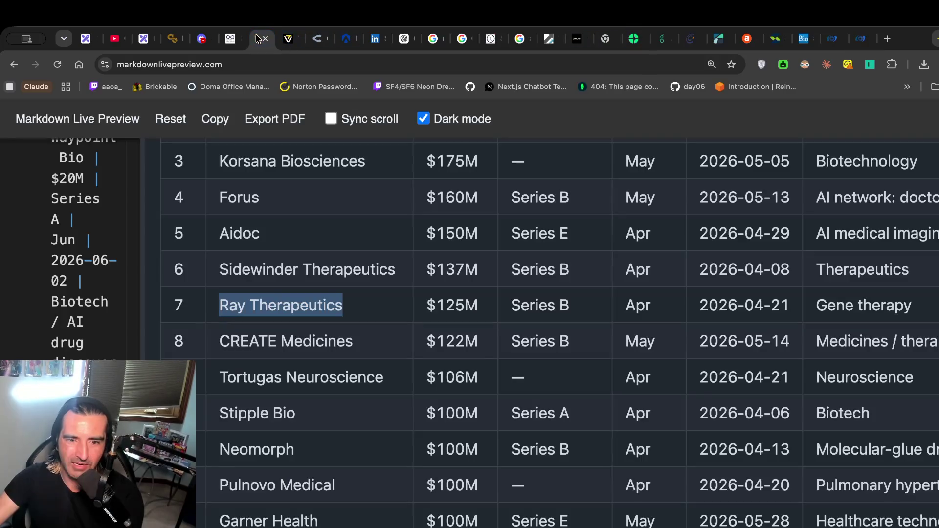
left_click(861, 38)
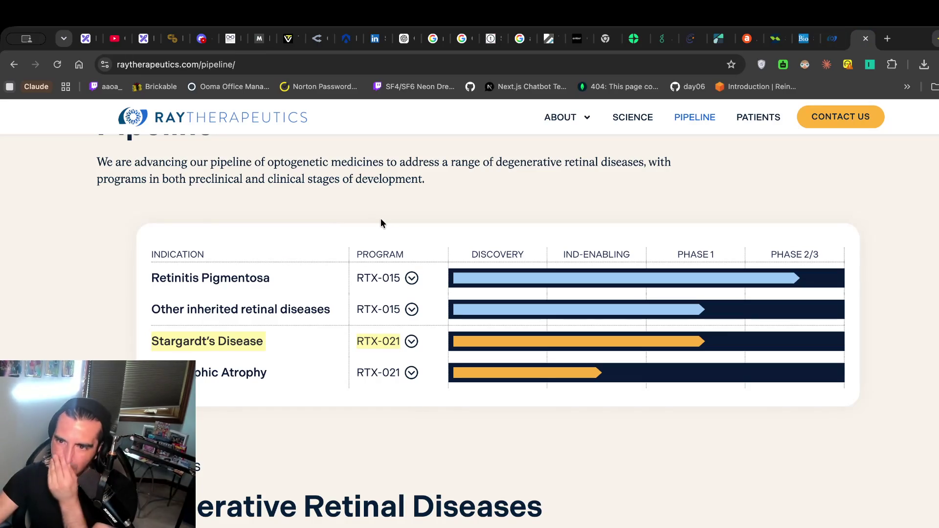
Open Ray Therapeutics' Patients page and read through it from the top
left_click(764, 117)
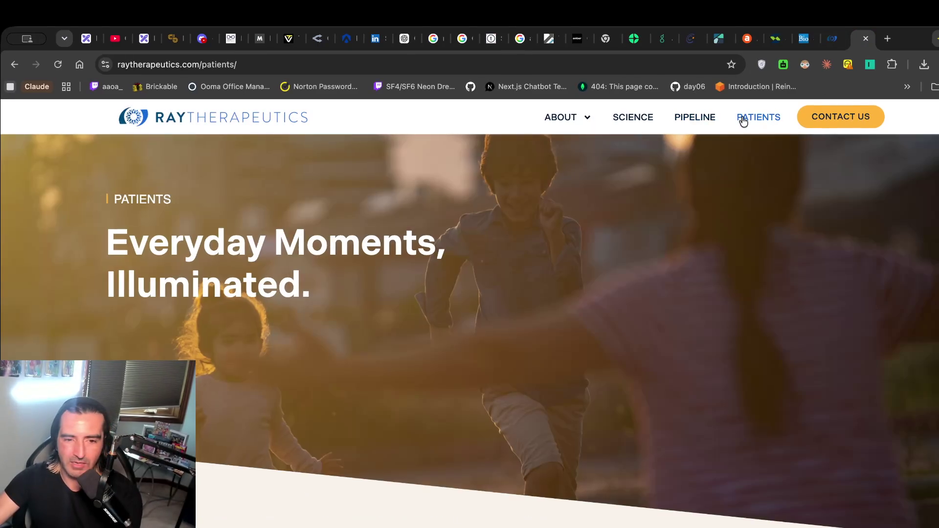
scroll(379, 289, "down", 10)
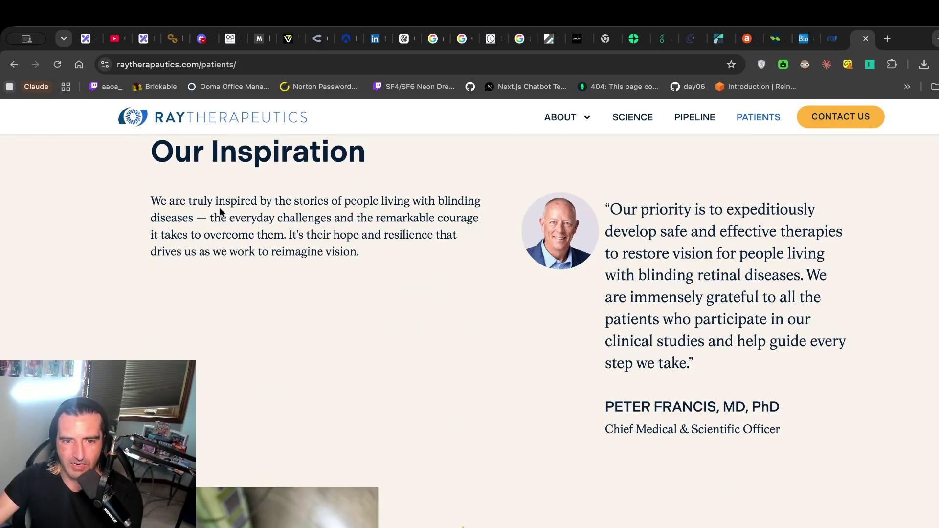
left_click(755, 119)
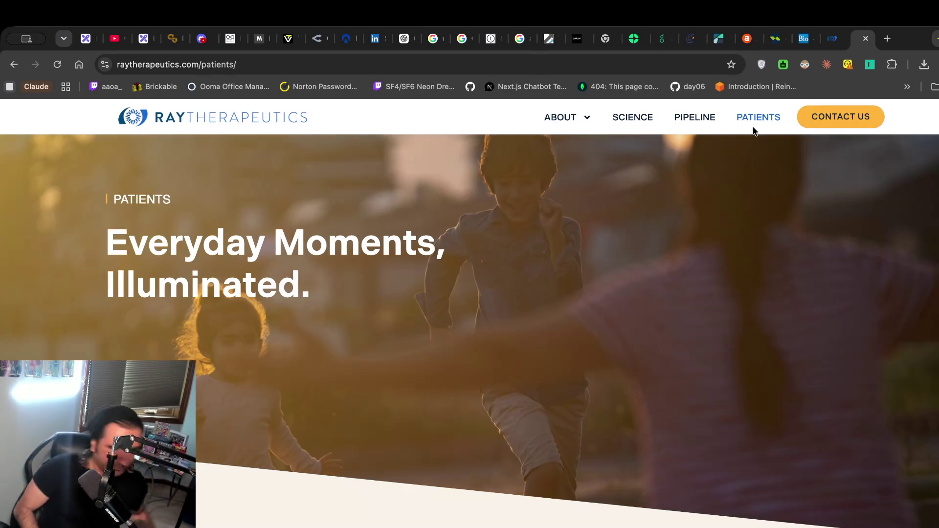
scroll(690, 236, "down", 3)
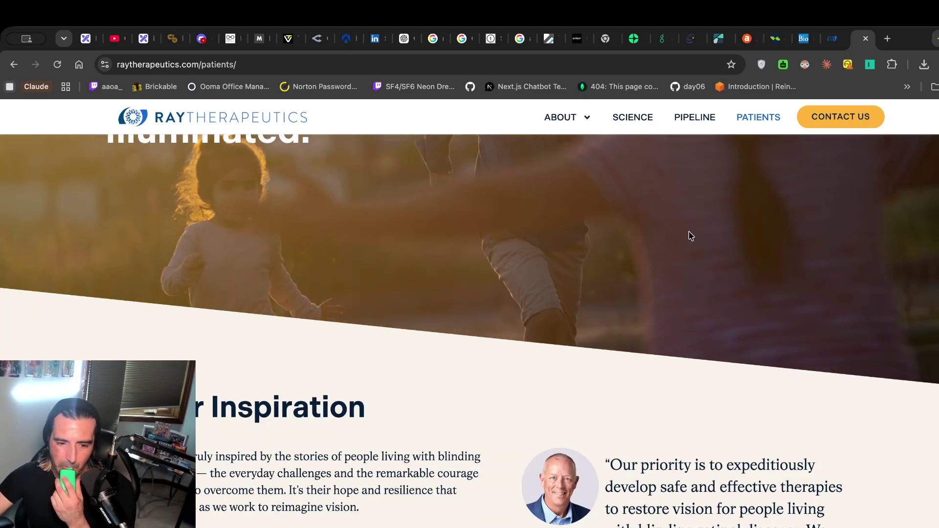
scroll(690, 235, "down", 3)
scroll(691, 236, "down", 7)
scroll(691, 236, "down", 2)
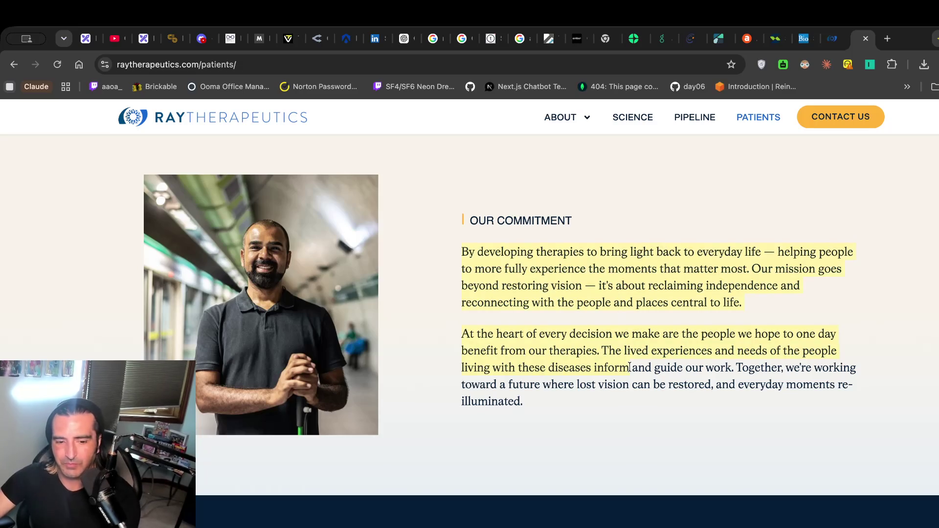
scroll(629, 366, "down", 12)
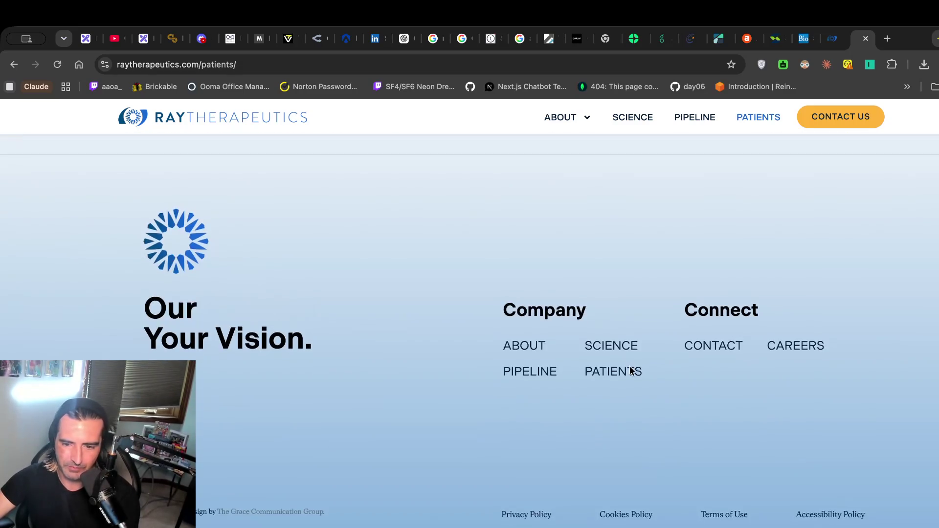
left_click(623, 377)
Finish the Patients page and return to the funding table's Ray Therapeutics row ($125M Series B)
scroll(473, 325, "down", 6)
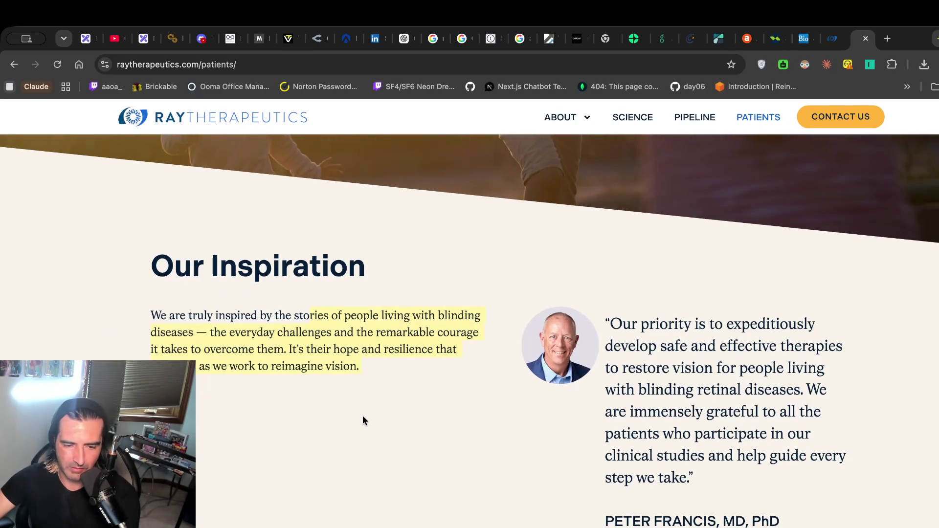
scroll(363, 415, "down", 10)
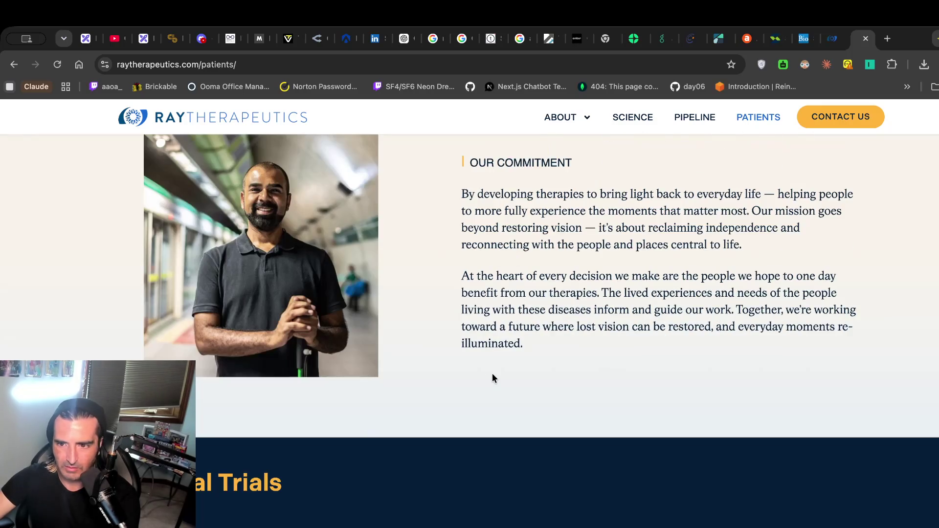
scroll(492, 378, "down", 7)
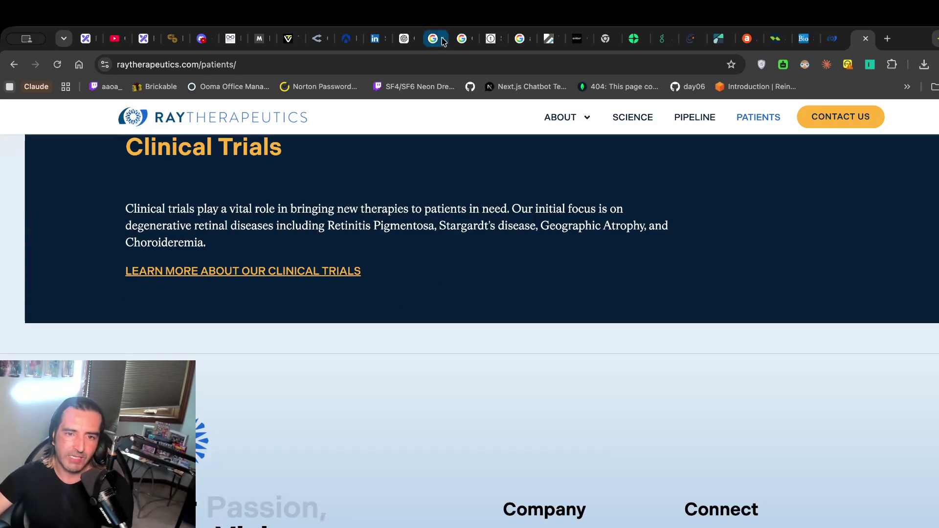
left_click(258, 39)
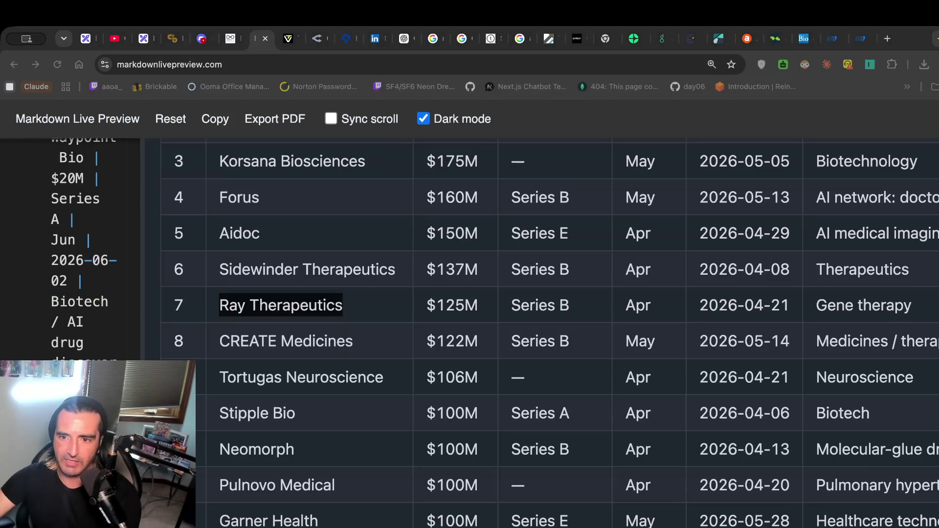
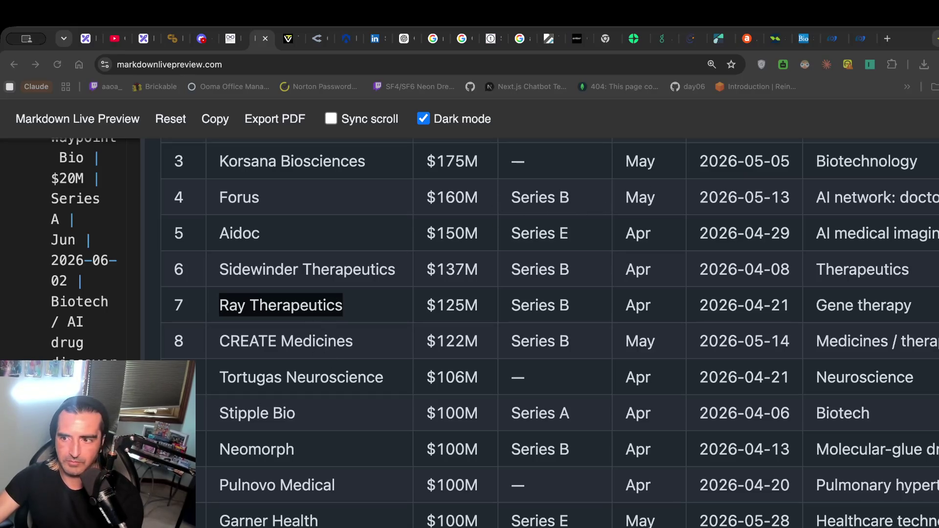
Copy CREATE Medicines from the funding table and search Google for 'CREATE Medicines funding'
left_click(352, 370)
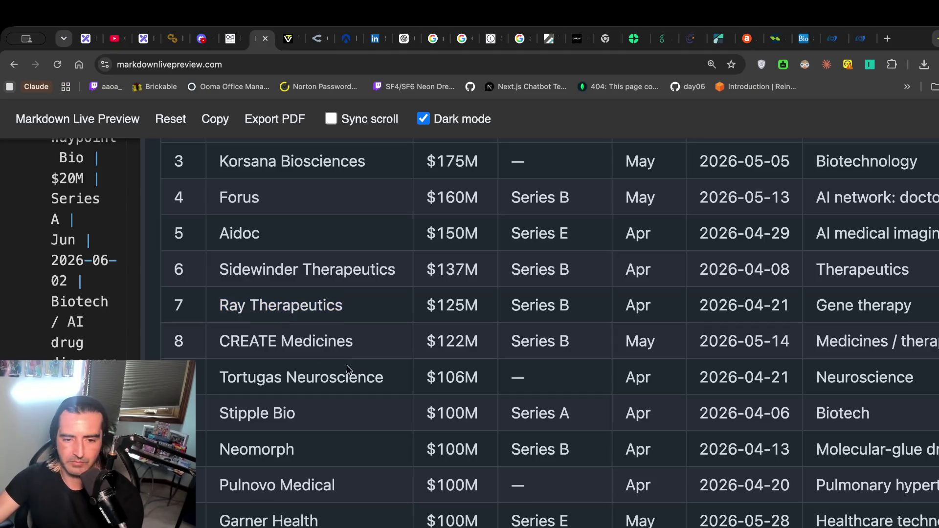
left_click_drag(362, 345, 215, 348)
key("super+c")
key("super+t")
key("super+v")
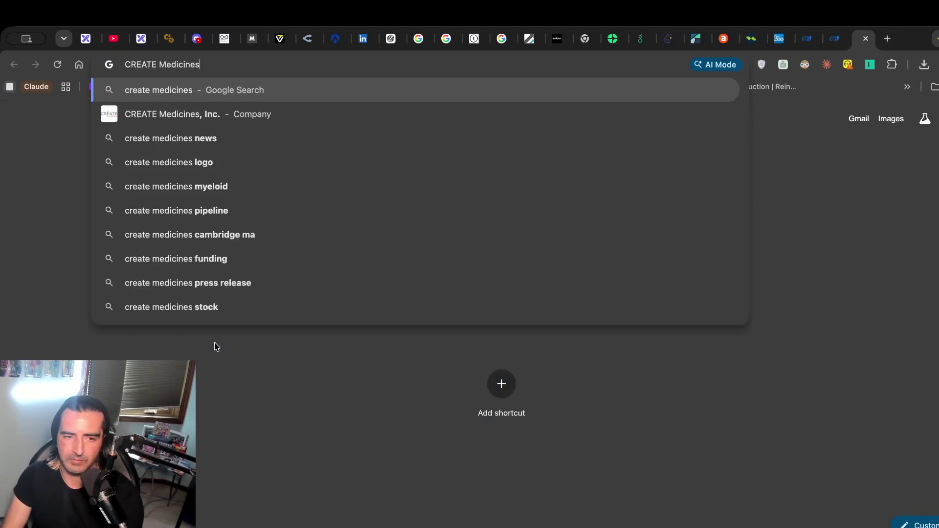
type("fund")
key("Return")
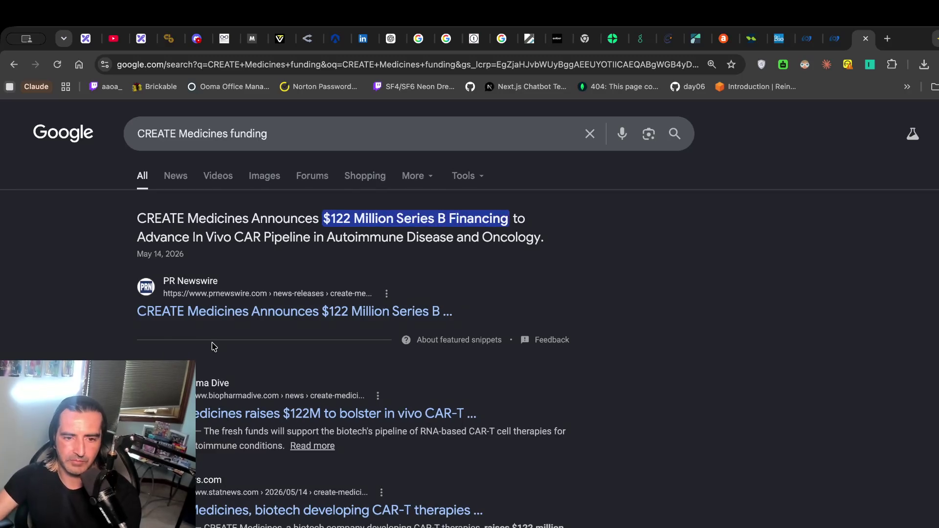
Check the $122 million Series B snippet and open the BioPharma Dive article on the raise
left_click_drag(222, 223, 186, 255)
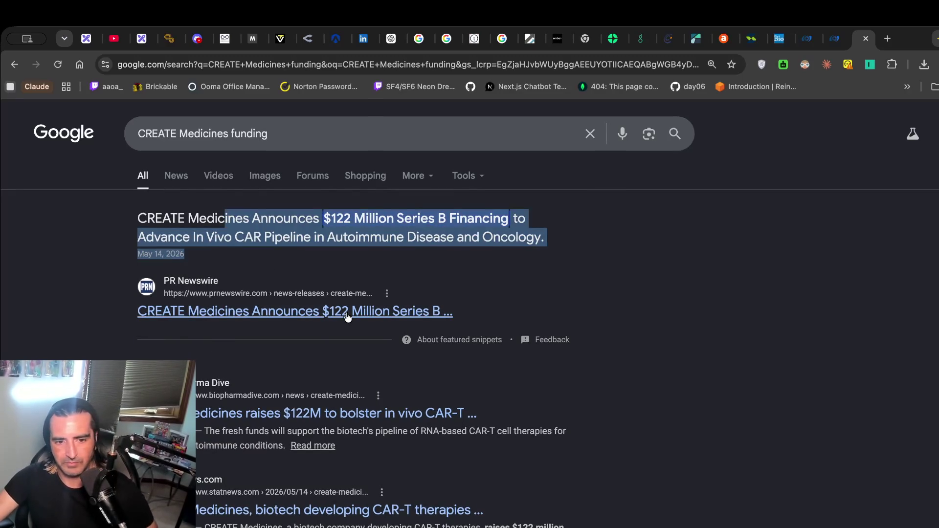
scroll(347, 316, "down", 1)
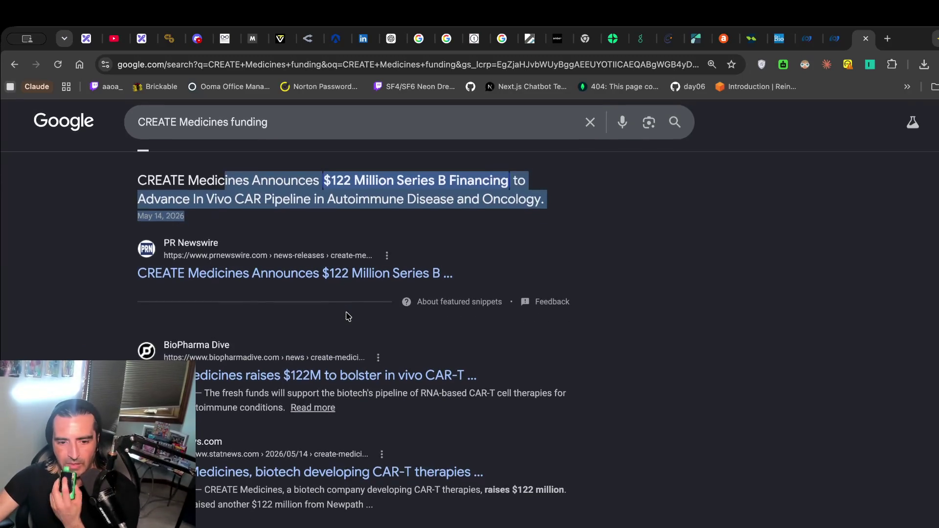
left_click(245, 384)
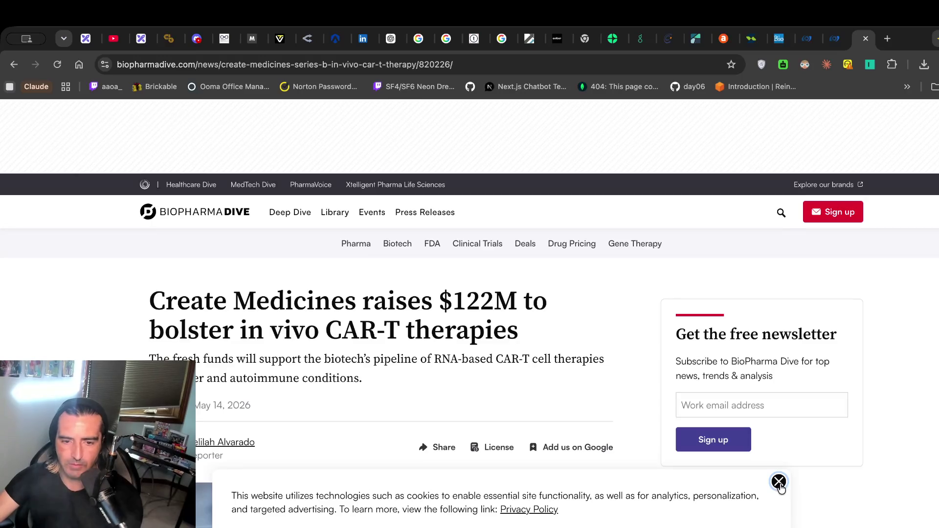
Dismiss the BioPharma Dive cookie notice and the newsletter popup
left_click(779, 481)
left_click_drag(150, 358, 308, 438)
scroll(309, 438, "down", 5)
scroll(309, 438, "down", 2)
left_click(226, 347)
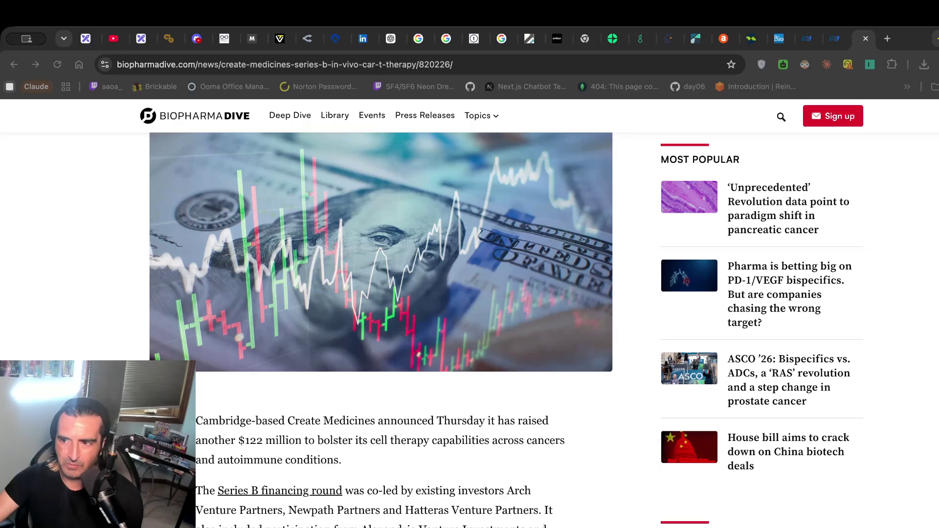
Read the article's opening paragraphs confirming CREATE Medicines' $122 million Series B
scroll(474, 366, "down", 4)
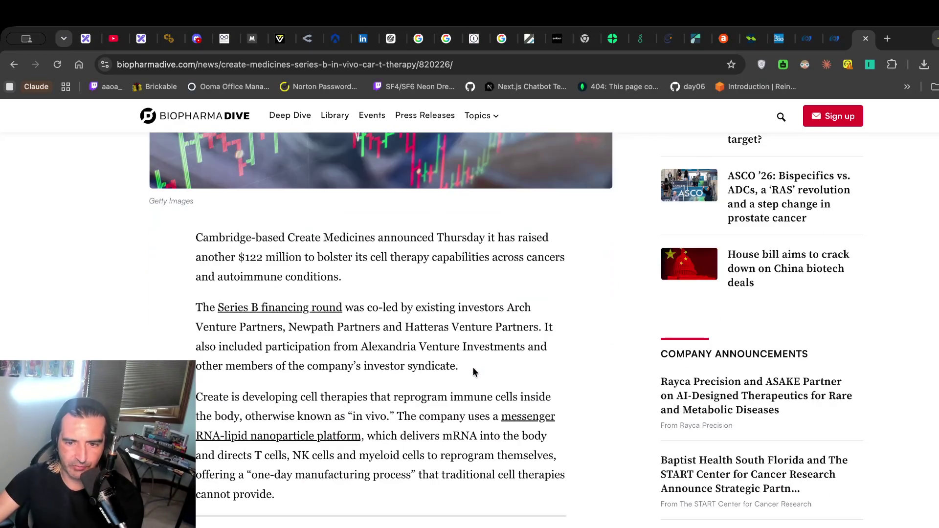
left_click_drag(193, 236, 192, 306)
scroll(466, 296, "down", 1)
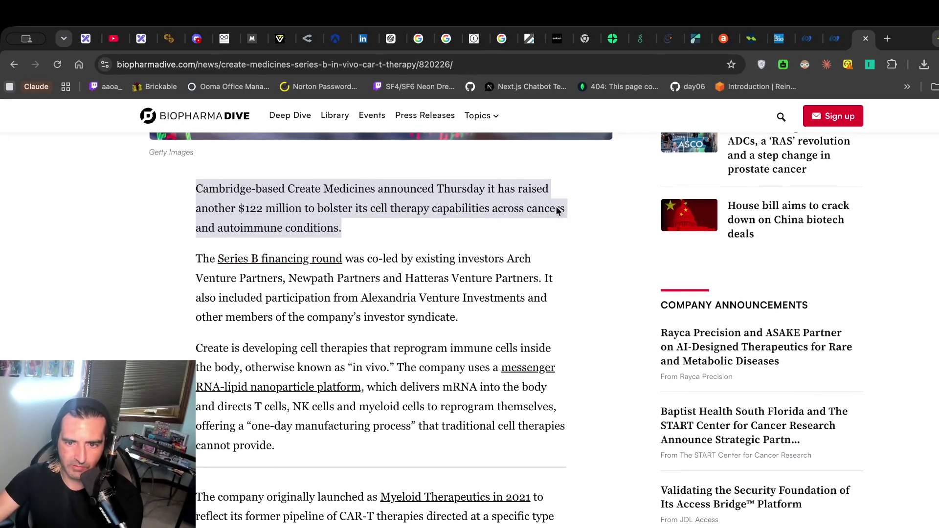
scroll(479, 229, "up", 3)
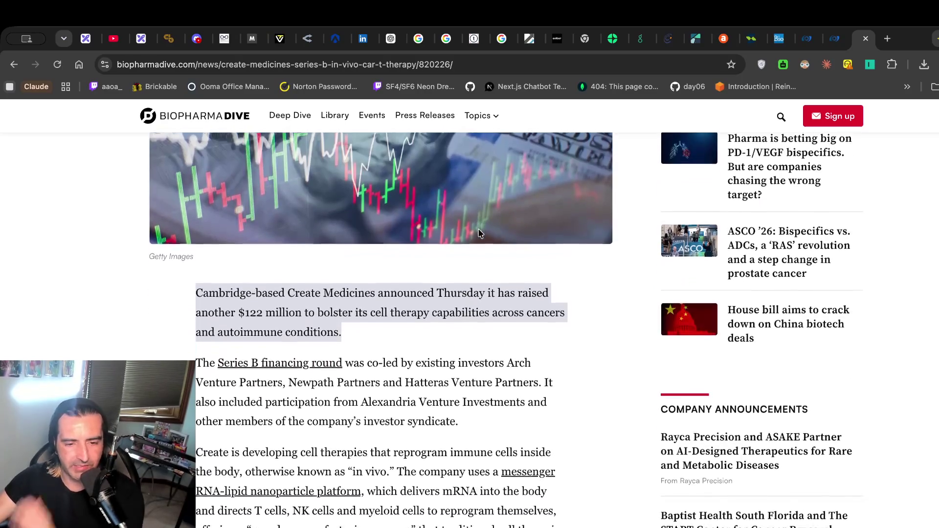
scroll(479, 234, "down", 2)
scroll(479, 233, "down", 1)
left_click(426, 276)
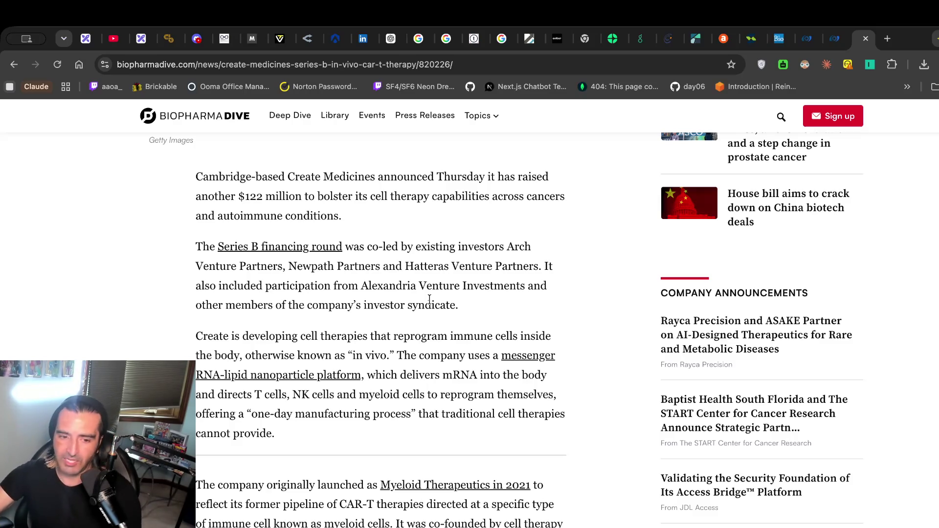
scroll(430, 299, "down", 1)
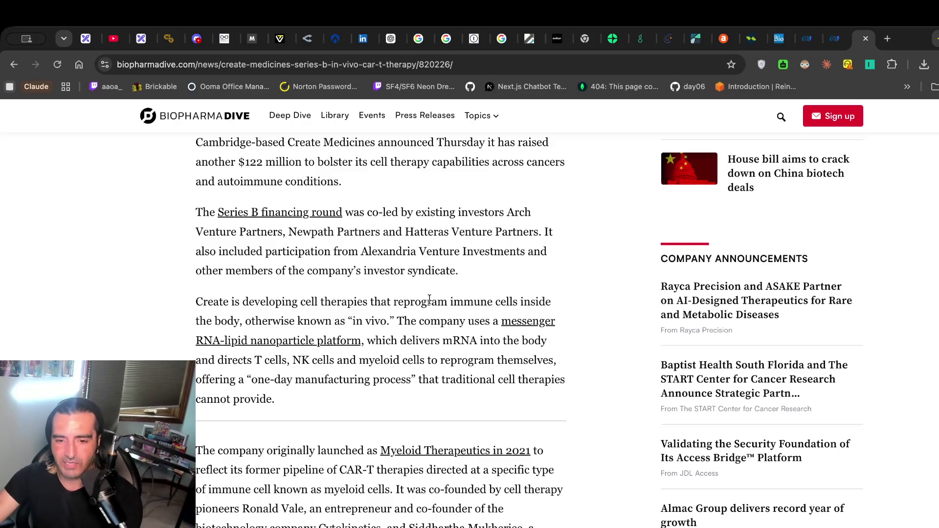
scroll(429, 300, "down", 2)
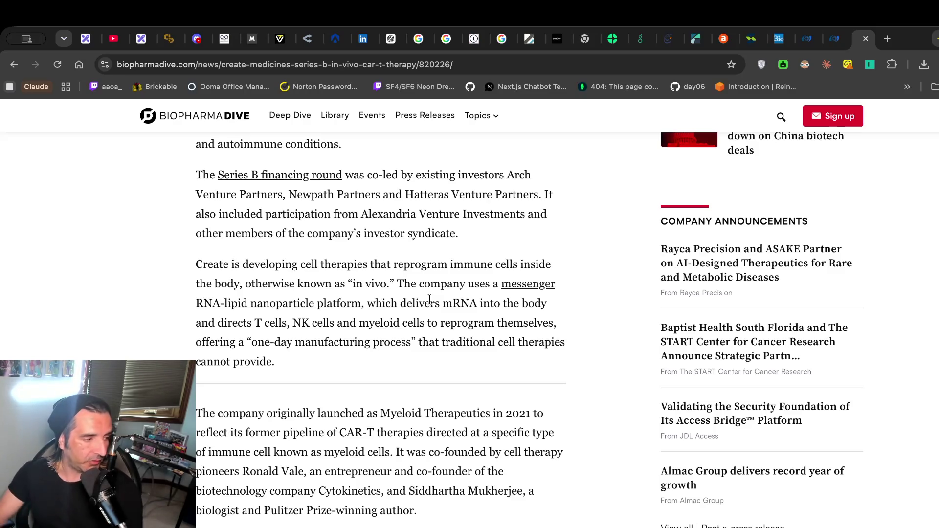
scroll(429, 299, "down", 3)
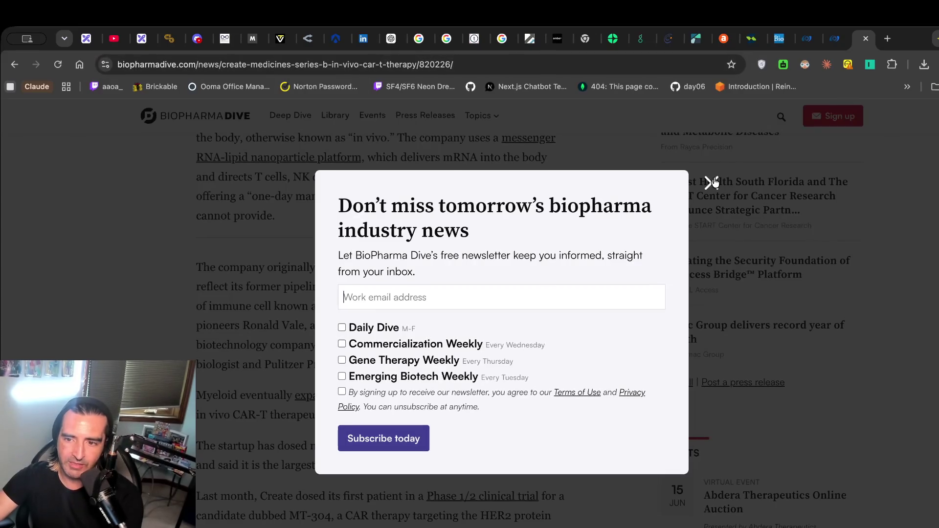
Close the newsletter sign-up popup and return to the funding table tab
left_click(711, 183)
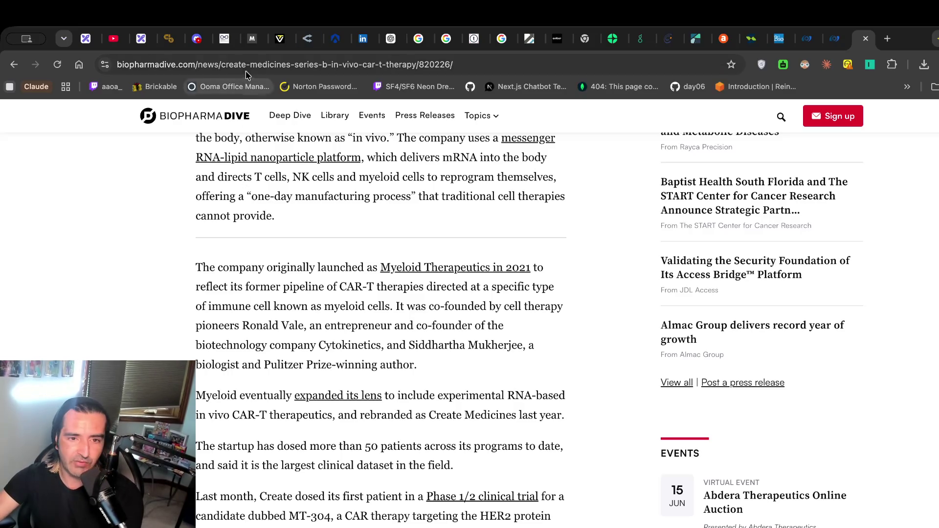
left_click(248, 41)
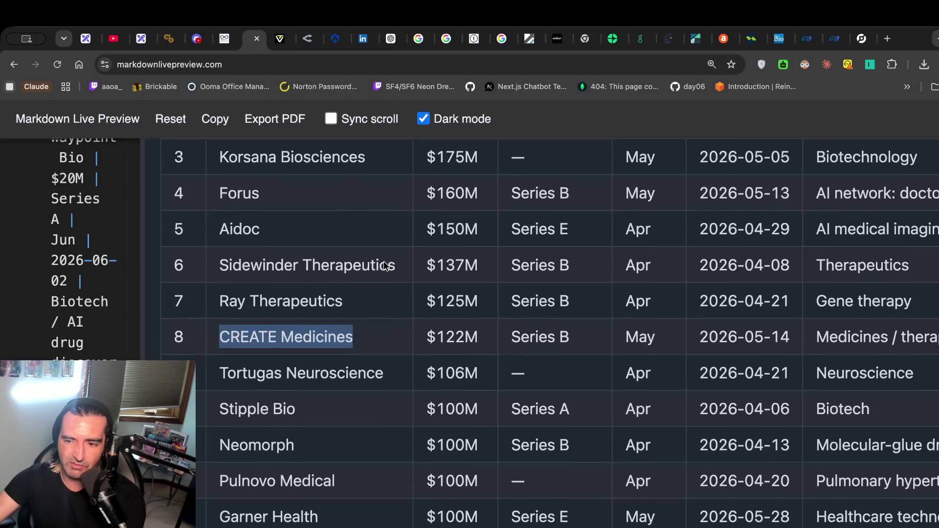
scroll(385, 266, "down", 1)
scroll(384, 266, "down", 1)
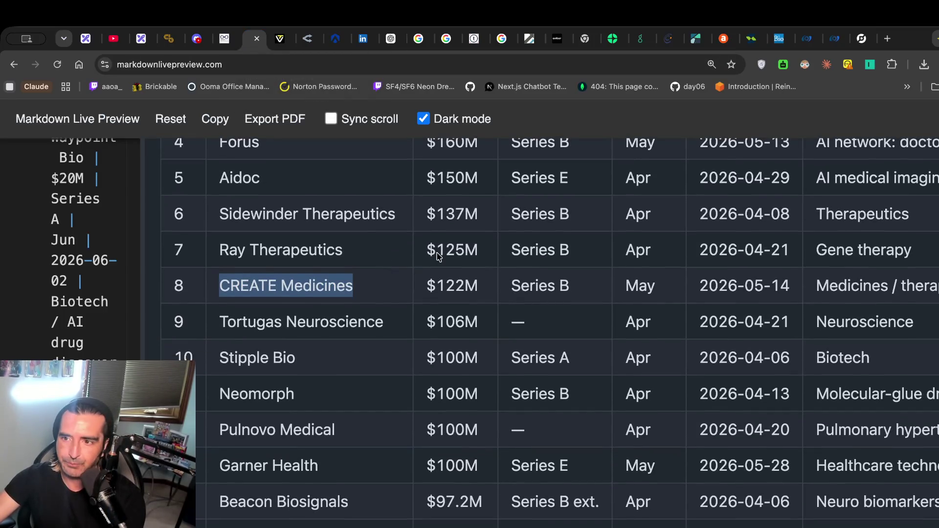
left_click(863, 39)
scroll(293, 257, "down", 2)
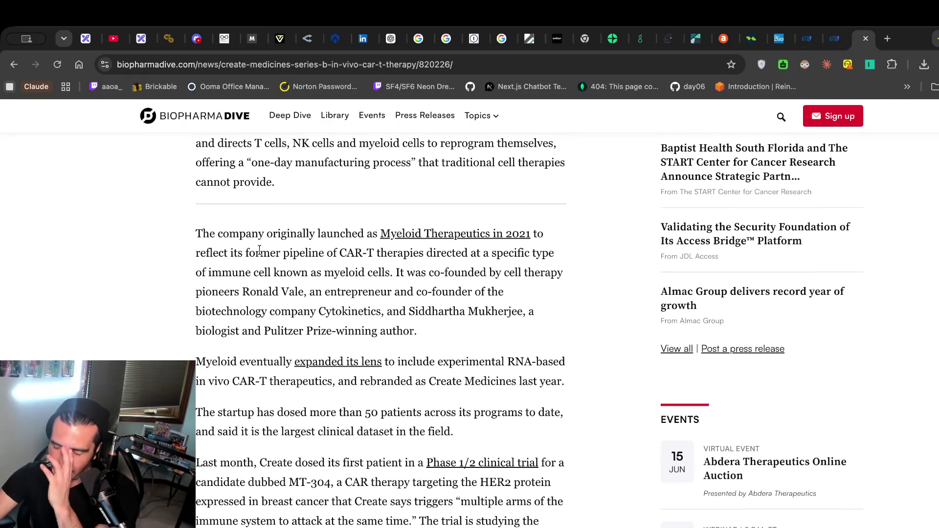
left_click_drag(220, 216, 233, 351)
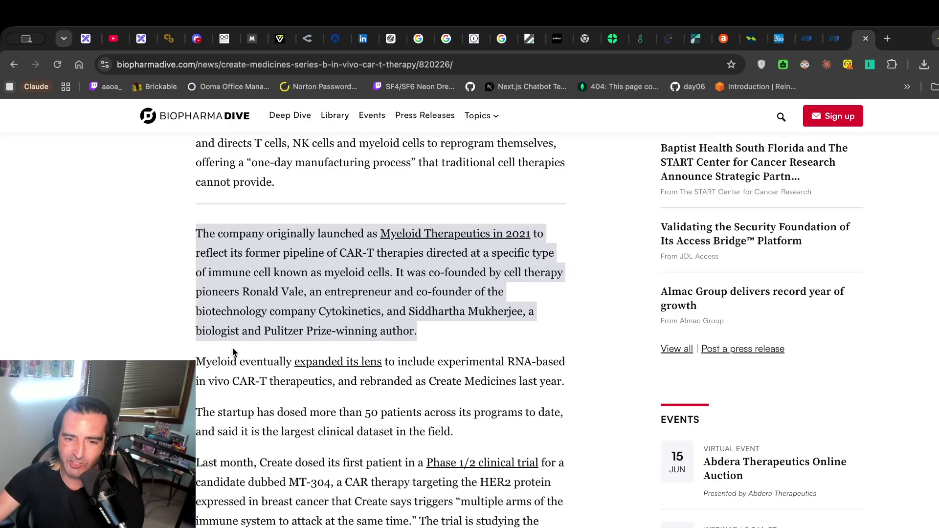
scroll(239, 324, "down", 1)
scroll(239, 323, "down", 1)
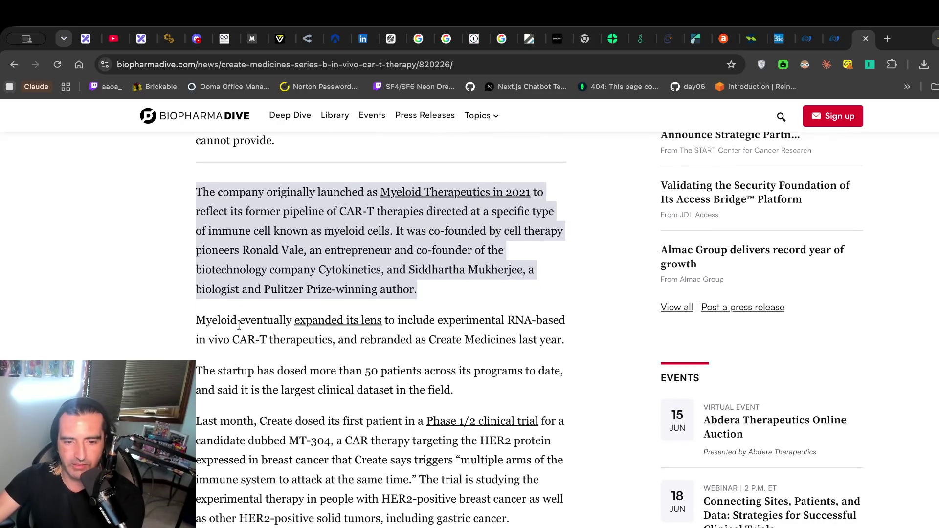
scroll(239, 324, "down", 5)
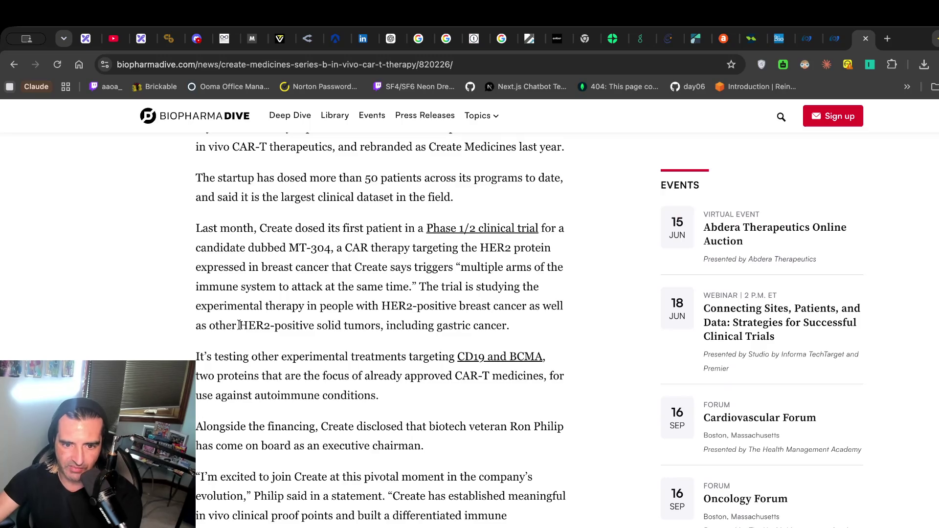
scroll(239, 325, "down", 1)
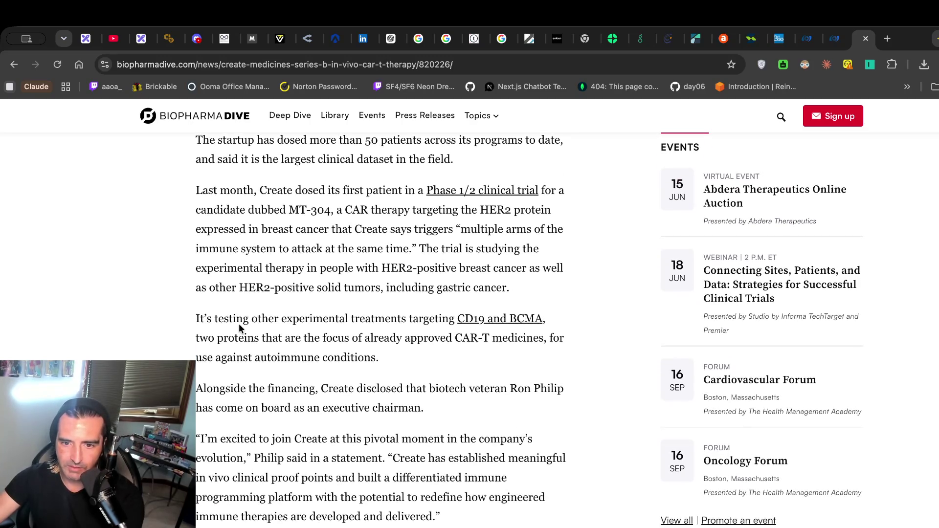
left_click_drag(201, 191, 197, 225)
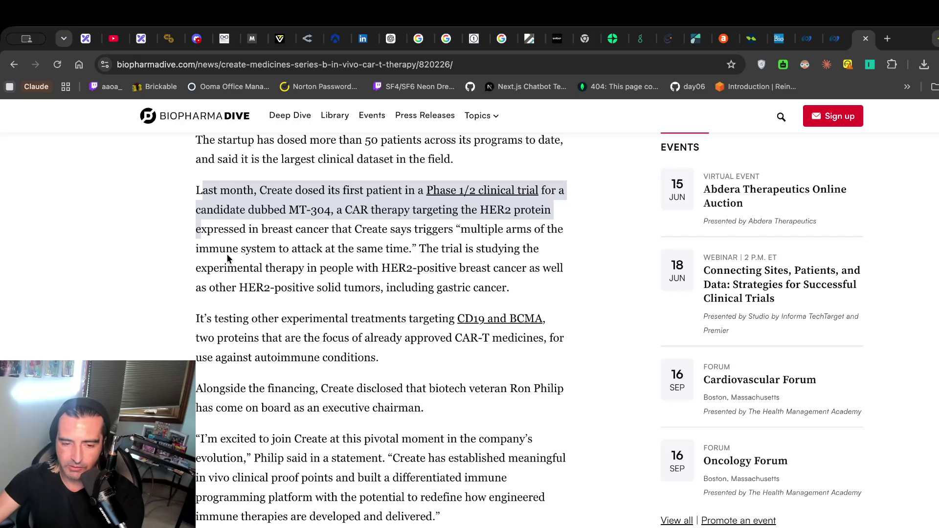
scroll(227, 253, "down", 9)
scroll(227, 255, "down", 10)
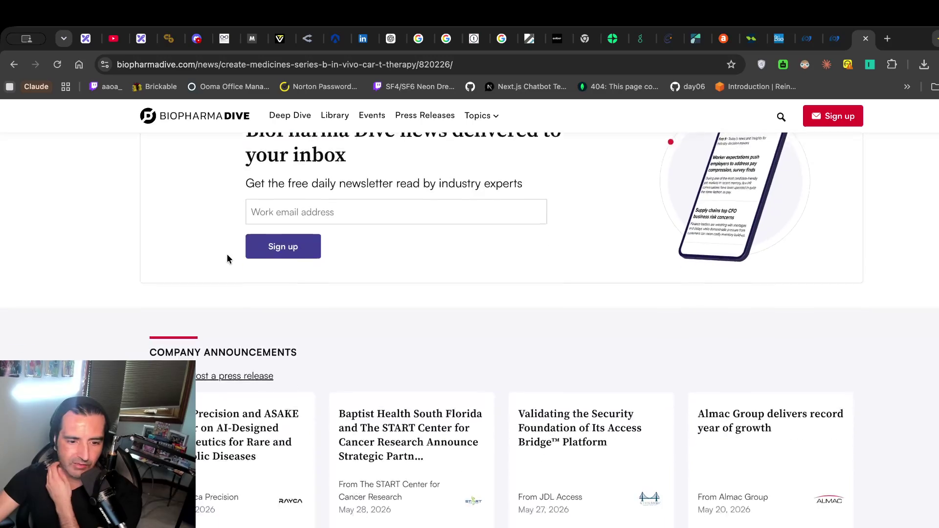
scroll(226, 256, "down", 2)
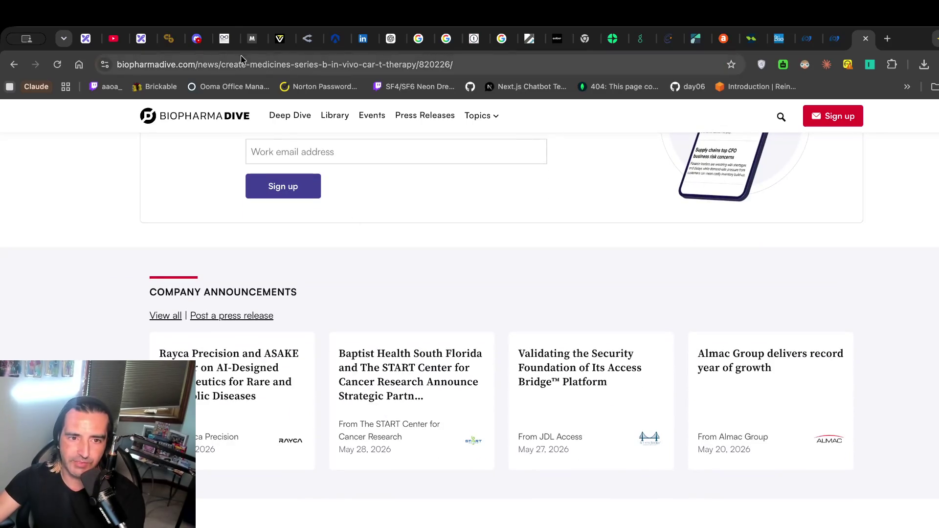
left_click(252, 38)
Copy Tortugas Neuroscience from row 9, search it on Google, and open its homepage
left_click(352, 352)
left_click_drag(395, 328, 213, 334)
key("super+c")
key("super+t")
key("super+v")
key("Return")
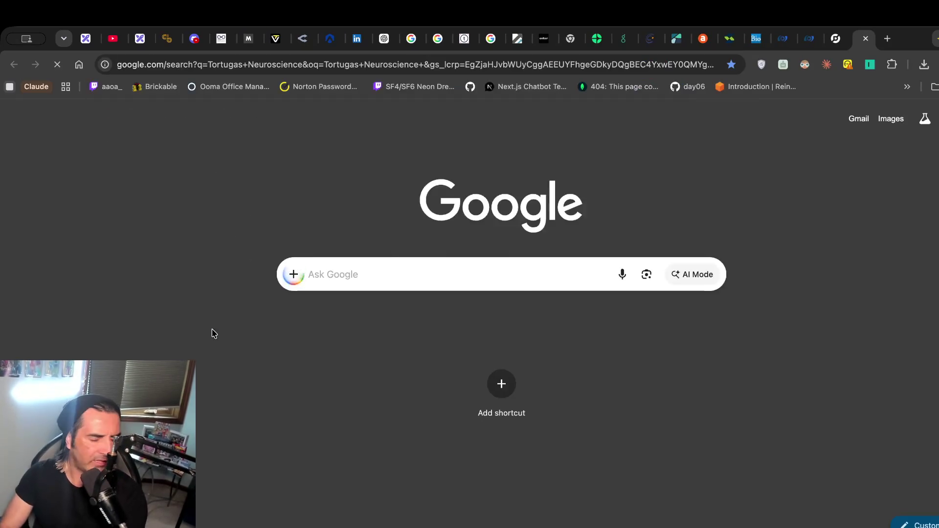
left_click(252, 245)
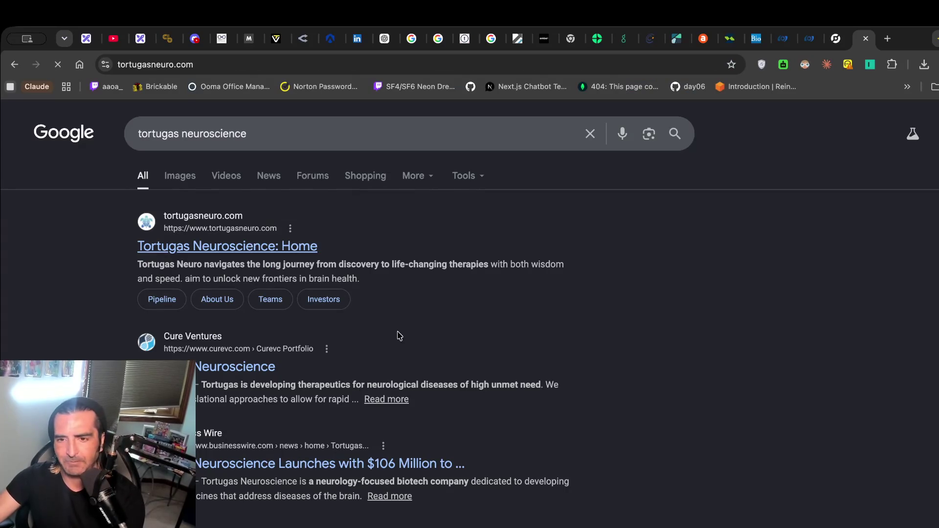
Scroll the homepage from the About Us text down past pipeline and team to the Investors/Careers cards
scroll(397, 332, "down", 10)
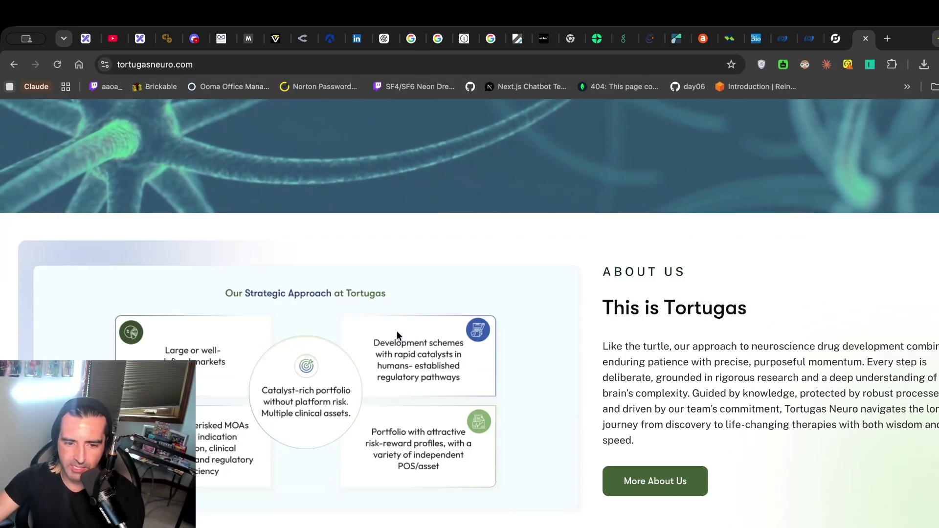
scroll(635, 318, "down", 3)
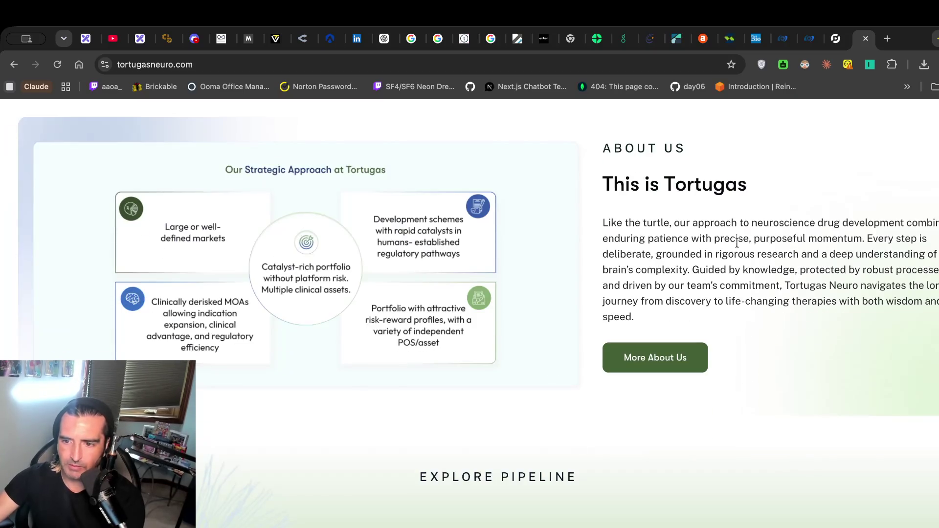
triple_click(652, 217)
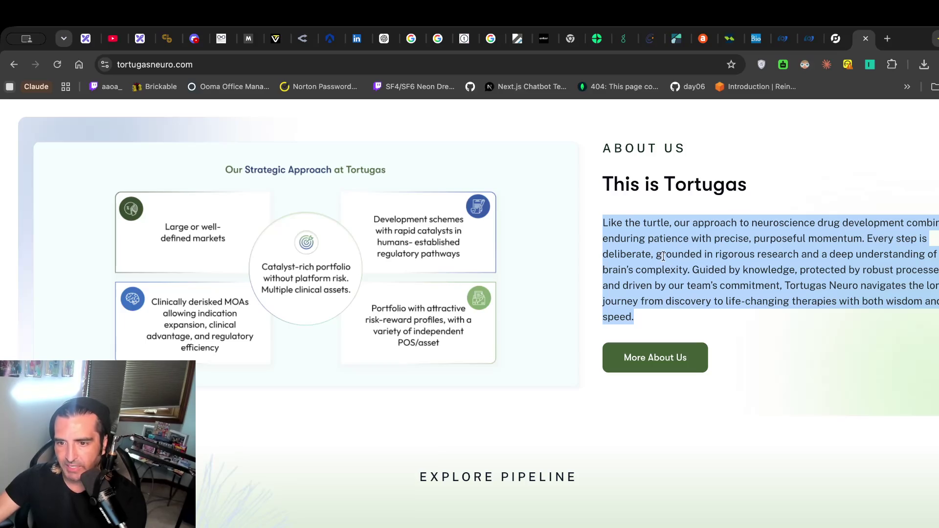
key("super+Tab")
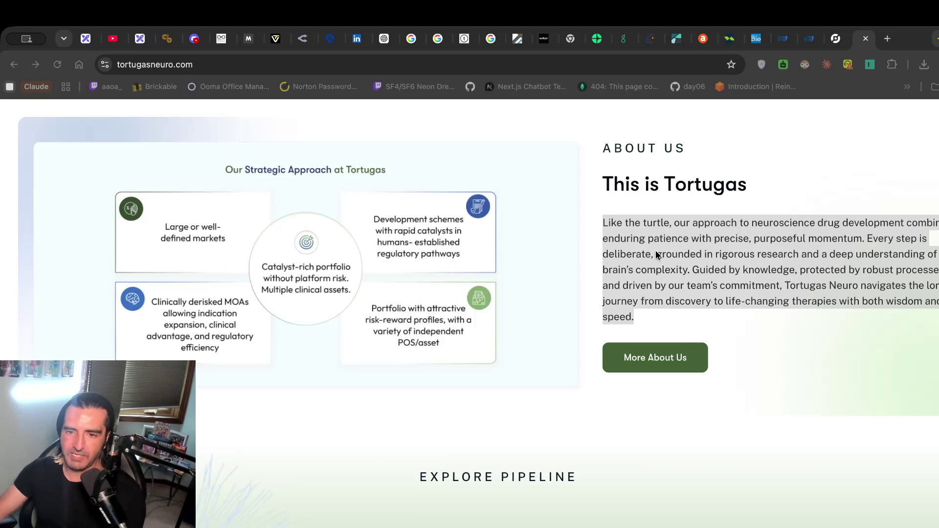
left_click(657, 254)
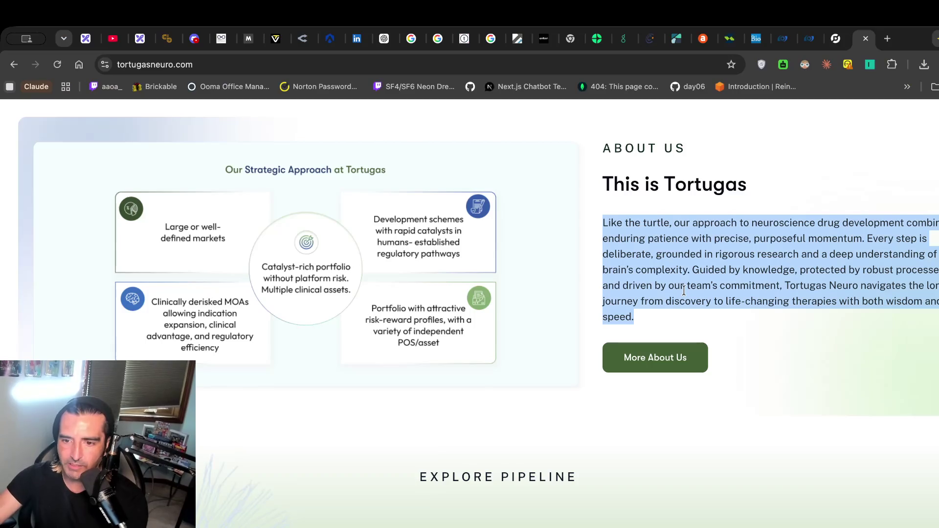
scroll(684, 290, "down", 5)
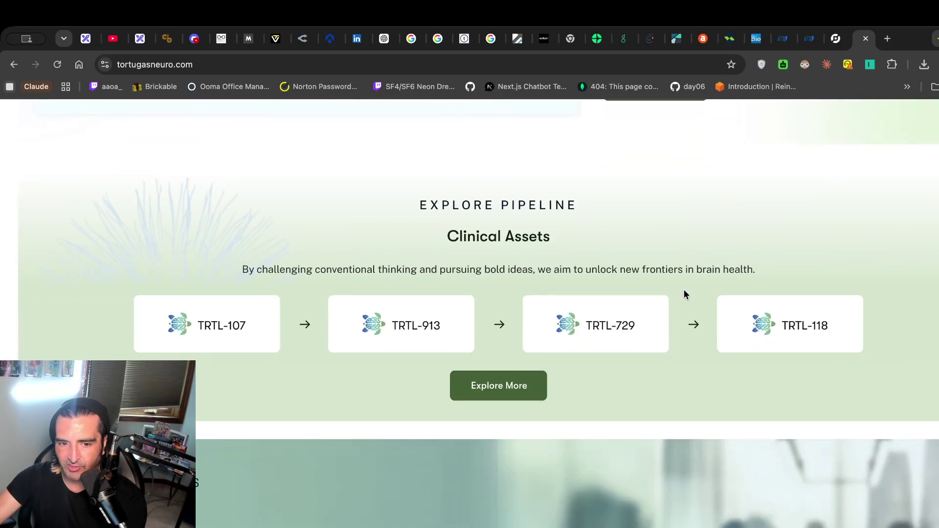
scroll(684, 292, "down", 3)
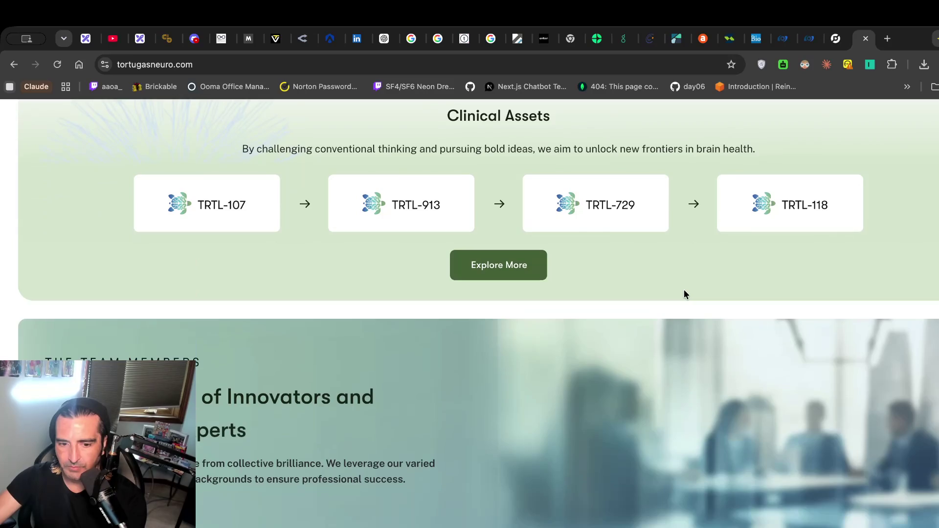
scroll(684, 290, "down", 3)
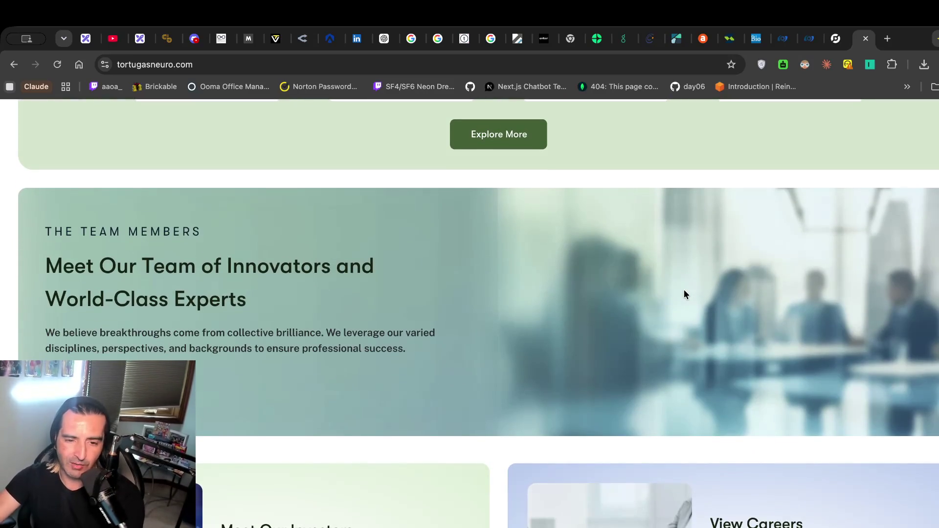
scroll(683, 293, "down", 3)
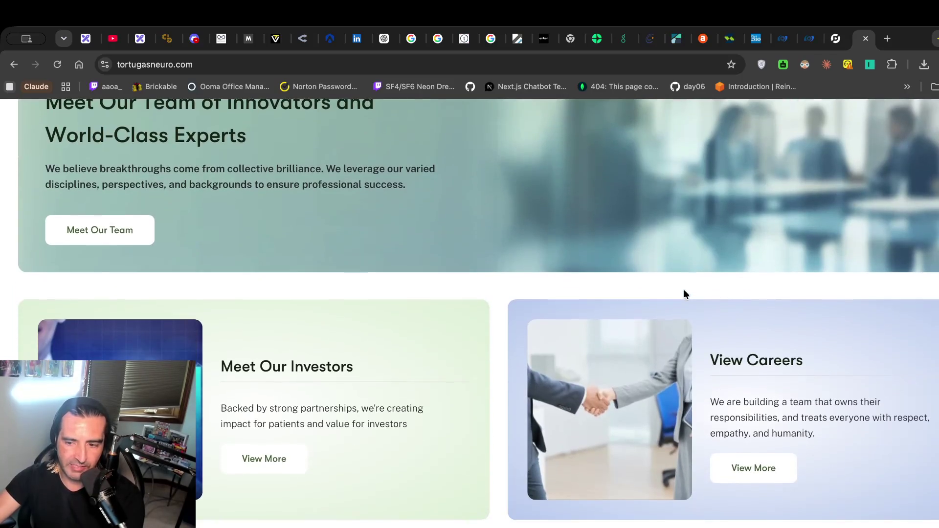
scroll(684, 294, "down", 3)
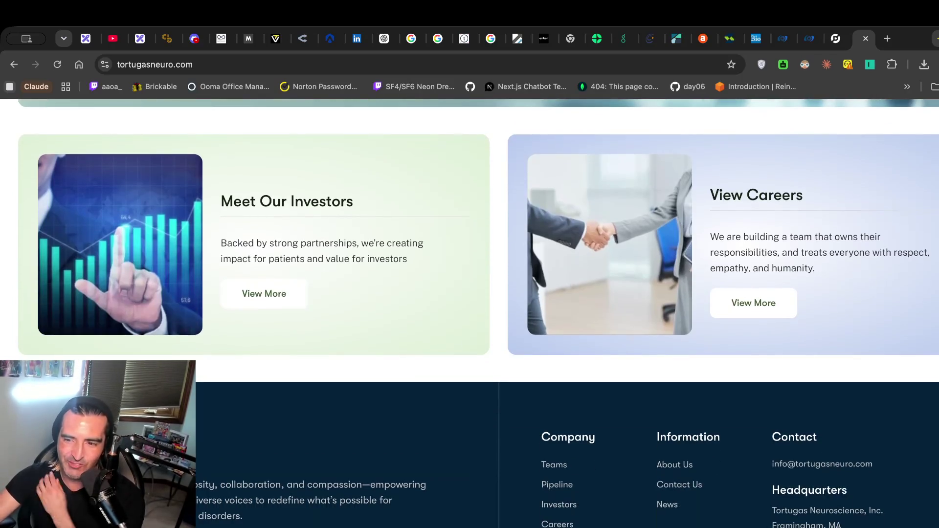
Open the Careers page from its card and scroll through the open roles
left_click(758, 304)
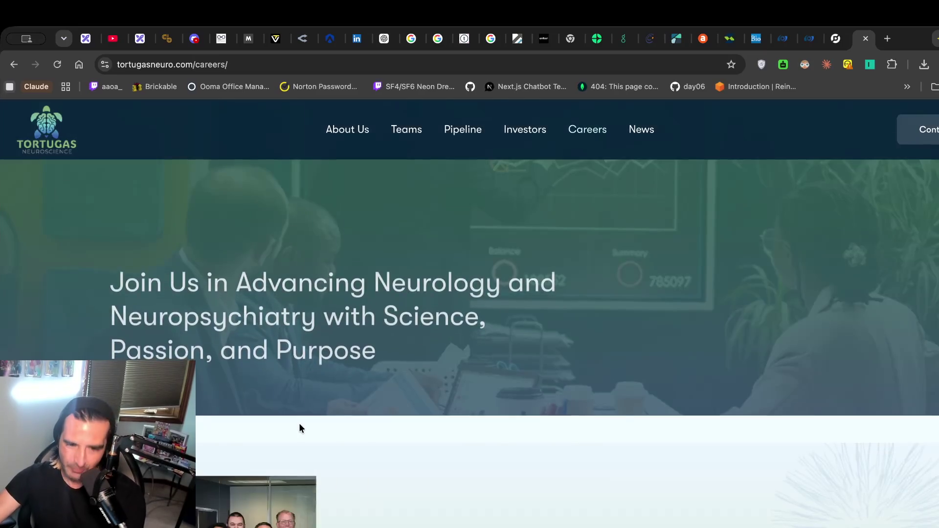
scroll(300, 426, "down", 3)
scroll(299, 427, "down", 15)
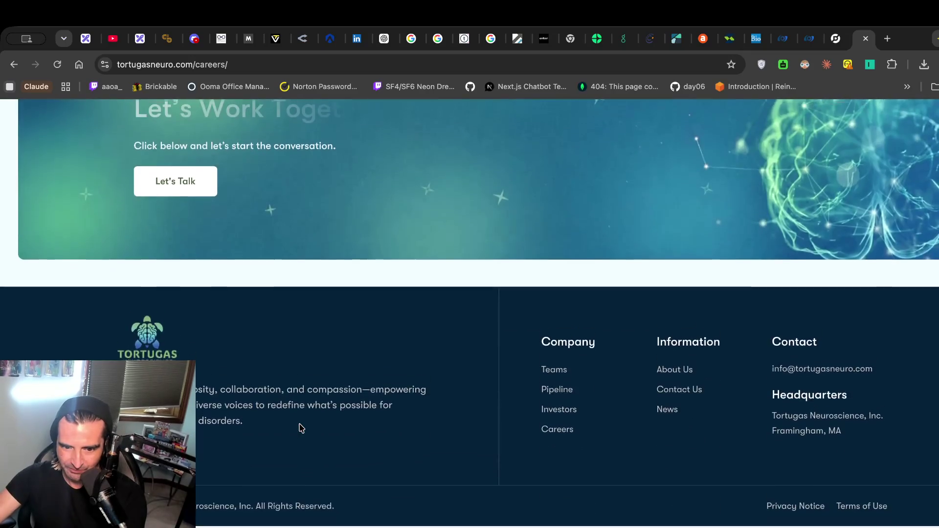
scroll(299, 423, "up", 9)
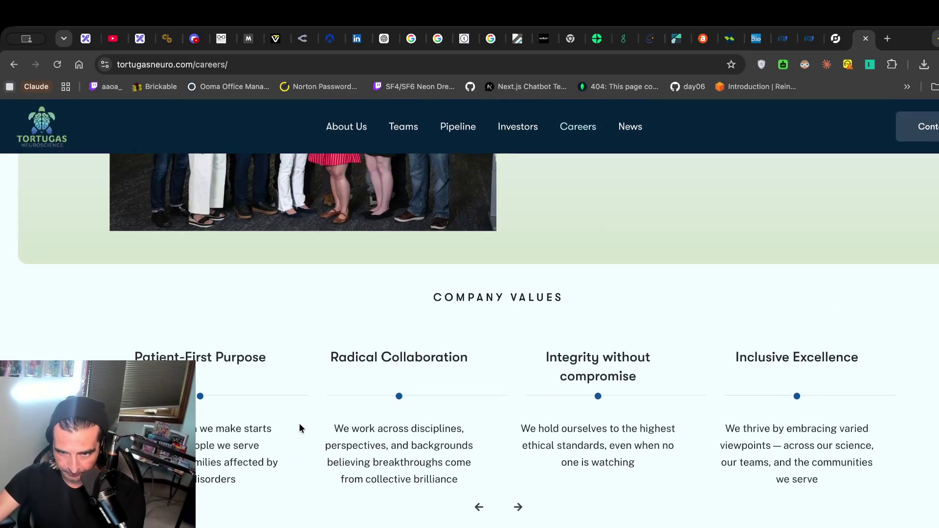
scroll(298, 424, "down", 10)
scroll(299, 425, "up", 20)
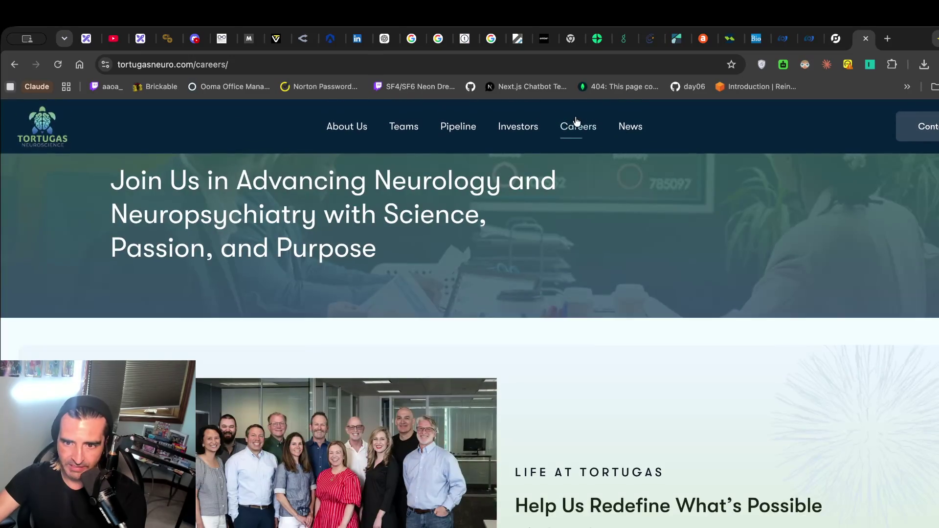
scroll(415, 358, "down", 5)
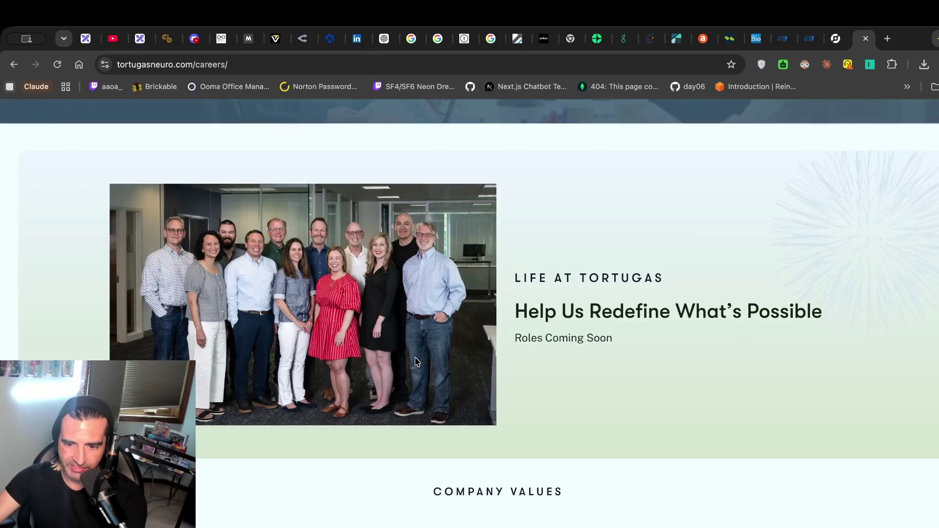
scroll(415, 361, "down", 3)
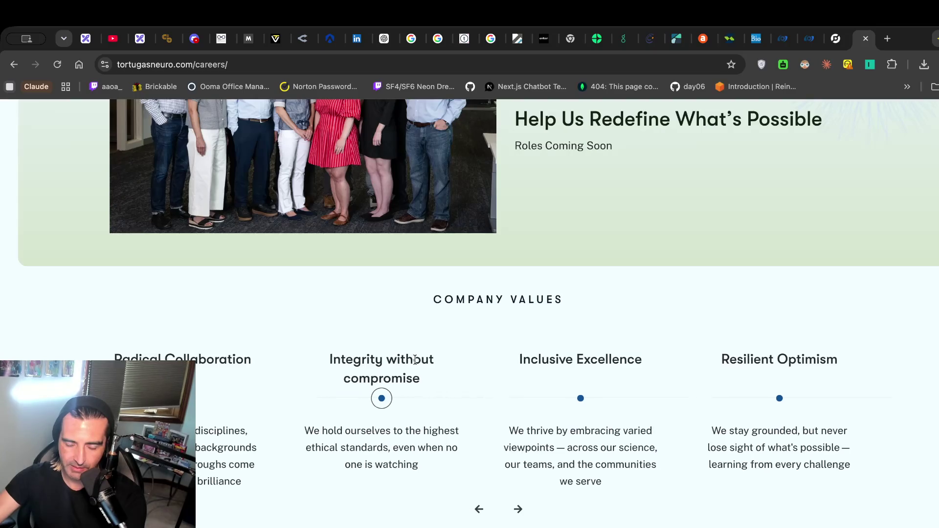
scroll(415, 360, "down", 8)
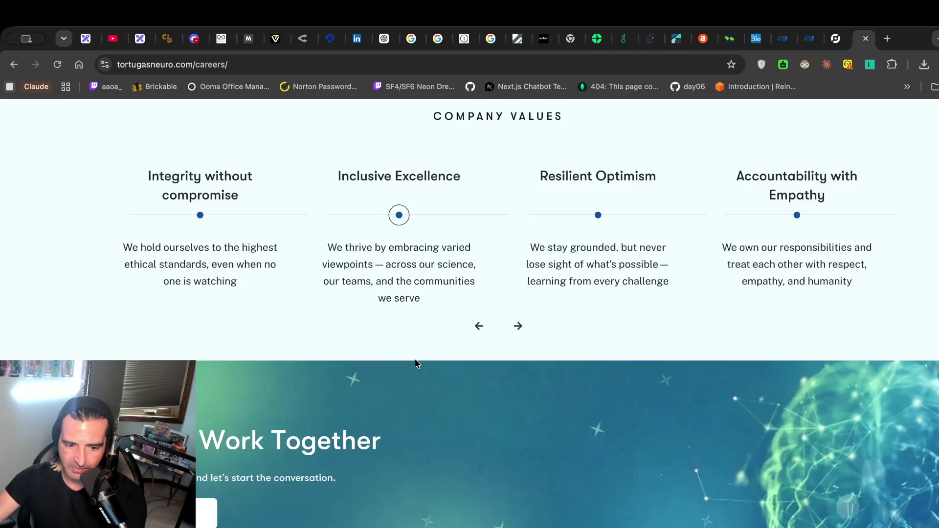
scroll(415, 363, "down", 1)
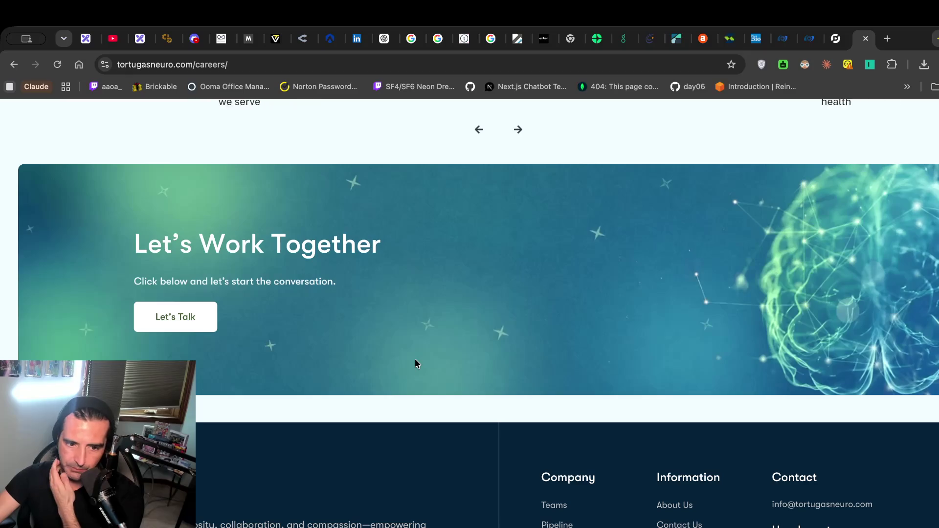
Look at the Let's Talk contact page, then return to the Careers page
left_click(185, 318)
scroll(397, 304, "down", 10)
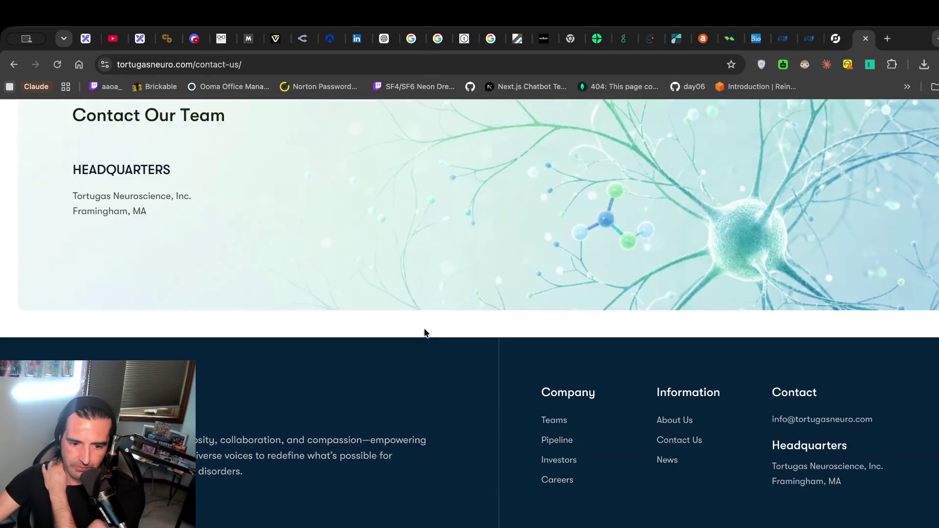
scroll(423, 331, "up", 8)
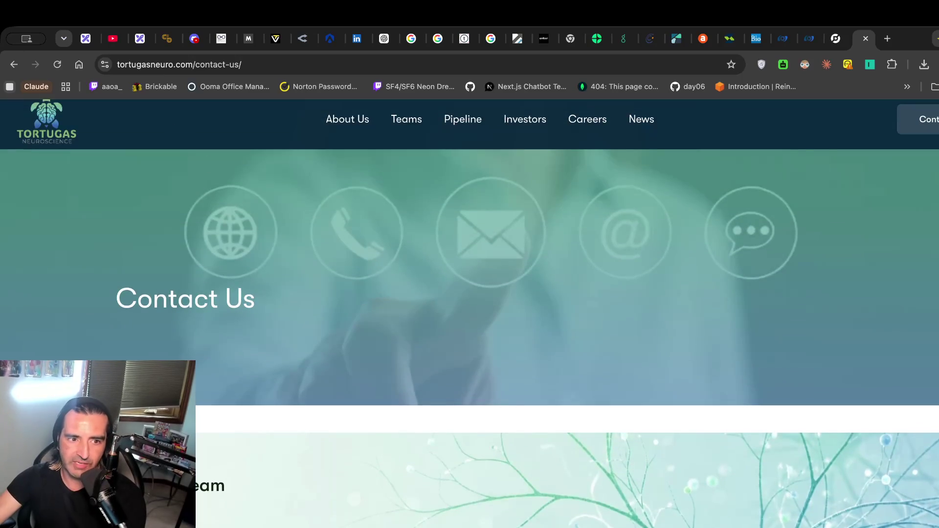
left_click(14, 66)
scroll(229, 280, "up", 5)
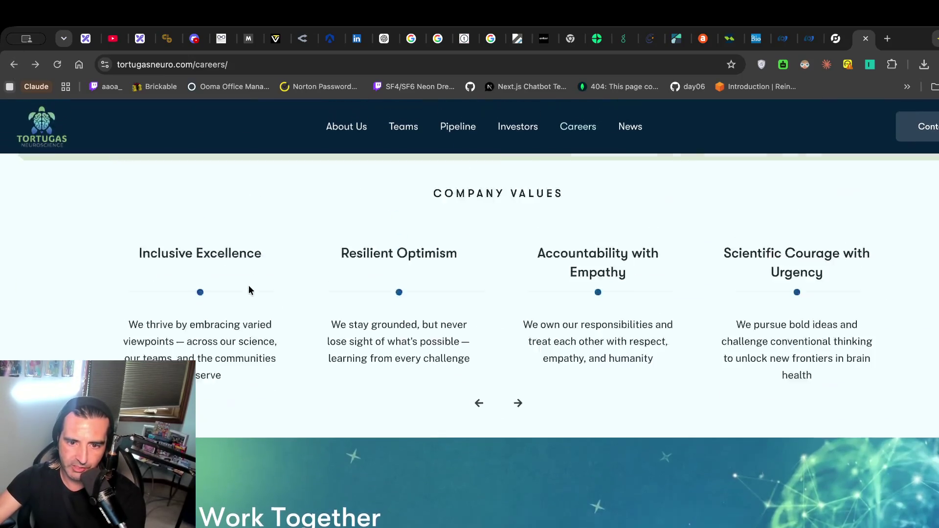
Cycle through all the company values, then go to the Pipeline page
left_click(520, 457)
left_click(522, 457)
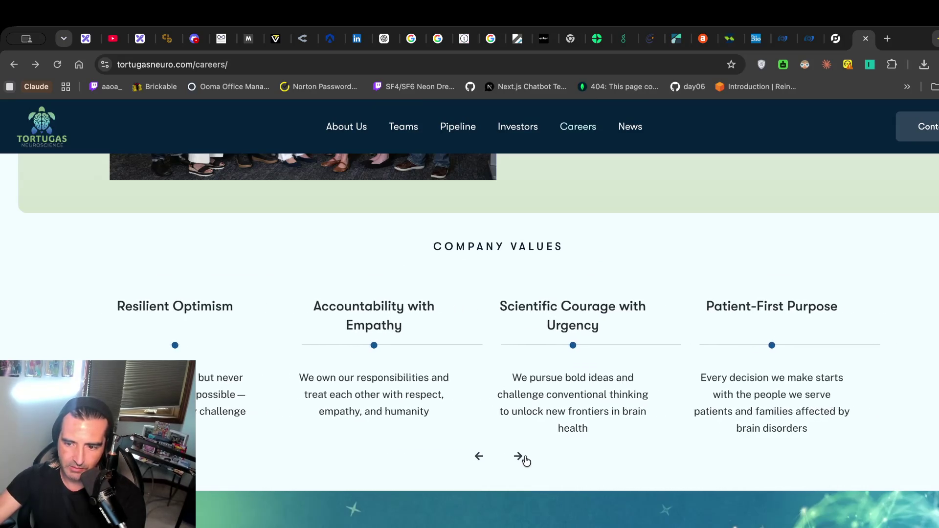
left_click(522, 456)
left_click(522, 457)
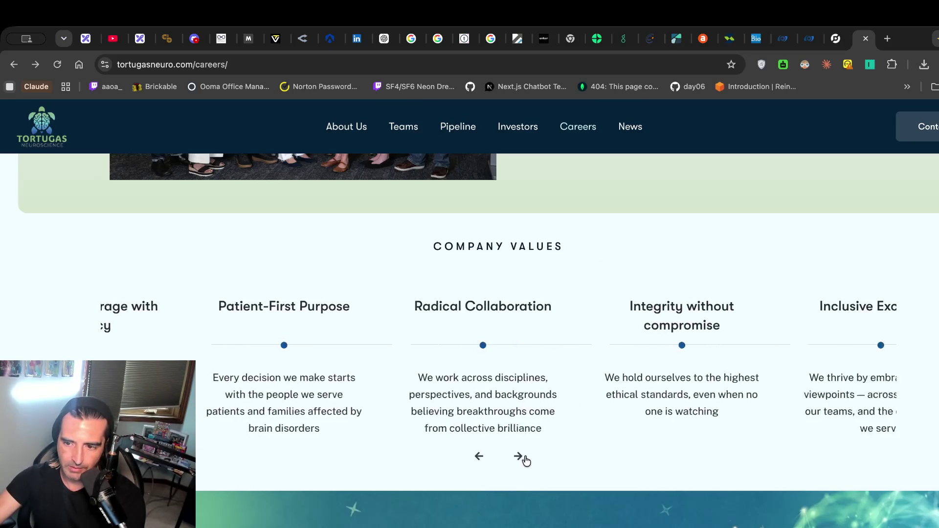
scroll(566, 247, "up", 10)
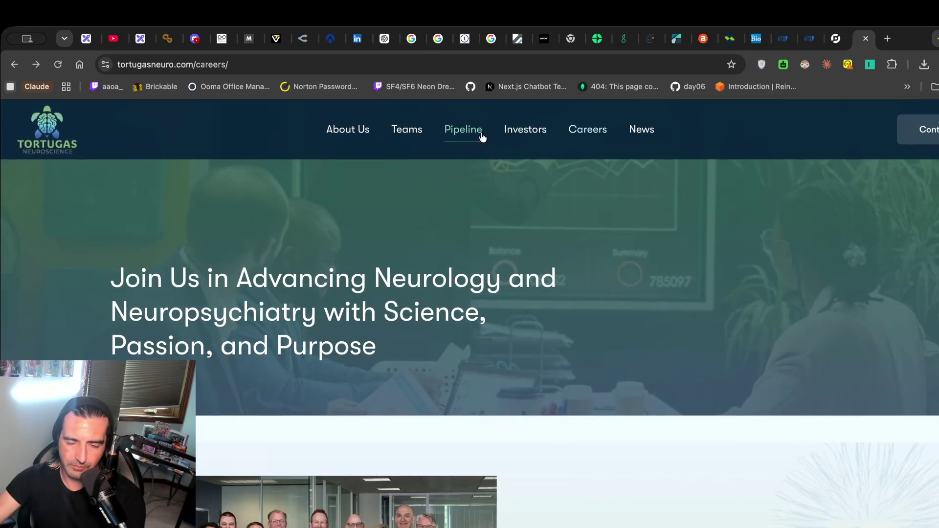
left_click(467, 135)
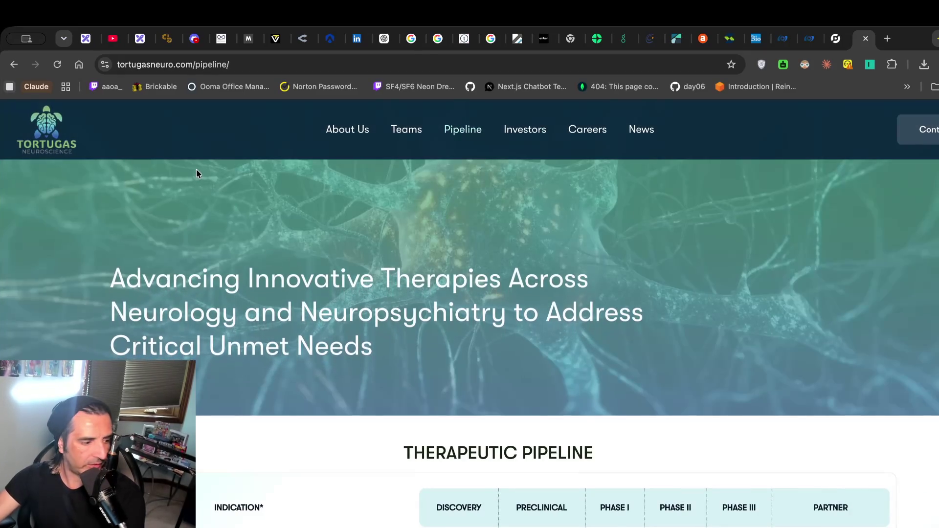
Review the Therapeutic Pipeline table, including the Schizophrenia row's target description
left_click_drag(221, 140, 220, 179)
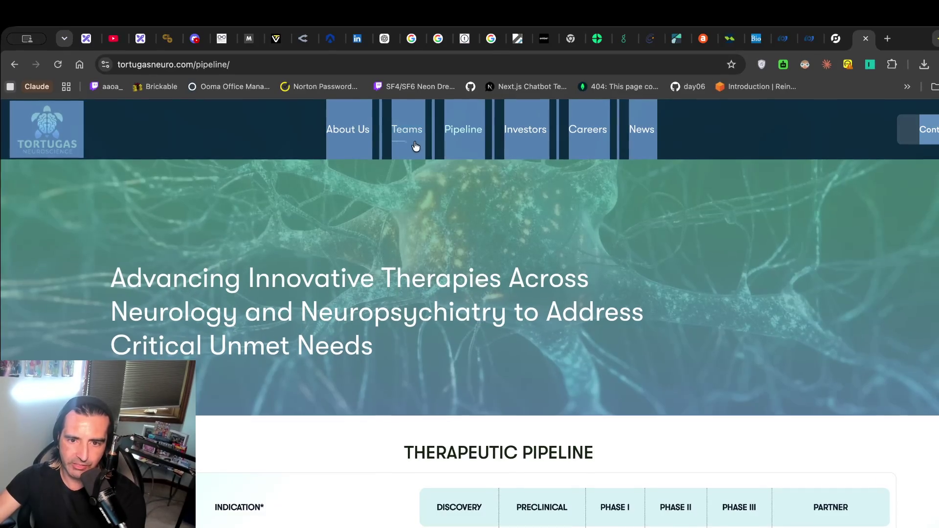
scroll(341, 317, "down", 1)
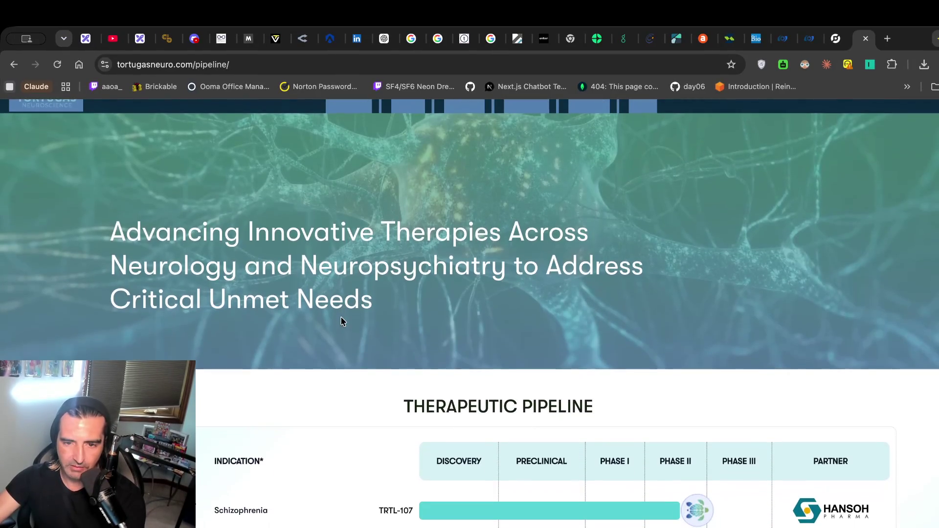
scroll(341, 318, "up", 1)
left_click(282, 325)
left_click_drag(158, 313, 379, 348)
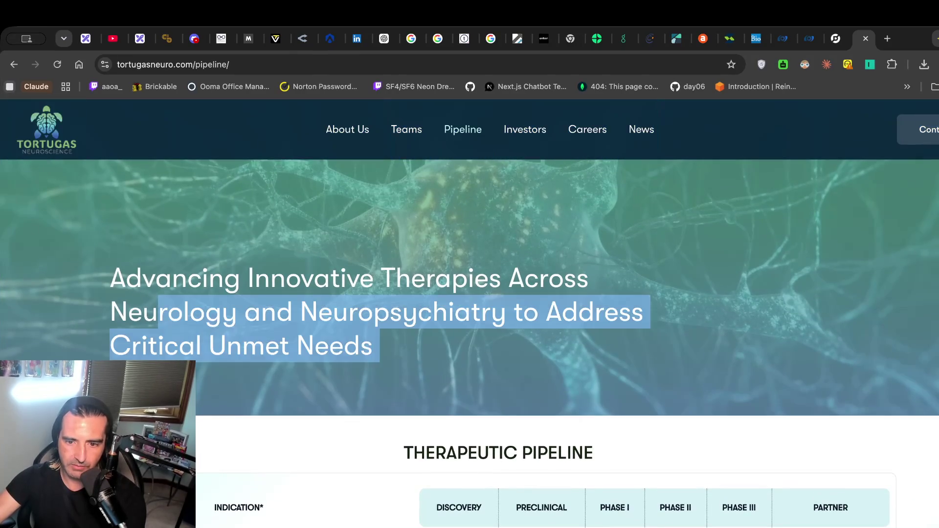
scroll(379, 348, "down", 4)
scroll(469, 313, "down", 1)
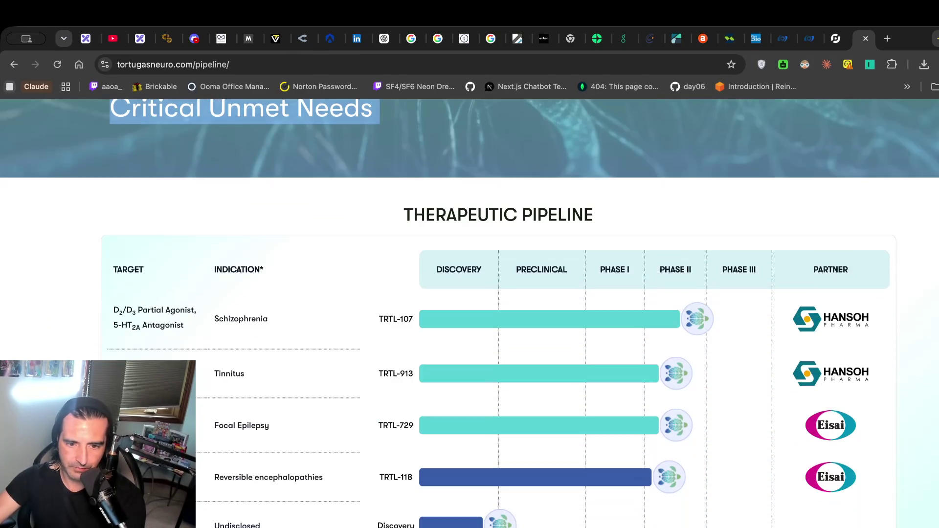
scroll(298, 377, "down", 1)
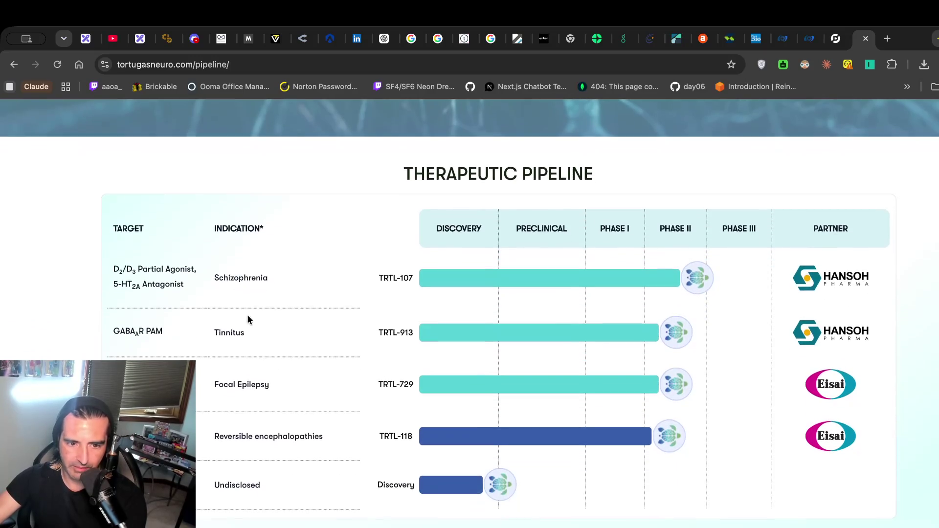
left_click_drag(111, 268, 117, 299)
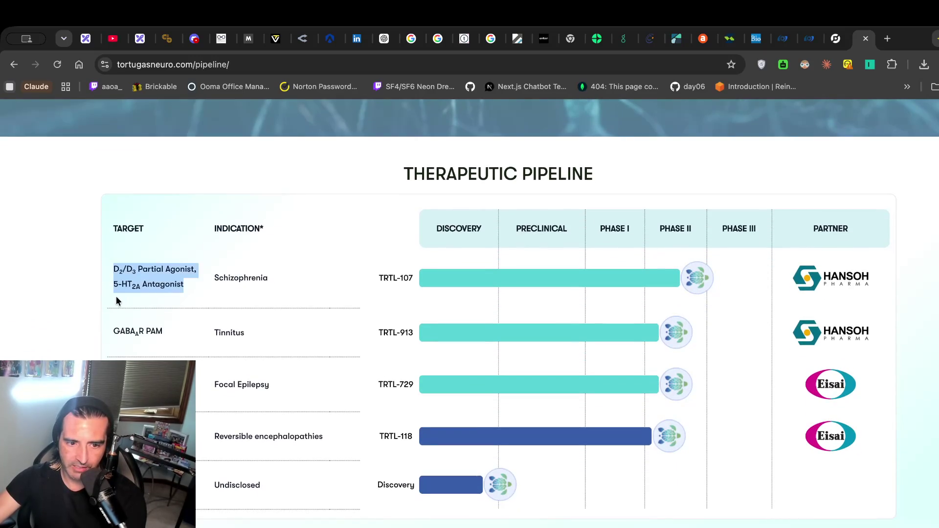
double_click(223, 280)
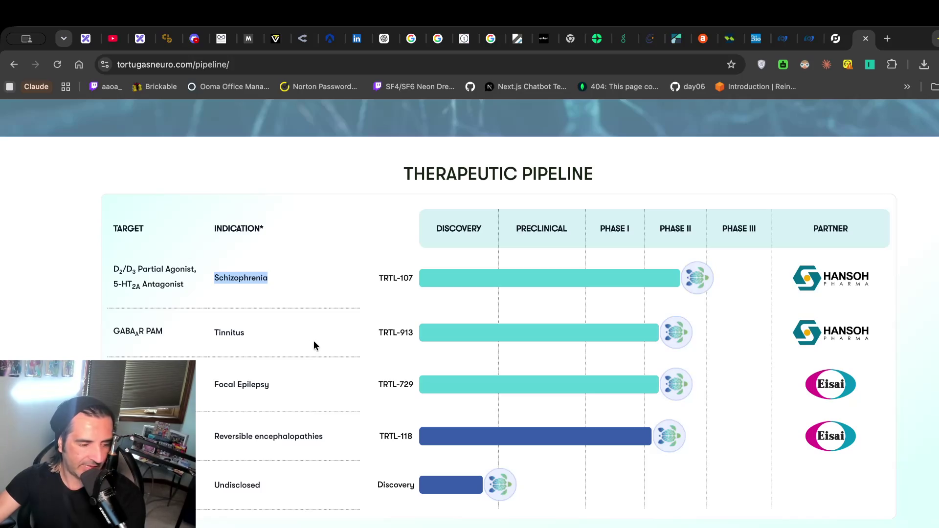
scroll(314, 345, "up", 1)
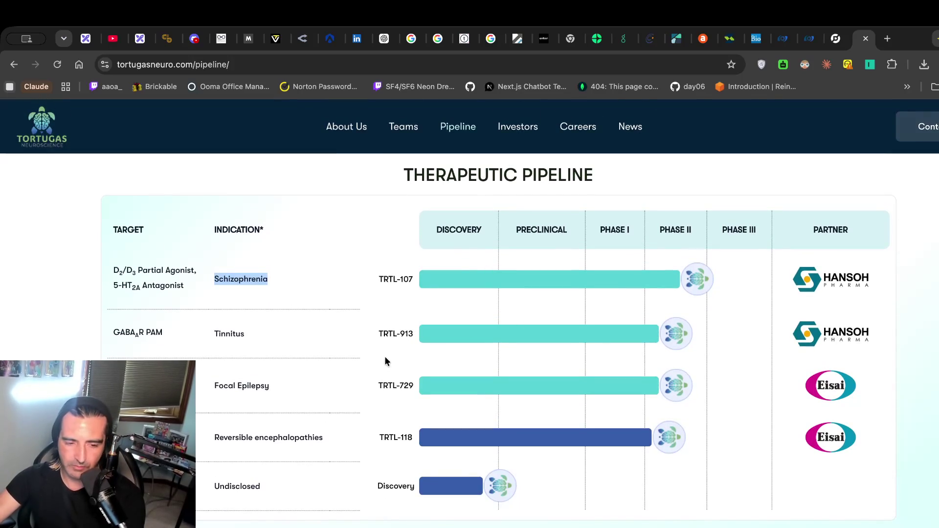
scroll(385, 361, "down", 1)
scroll(385, 361, "down", 2)
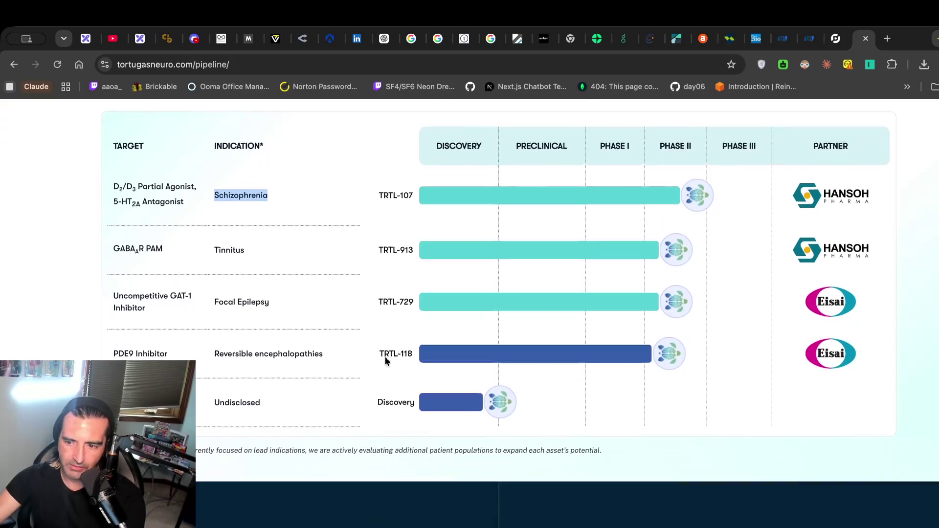
scroll(385, 361, "down", 3)
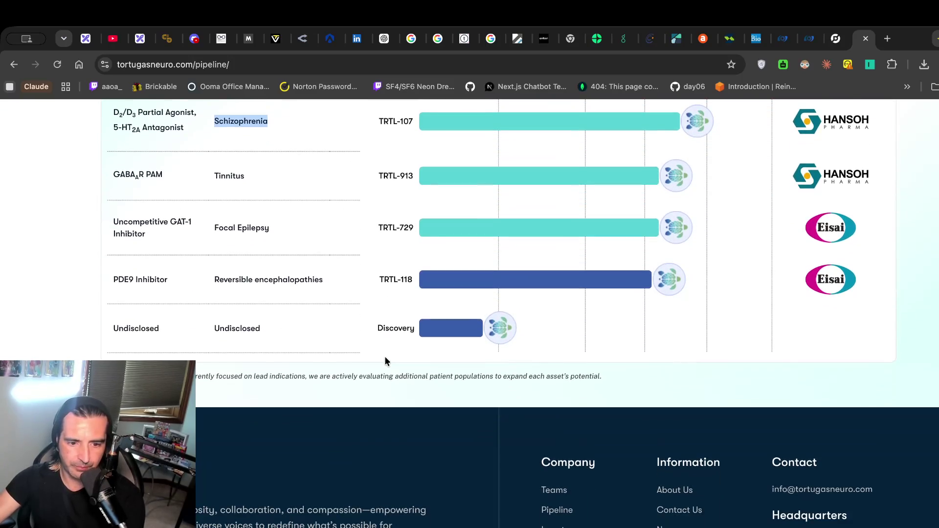
scroll(386, 360, "down", 1)
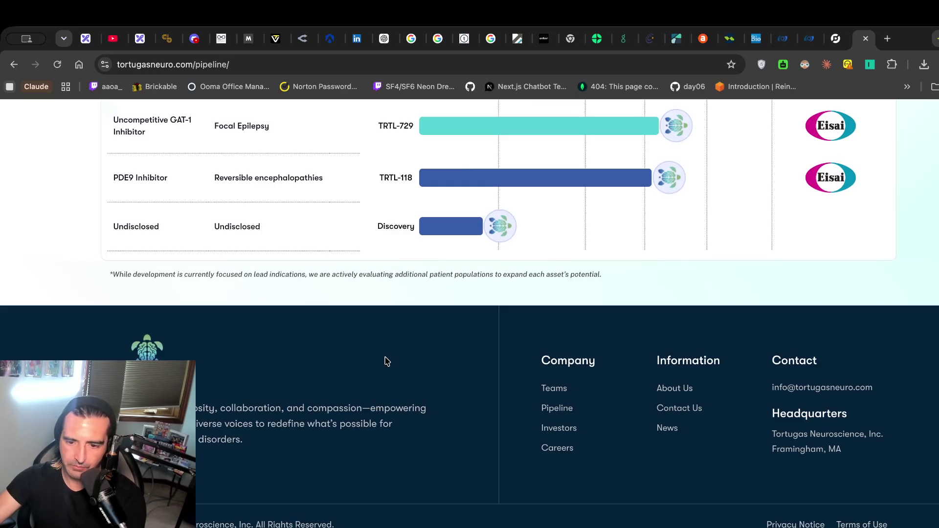
Check the footer's Careers page showing roles coming soon, then go back to the homepage
left_click(555, 448)
scroll(362, 390, "down", 5)
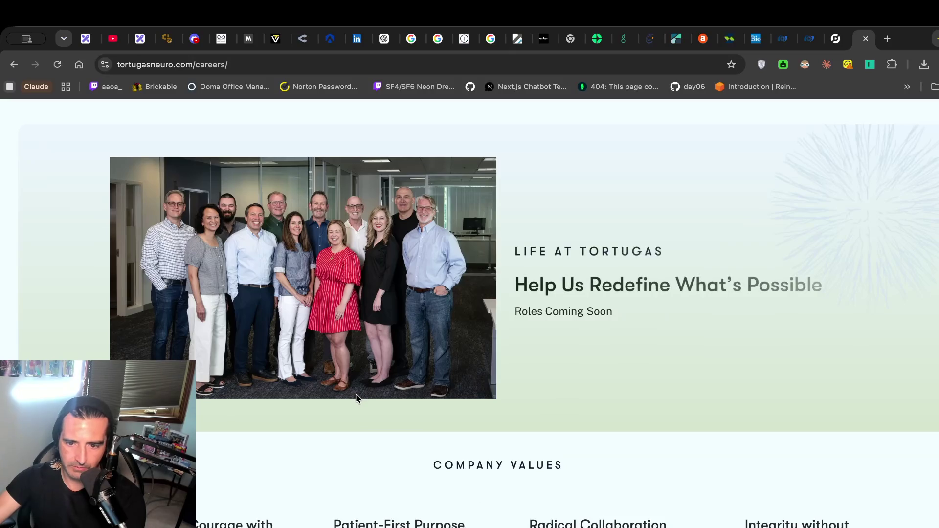
scroll(356, 393, "down", 5)
scroll(355, 394, "down", 6)
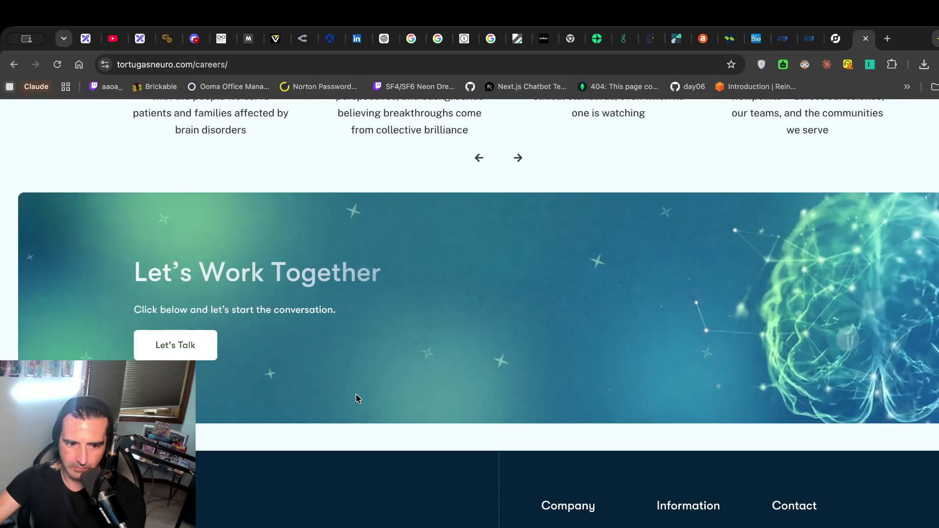
left_click(14, 66)
left_click(13, 65)
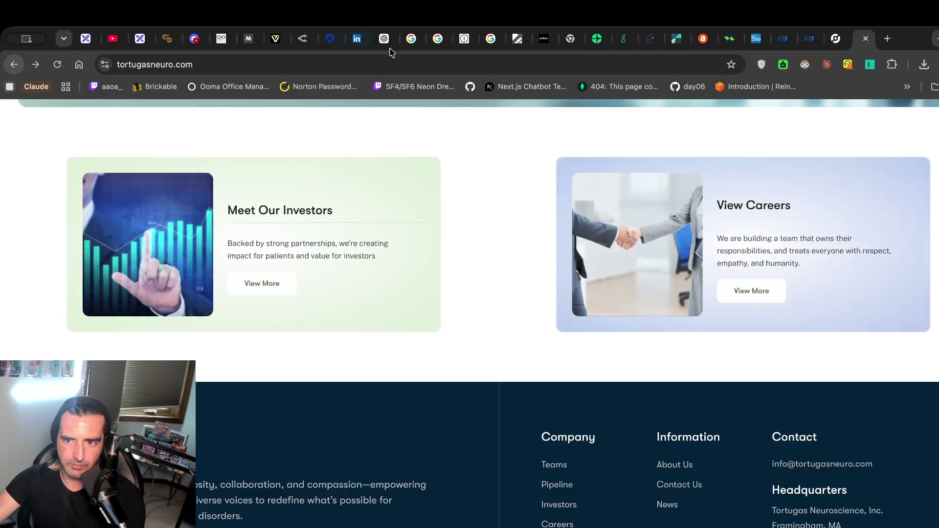
Select Neomorph in row 11 of the funding table and search Google for 'Neomorph funding'
left_click(247, 39)
scroll(288, 285, "down", 2)
left_click_drag(307, 287, 236, 287)
left_click(348, 286)
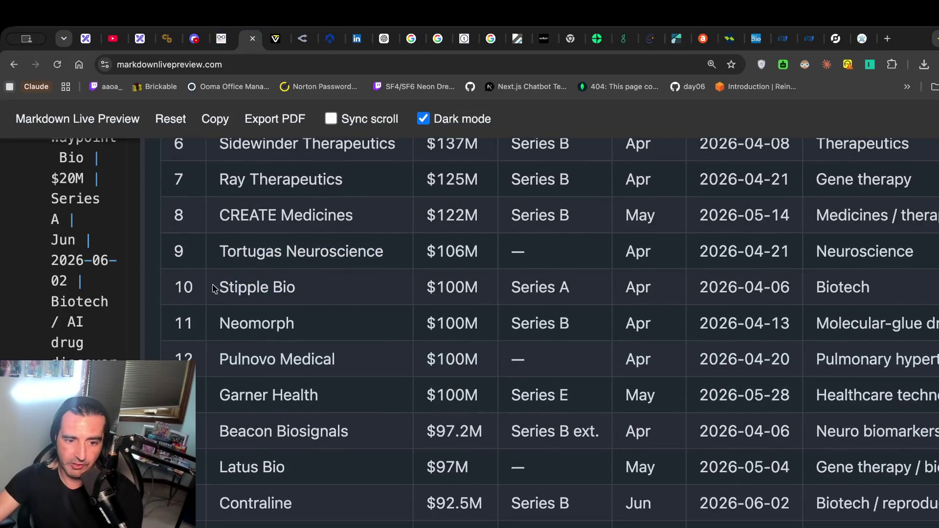
left_click_drag(307, 325, 201, 326)
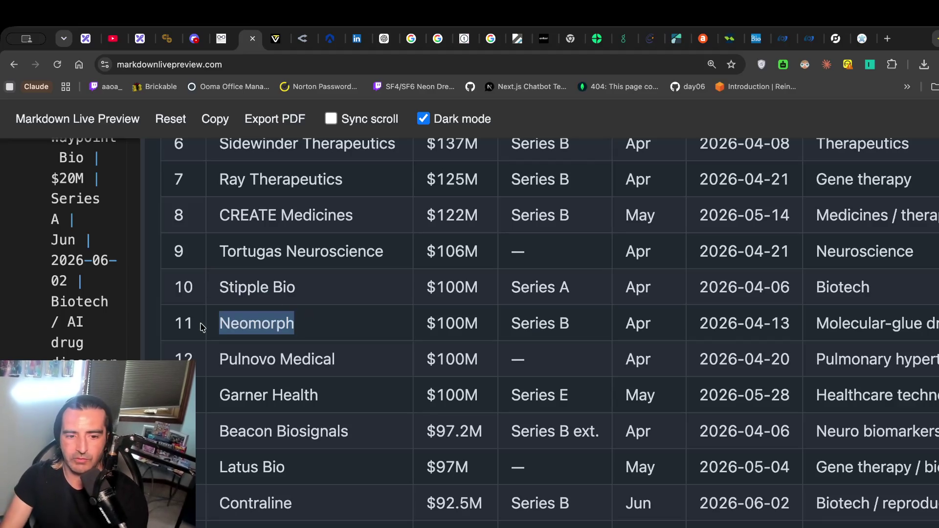
key("super+t")
type("Neomorph funding")
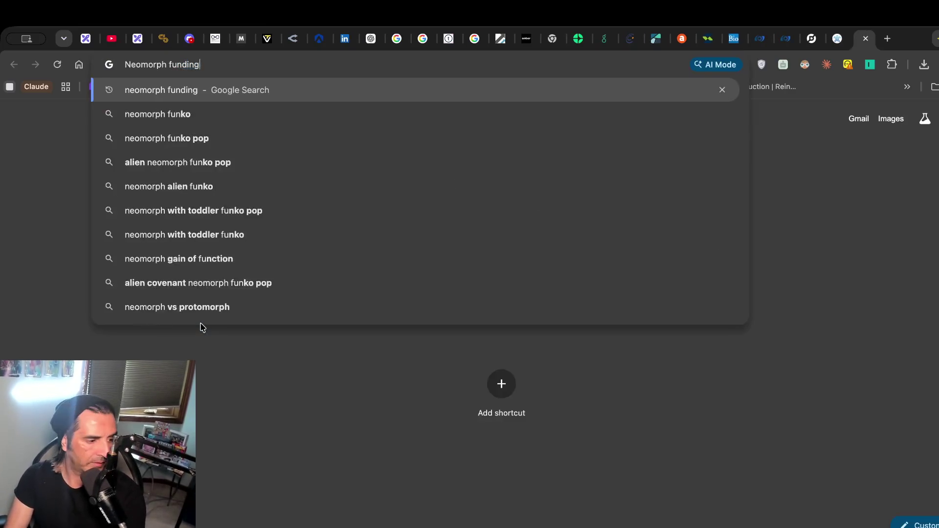
key("Return")
Open Neomorph's press release and read the $100 million Series B details and use of proceeds
left_click(316, 247)
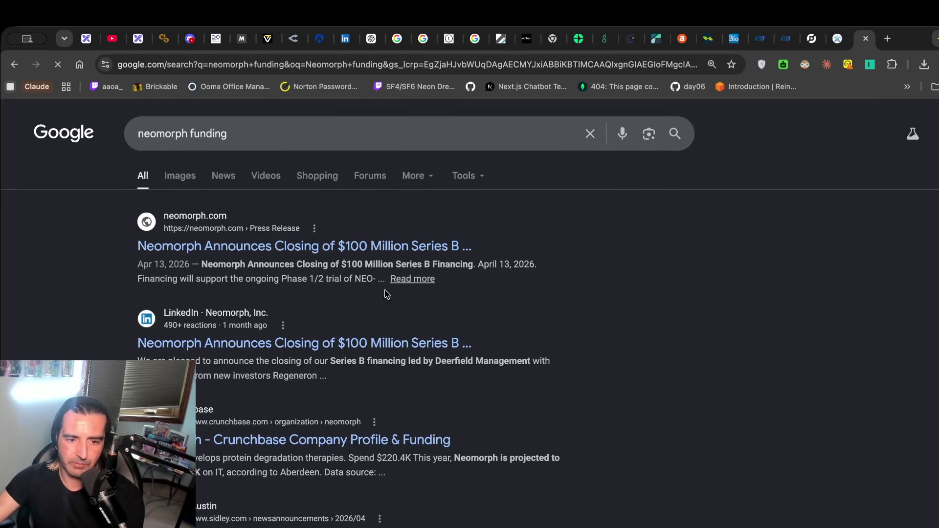
scroll(436, 348, "down", 5)
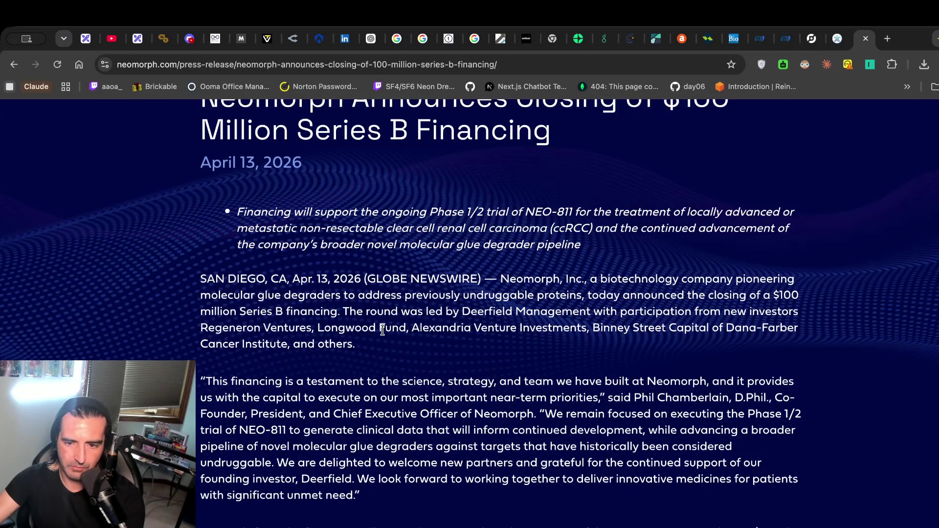
scroll(383, 328, "down", 1)
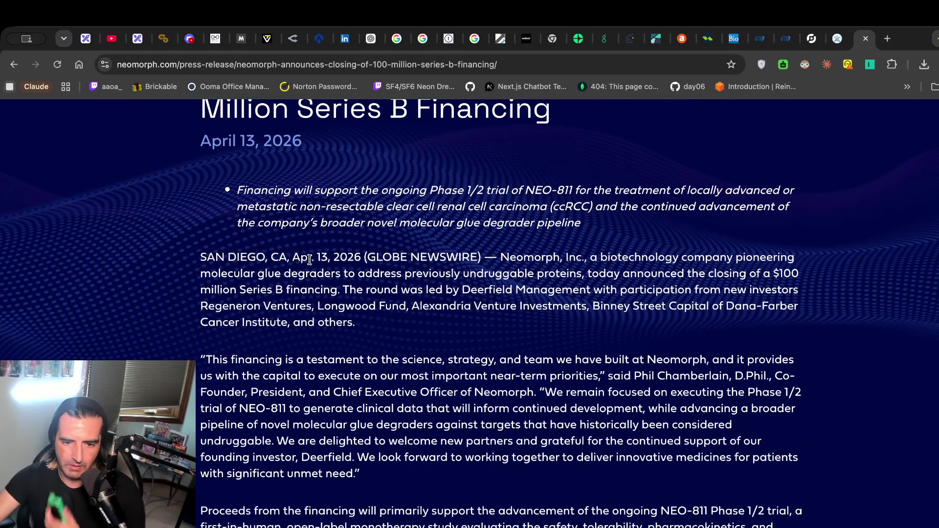
left_click_drag(291, 245, 300, 340)
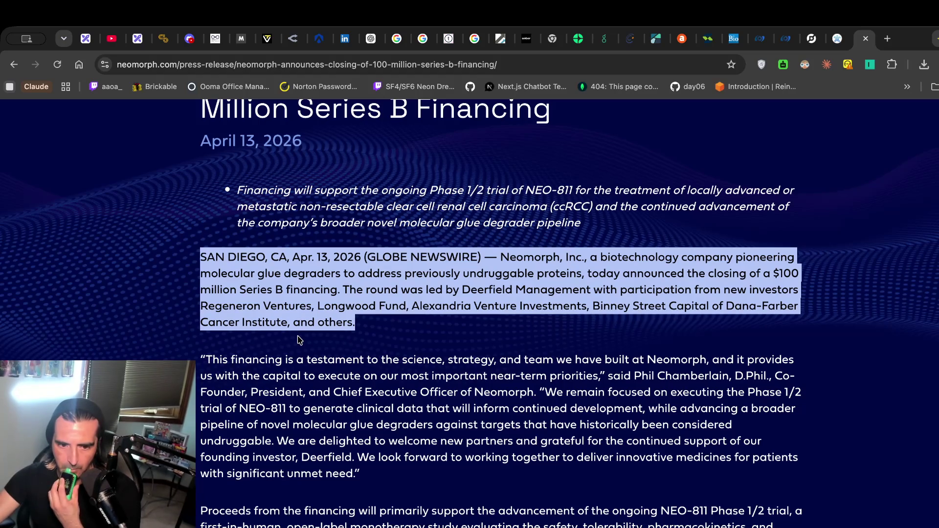
scroll(300, 340, "down", 1)
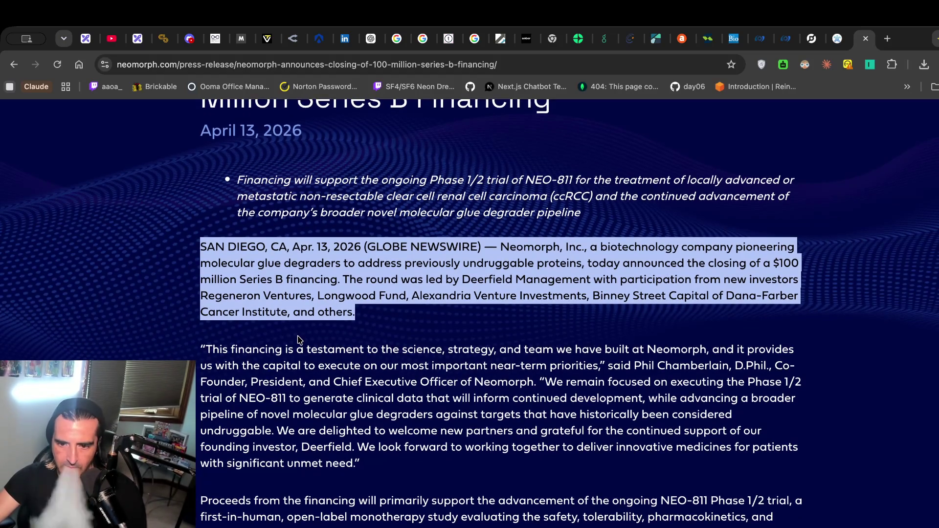
scroll(300, 340, "down", 2)
left_click_drag(284, 318, 294, 383)
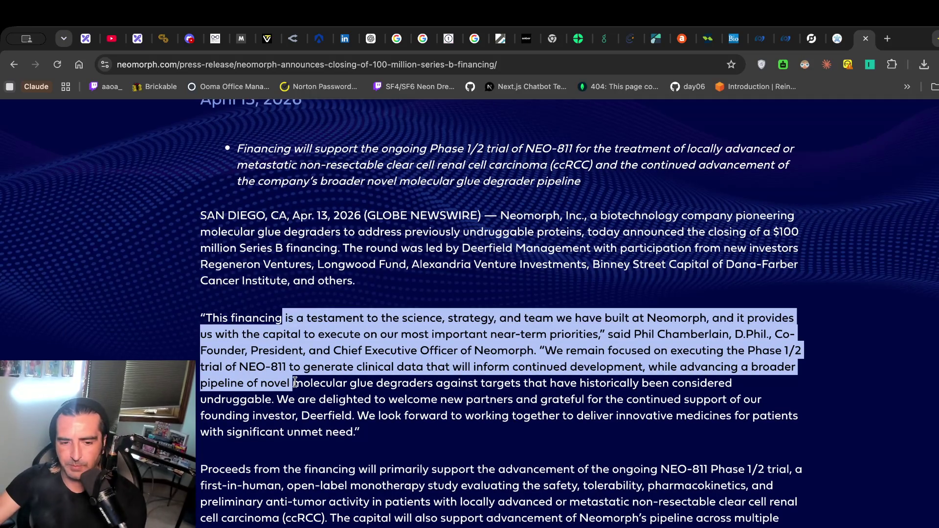
scroll(295, 383, "down", 3)
scroll(283, 367, "down", 5)
left_click_drag(276, 352, 286, 432)
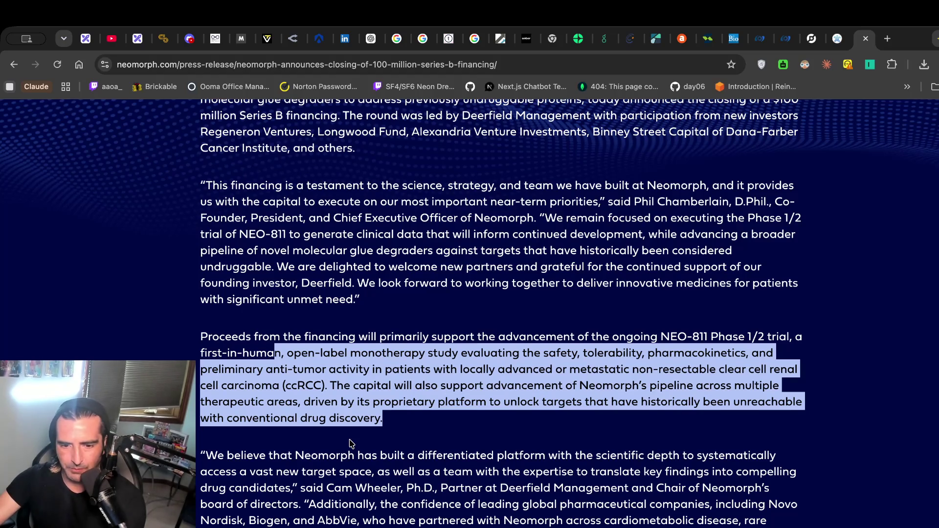
Read the rest of the Neomorph press release through to the end
scroll(350, 444, "down", 1)
scroll(350, 443, "down", 3)
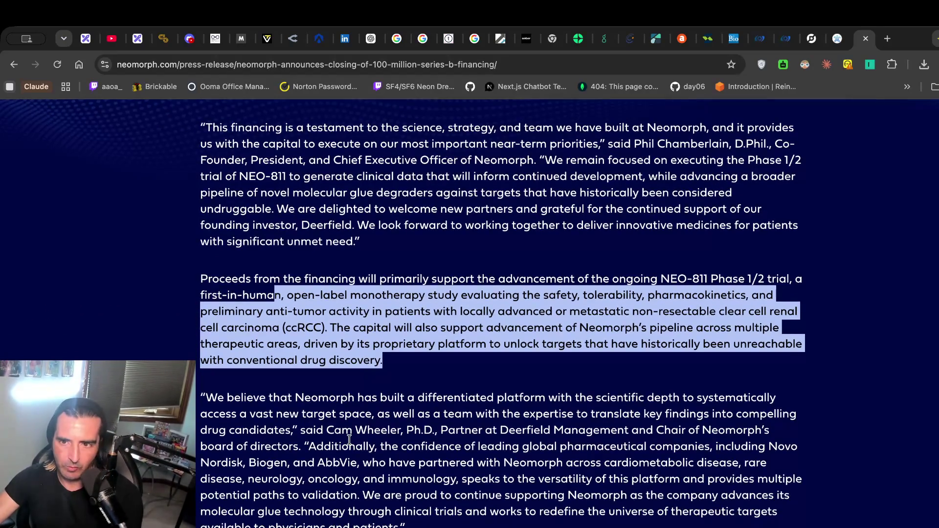
scroll(350, 437, "down", 4)
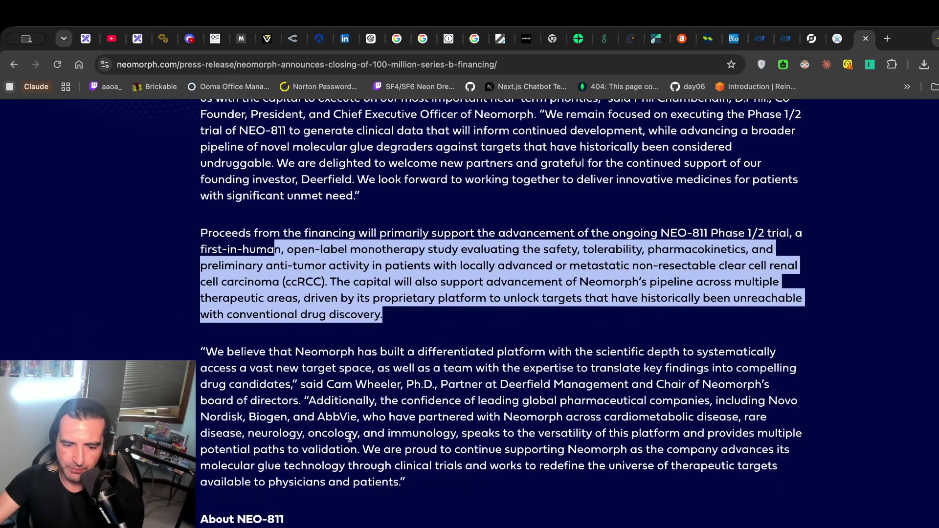
scroll(350, 437, "down", 10)
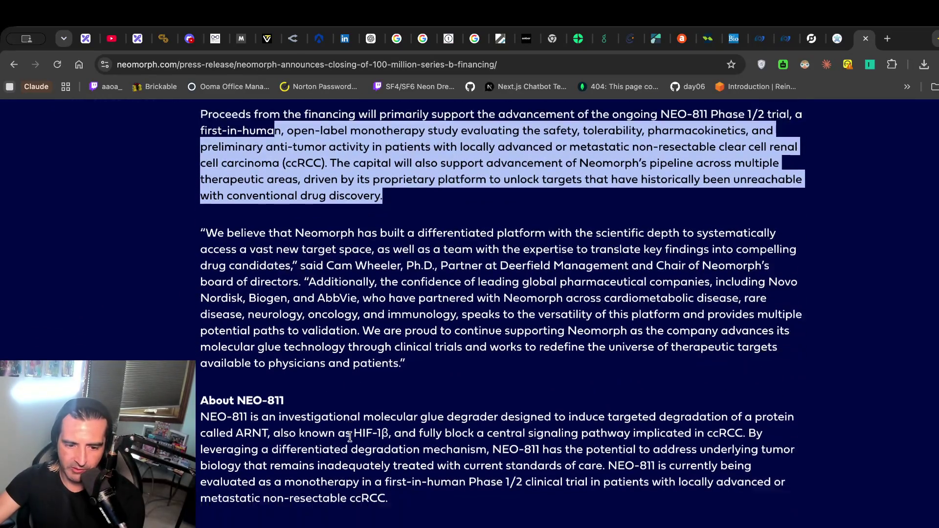
scroll(350, 436, "down", 9)
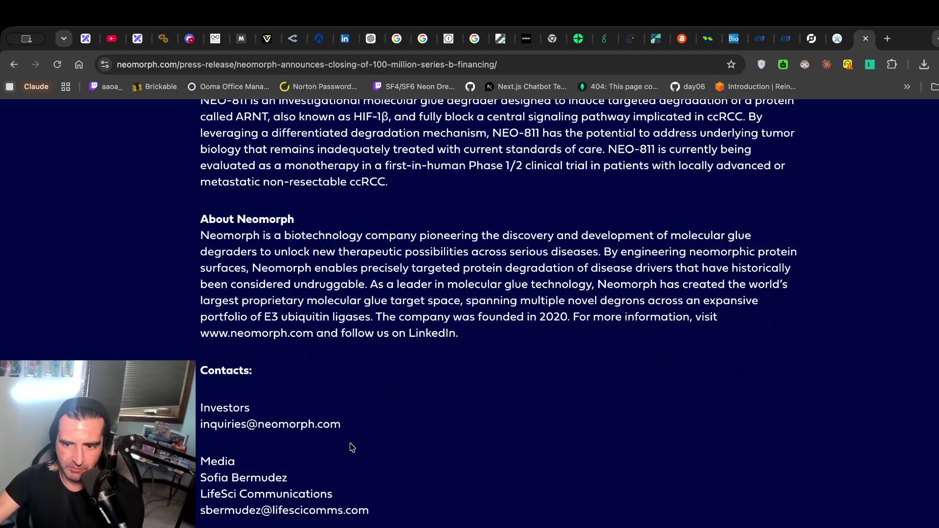
scroll(350, 447, "down", 3)
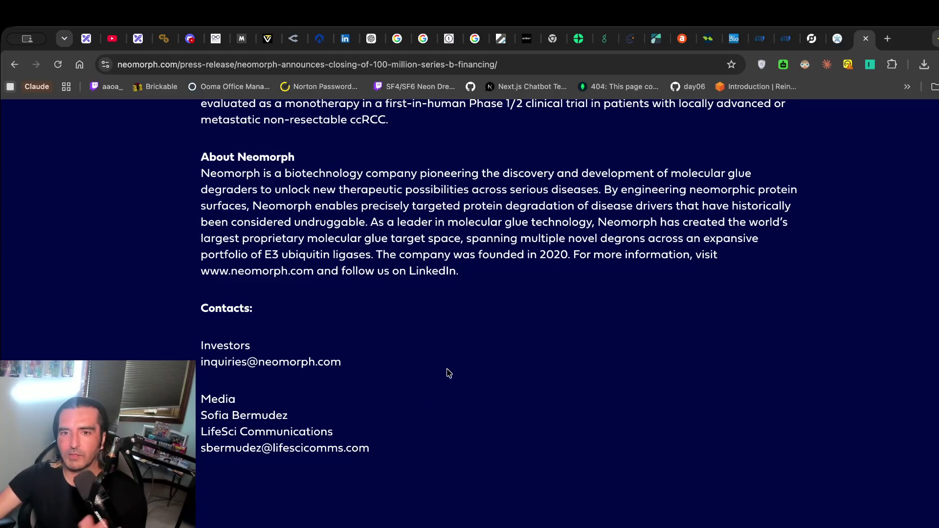
key("super+t")
Search Google for 'archive white paper simulation', correcting the misspelled word in the query
type("archve")
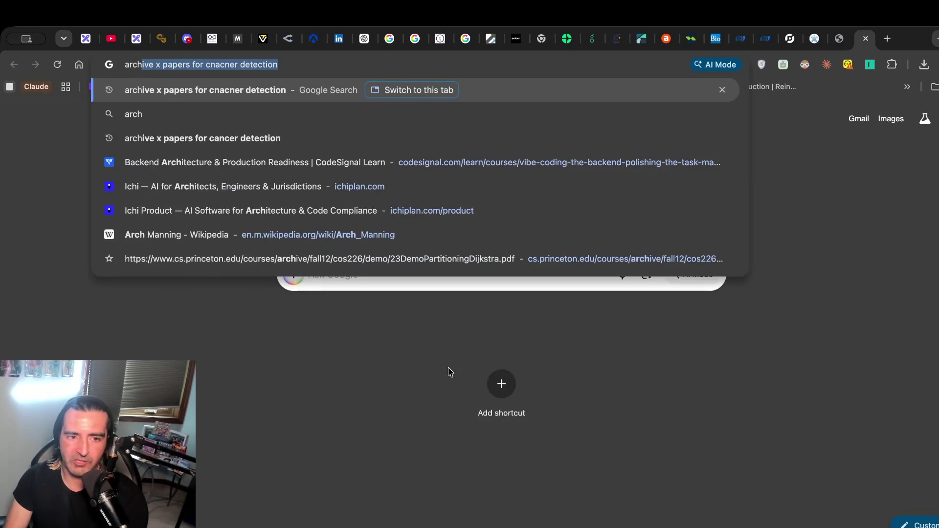
key("BackSpace")
key("BackSpace")
key("BackSpace")
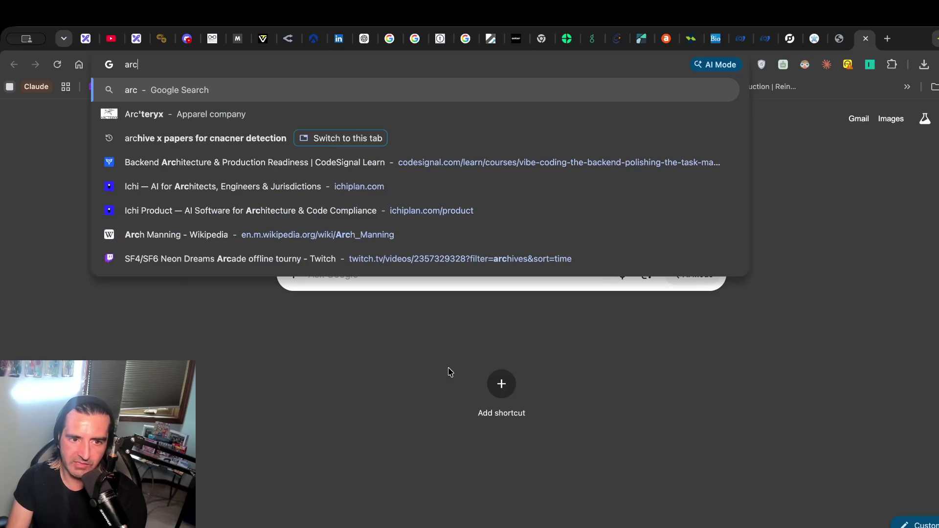
type("c")
key("BackSpace")
type("hcive w")
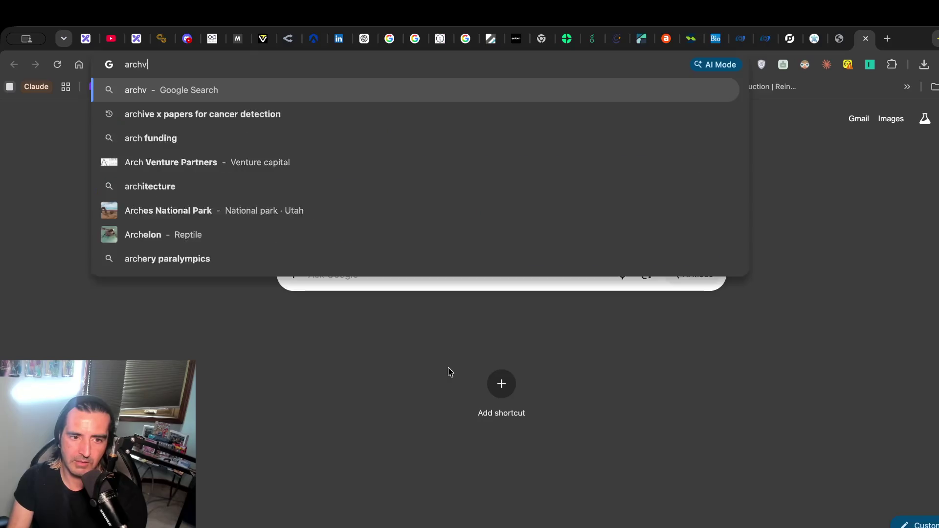
type("hite paper simulation")
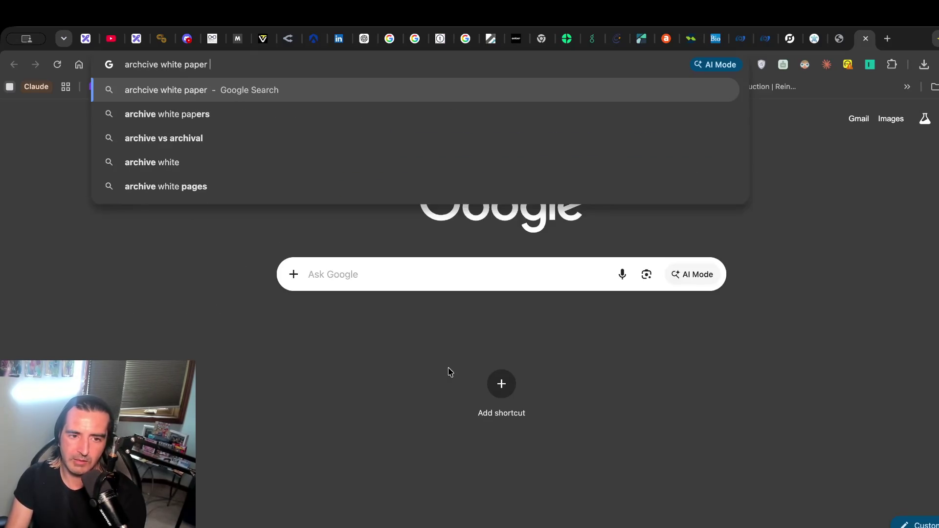
key("Return")
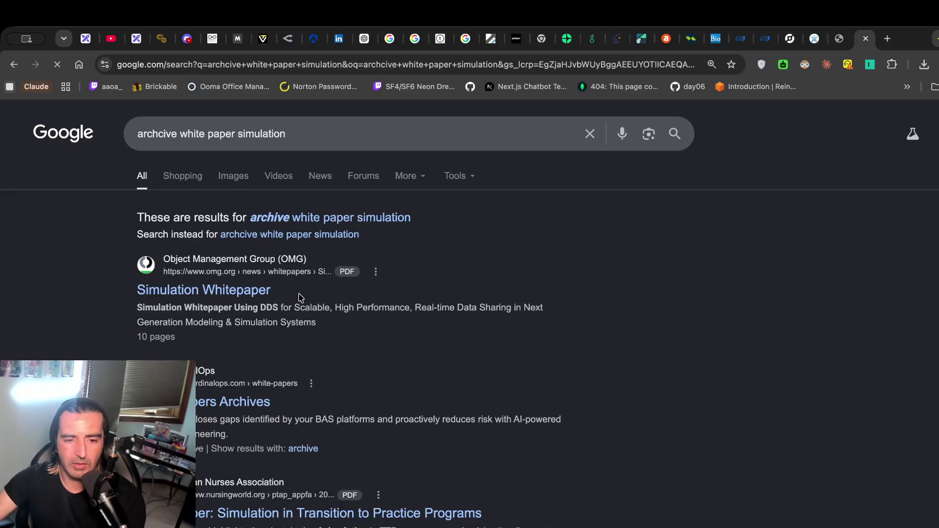
scroll(274, 313, "down", 3)
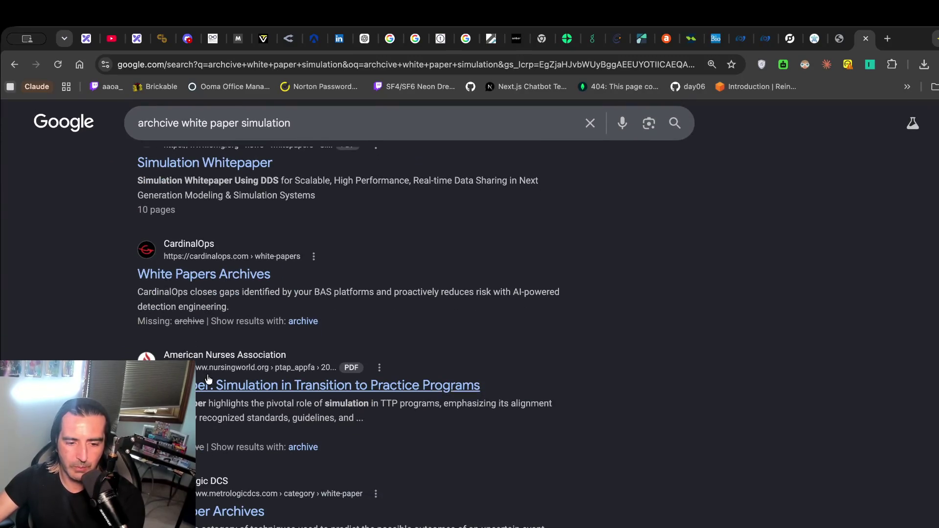
scroll(208, 379, "up", 3)
double_click(156, 133)
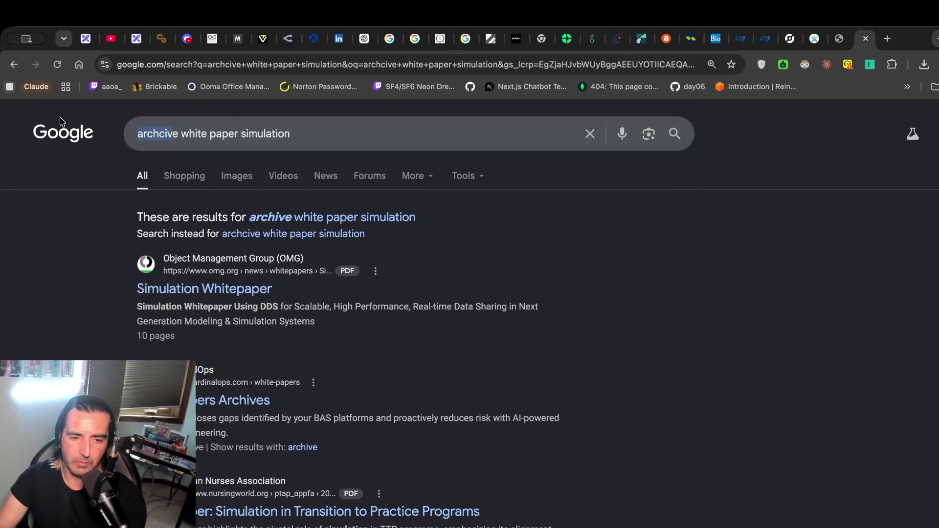
type("archive")
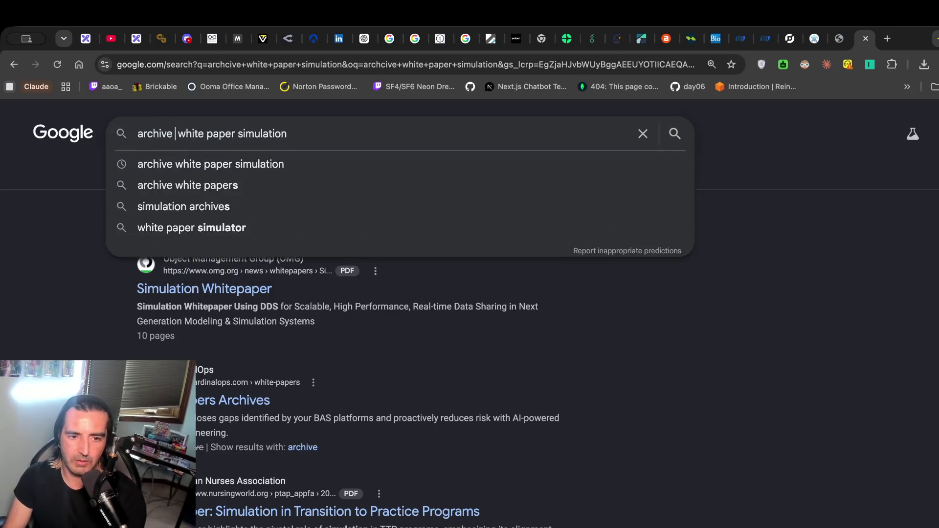
key("Return")
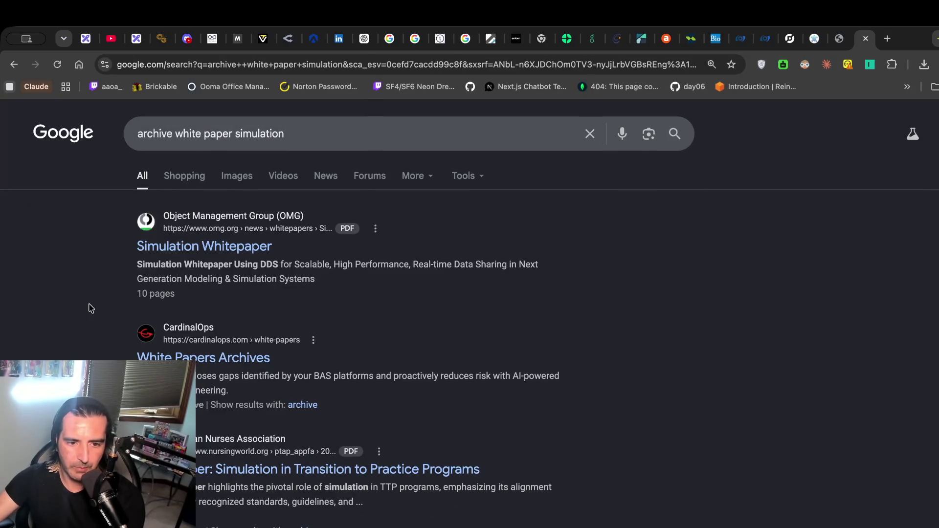
Scroll through the 'archive white paper simulation' search results
scroll(91, 308, "down", 5)
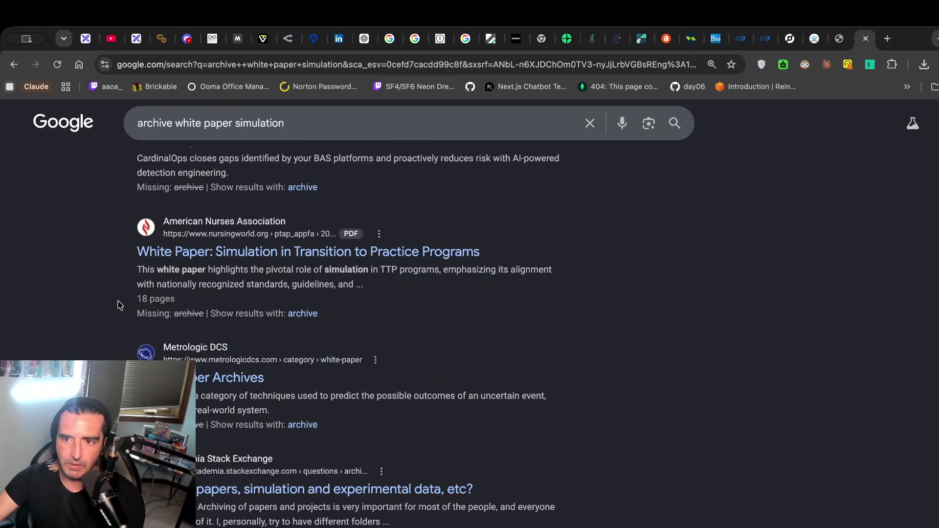
scroll(119, 305, "down", 3)
scroll(120, 304, "up", 4)
scroll(128, 283, "down", 5)
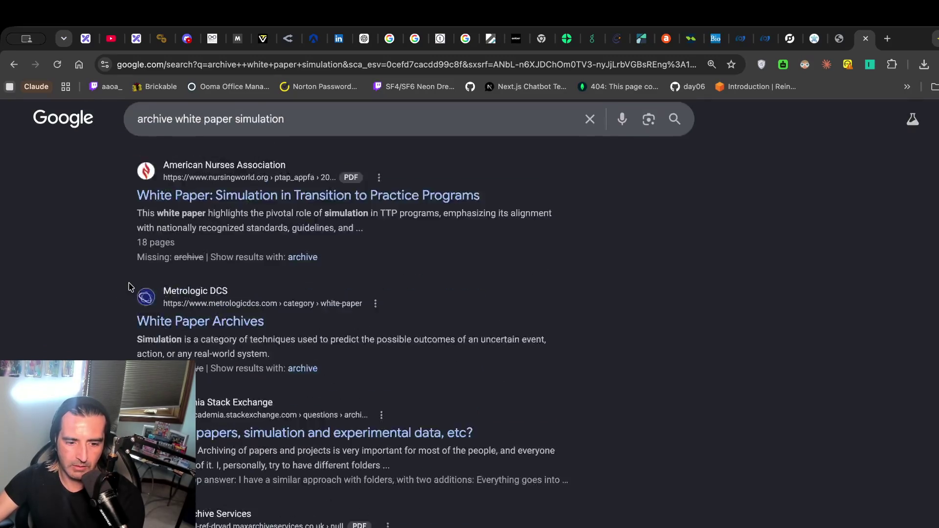
scroll(183, 372, "down", 5)
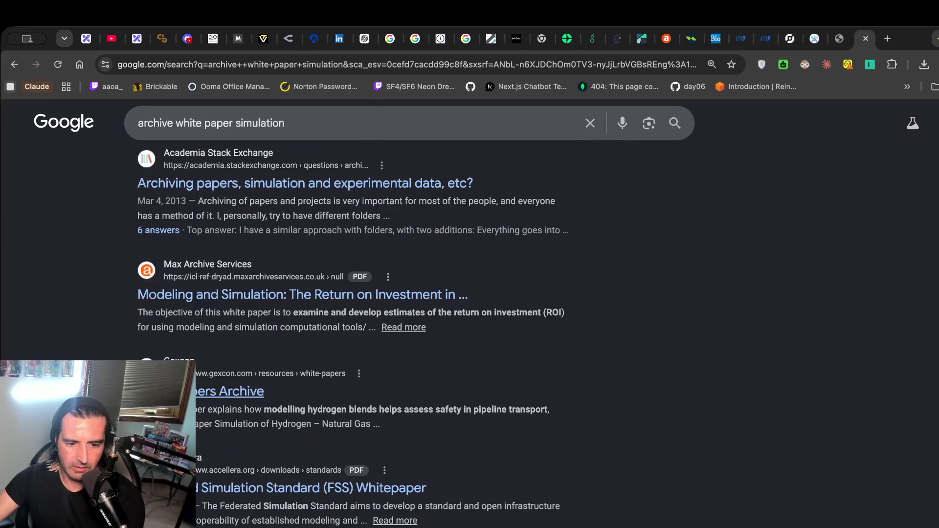
scroll(173, 359, "down", 5)
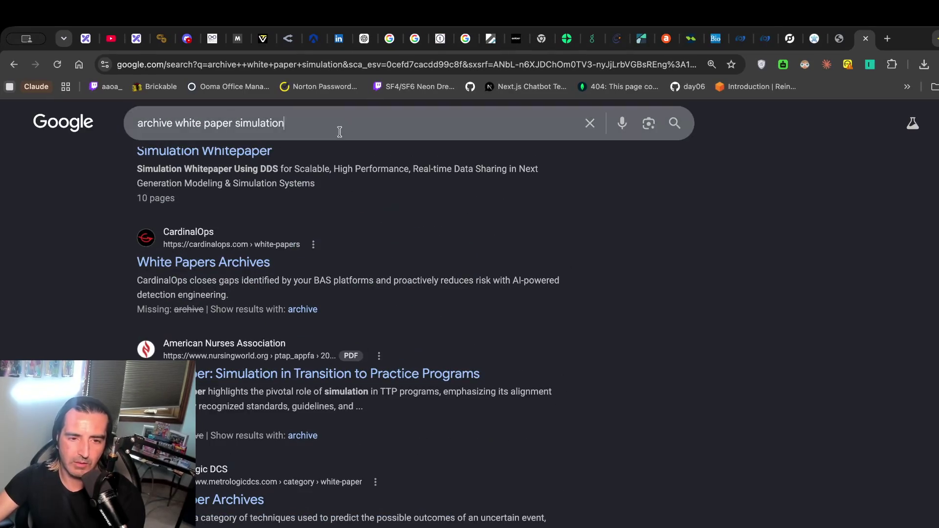
Search 'arxiv simulation' and open the Simulation as Supervision arXiv paper
left_click(339, 126)
type("ar")
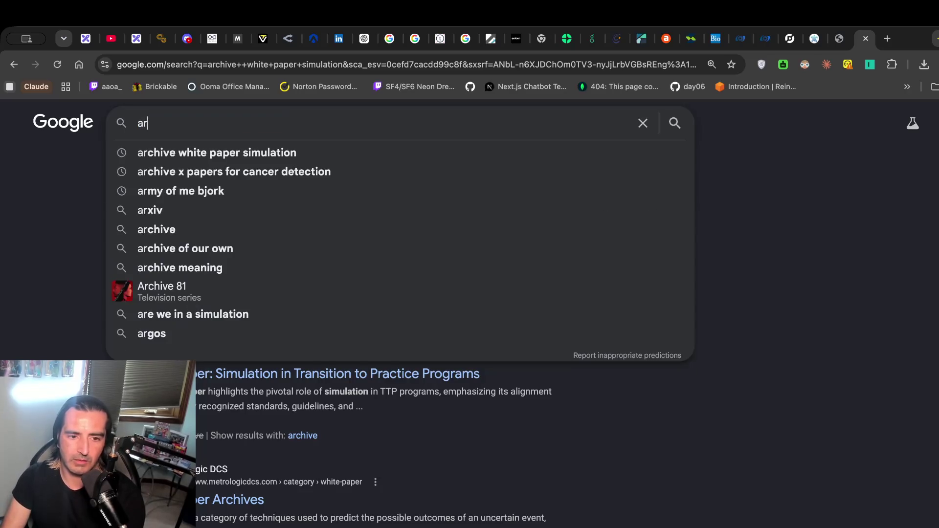
type("xi")
key("BackSpace")
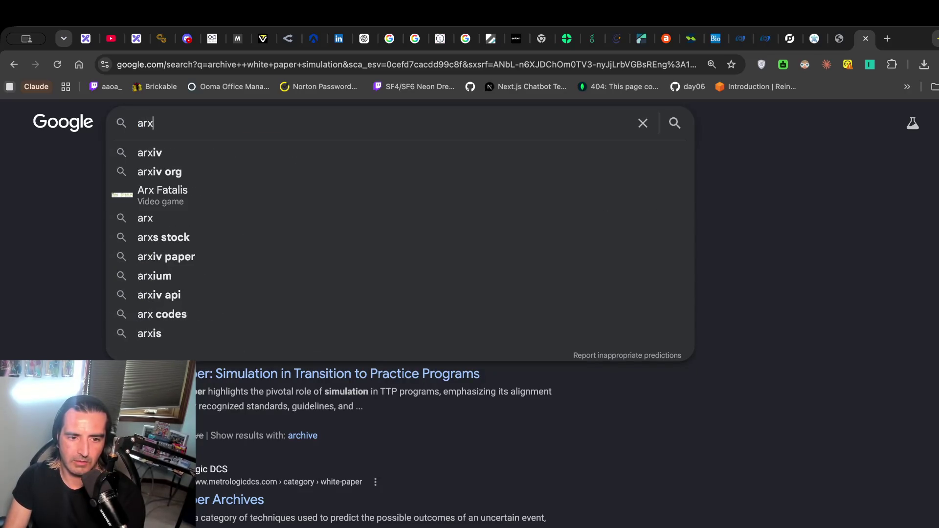
type("iv simula")
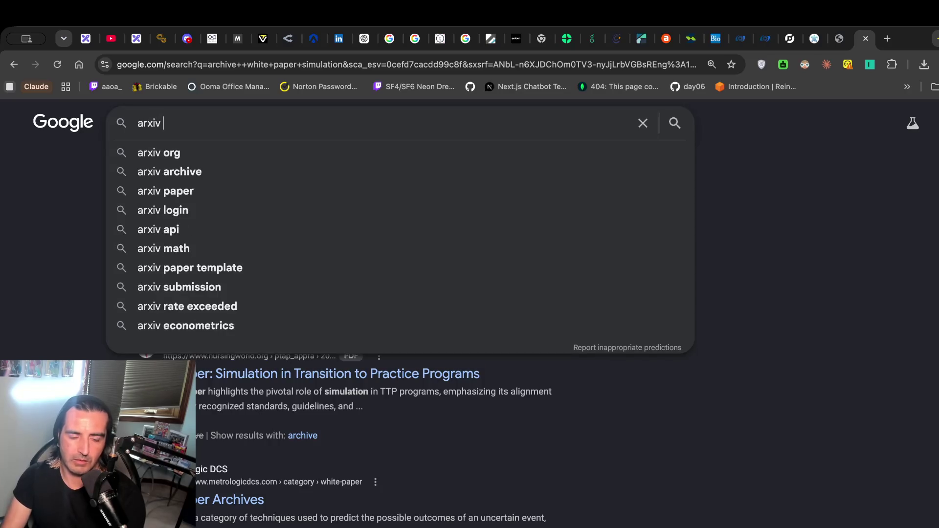
type("tion")
key("Return")
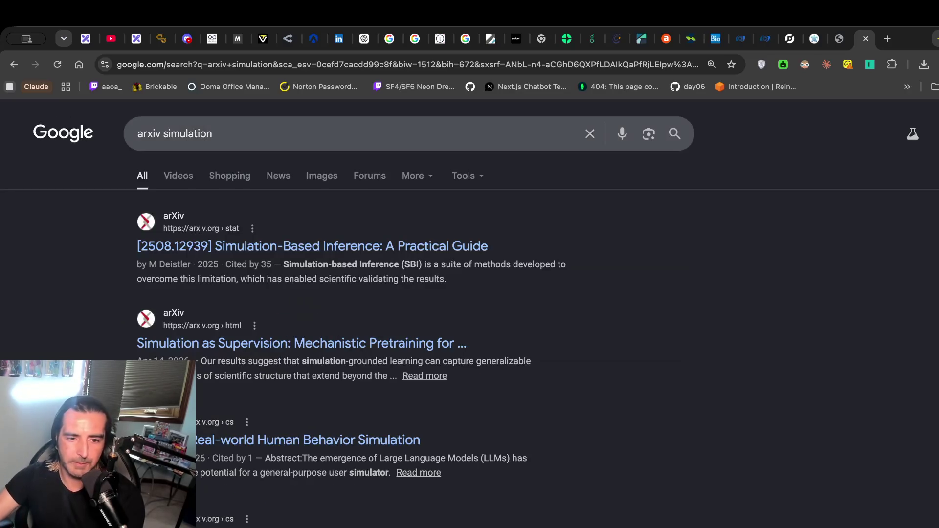
left_click(207, 347)
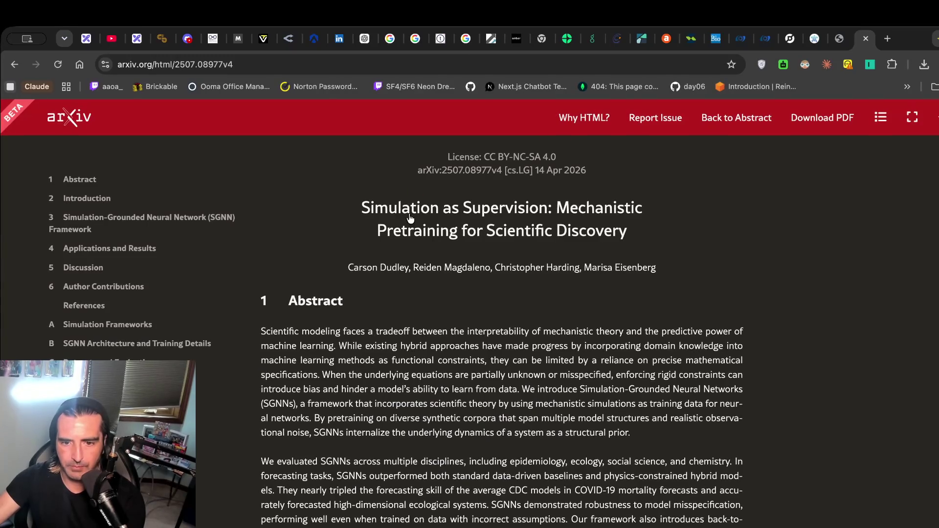
scroll(411, 195, "down", 1)
scroll(411, 240, "down", 3)
left_click_drag(320, 250, 321, 371)
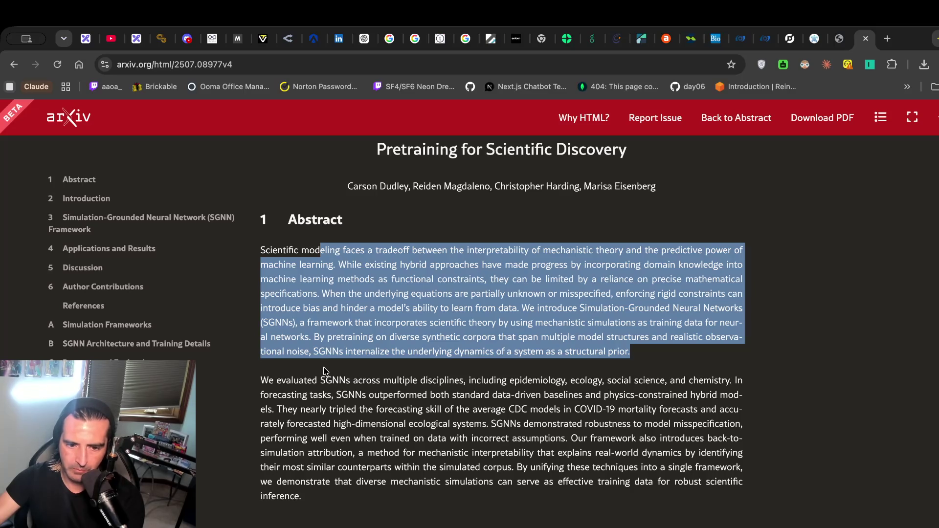
scroll(326, 362, "down", 1)
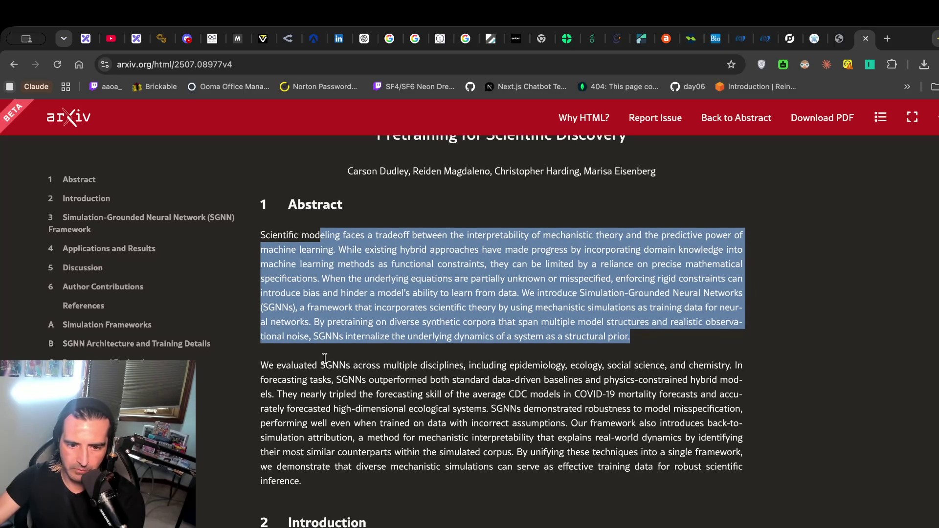
scroll(324, 358, "down", 5)
left_click(316, 317)
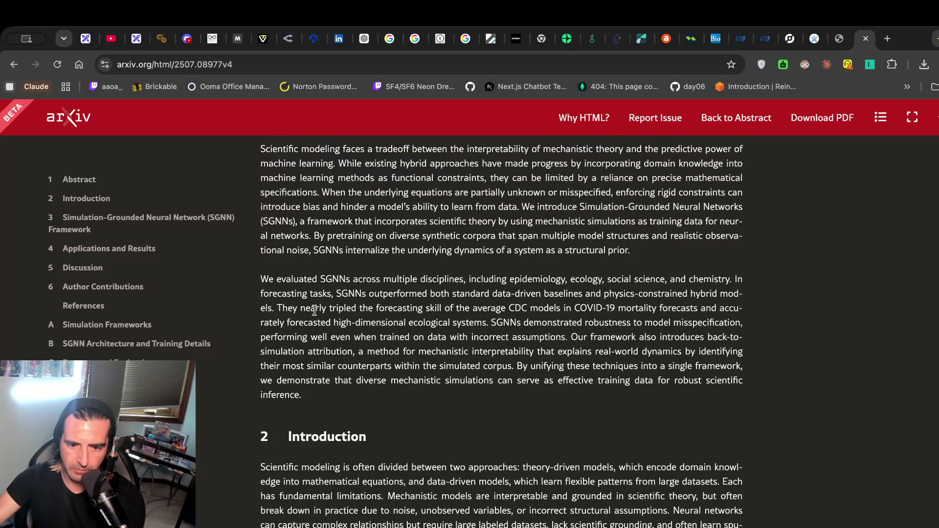
left_click_drag(307, 294, 308, 379)
left_click(349, 360)
left_click_drag(321, 294, 325, 392)
scroll(324, 392, "up", 5)
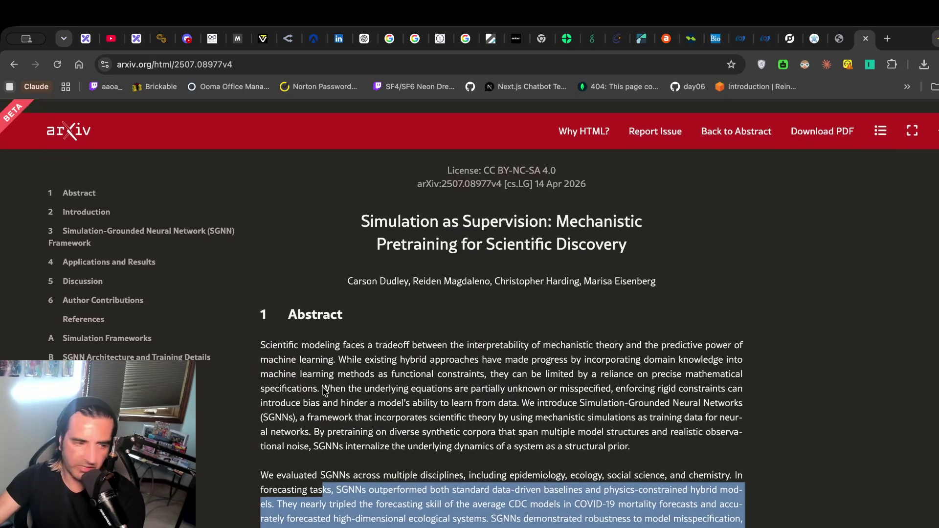
left_click(360, 215)
triple_click(361, 215)
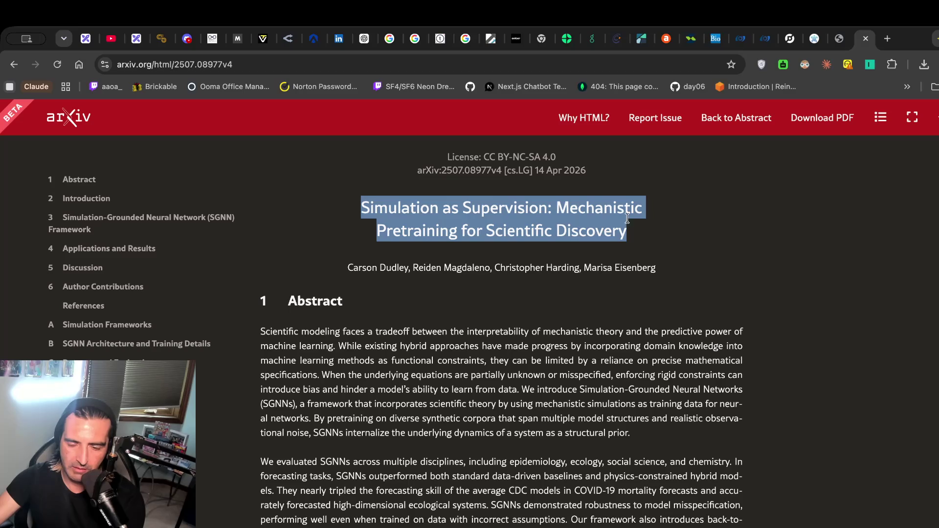
scroll(530, 301, "down", 3)
left_click_drag(523, 298, 582, 415)
scroll(541, 419, "down", 1)
left_click_drag(582, 271, 750, 270)
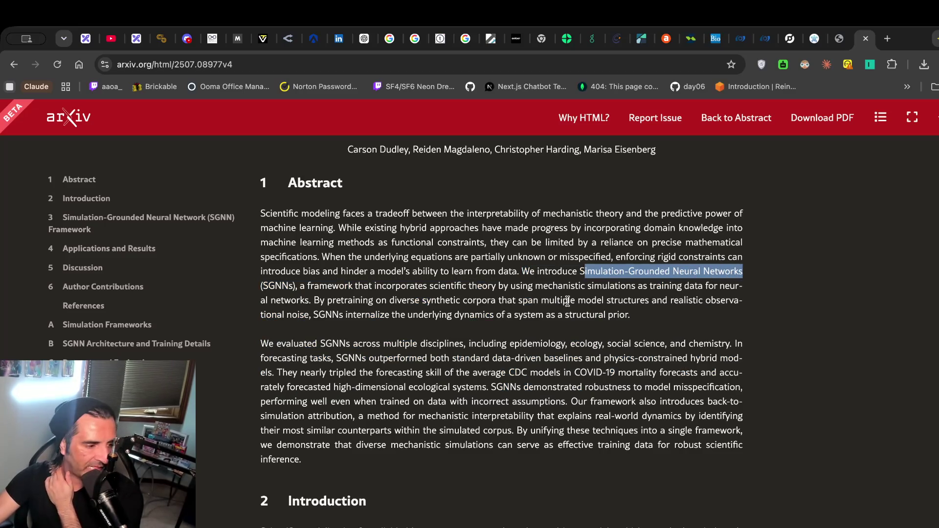
scroll(567, 301, "down", 1)
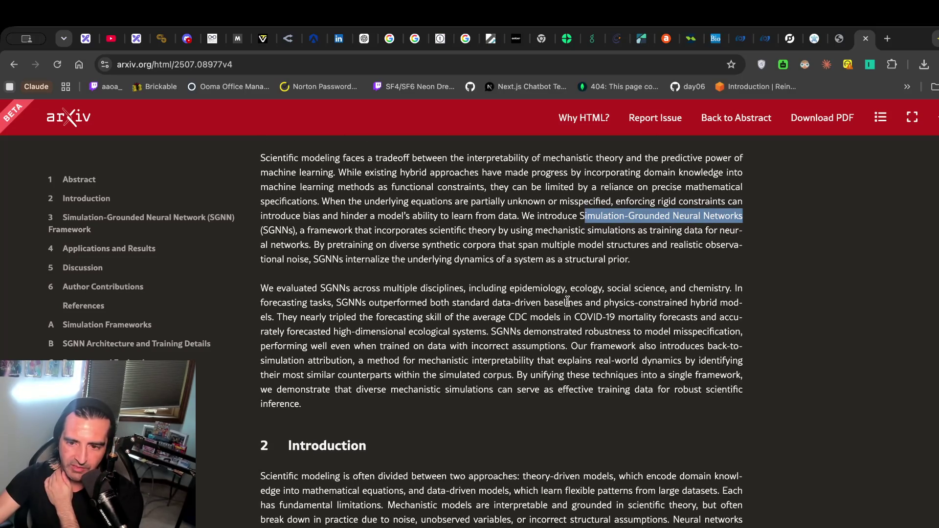
scroll(567, 300, "down", 1)
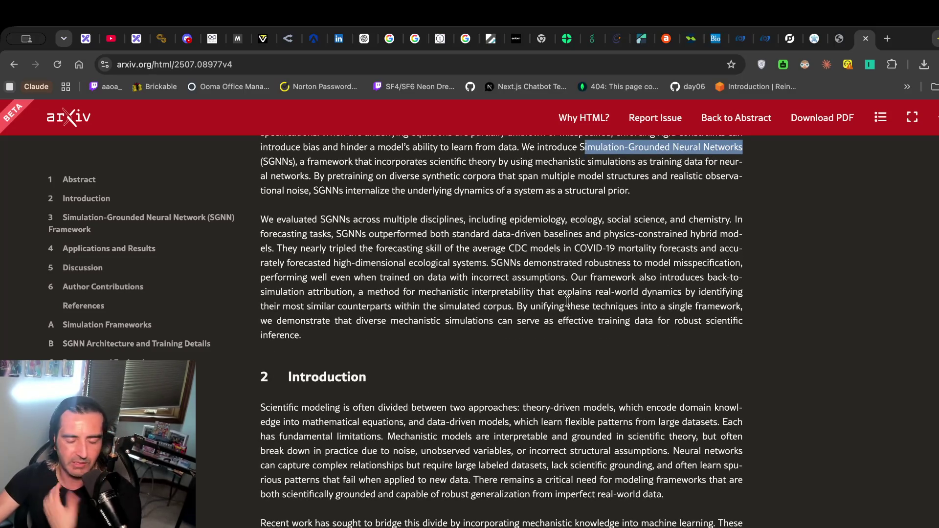
scroll(542, 302, "down", 3)
mouse_move(342, 223)
left_mouse_down()
mouse_move(367, 224)
mouse_move(363, 371)
left_mouse_up()
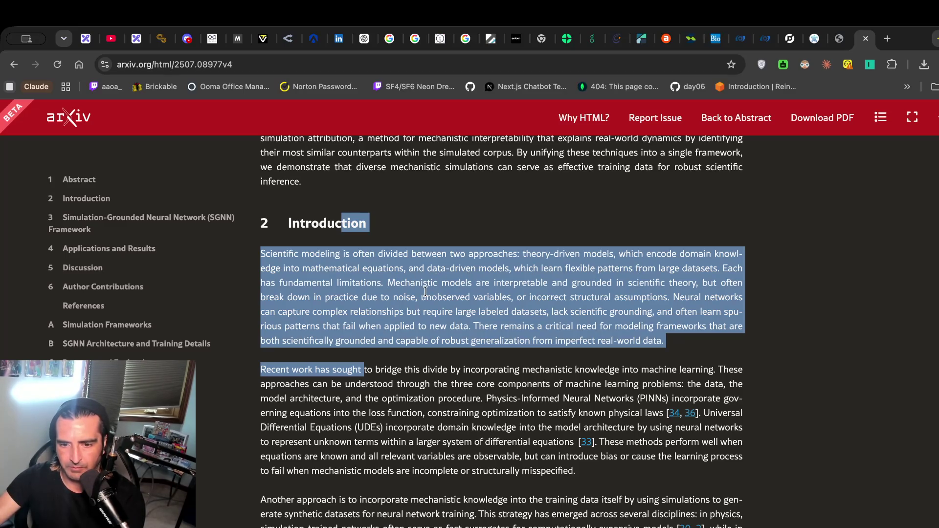
scroll(556, 299, "down", 15)
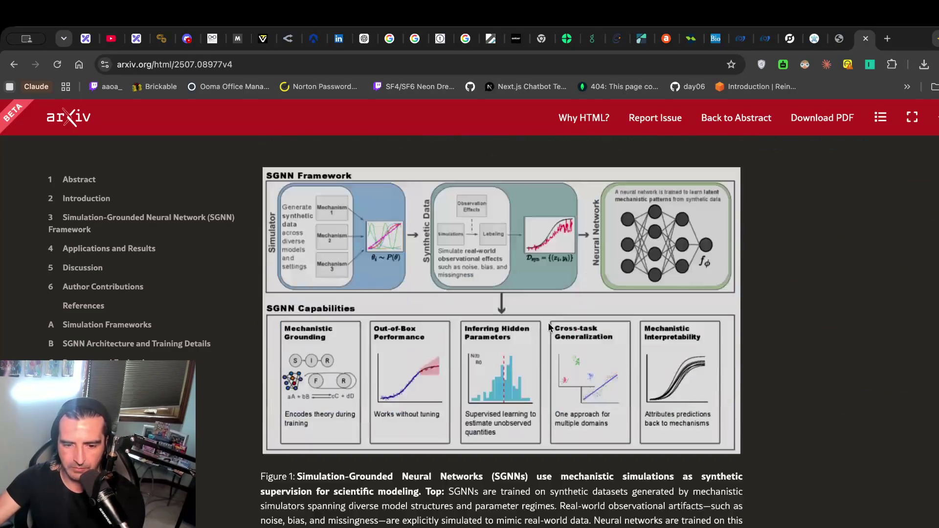
Scroll to Figure 1 of the SGNN paper and highlight its caption
scroll(548, 327, "up", 3)
scroll(548, 323, "down", 4)
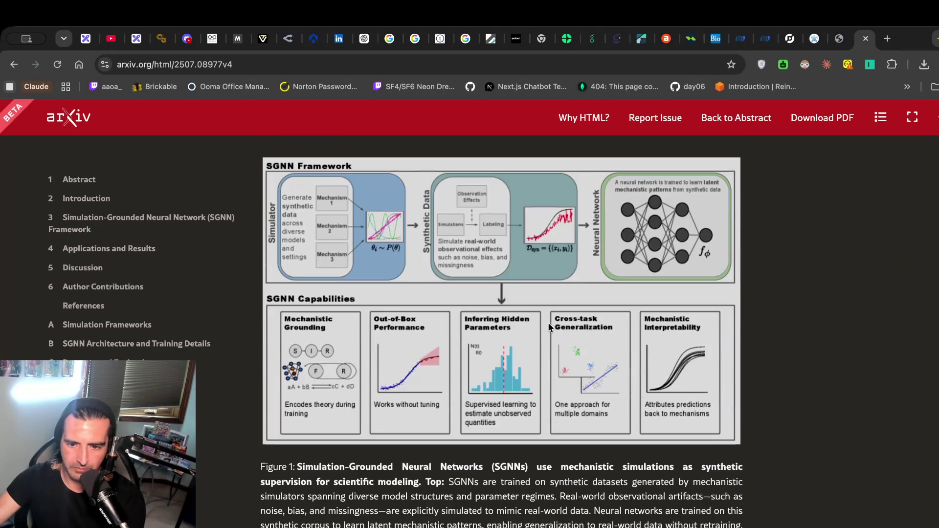
scroll(548, 323, "up", 2)
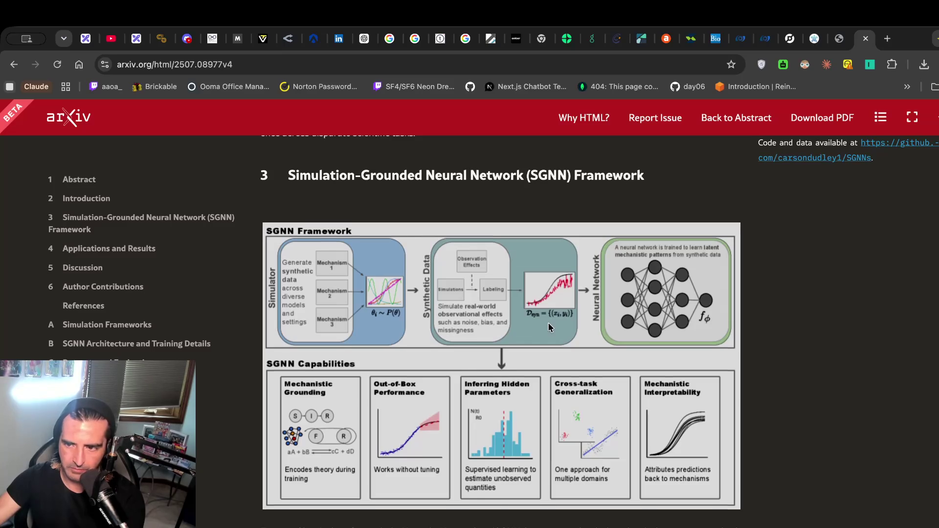
scroll(548, 323, "down", 7)
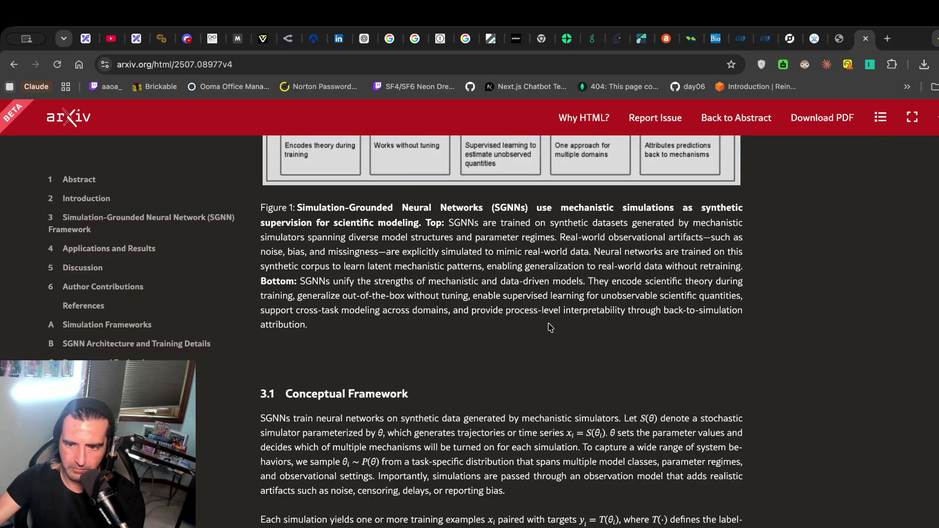
left_click_drag(548, 201, 552, 332)
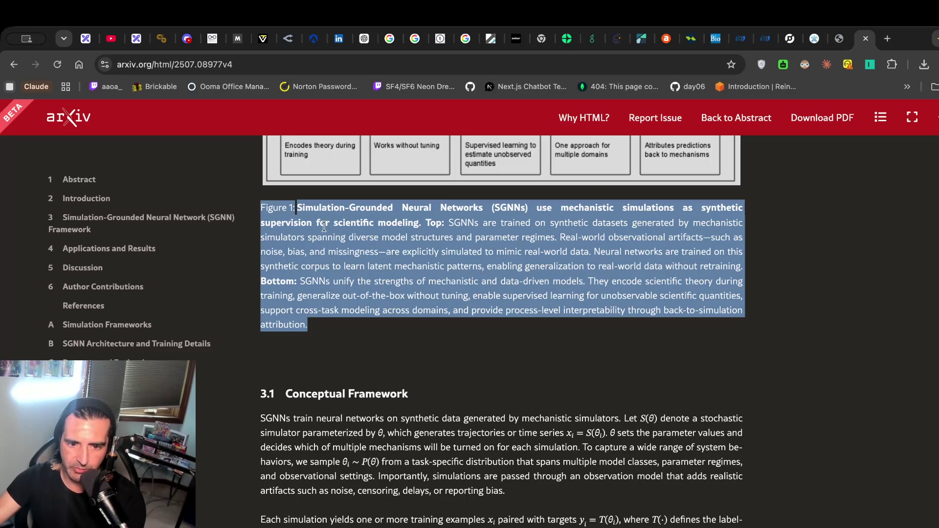
mouse_move(426, 222)
left_mouse_down()
mouse_move(447, 310)
mouse_move(313, 327)
left_mouse_up()
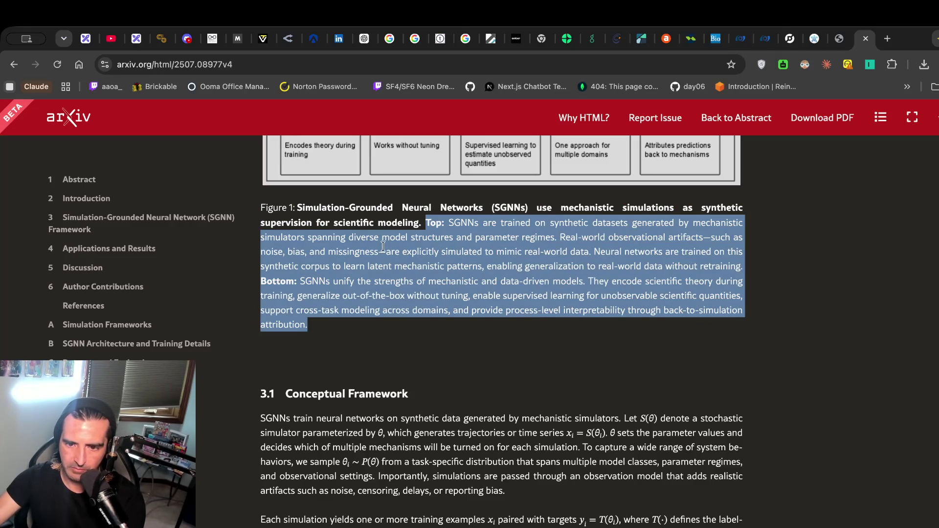
left_click(468, 222)
Extend the selection from the caption down through the Forecasting Skill by Model figure
left_click_drag(509, 224, 613, 225)
scroll(448, 292, "down", 5)
left_click_drag(442, 291, 458, 292)
scroll(460, 291, "down", 4)
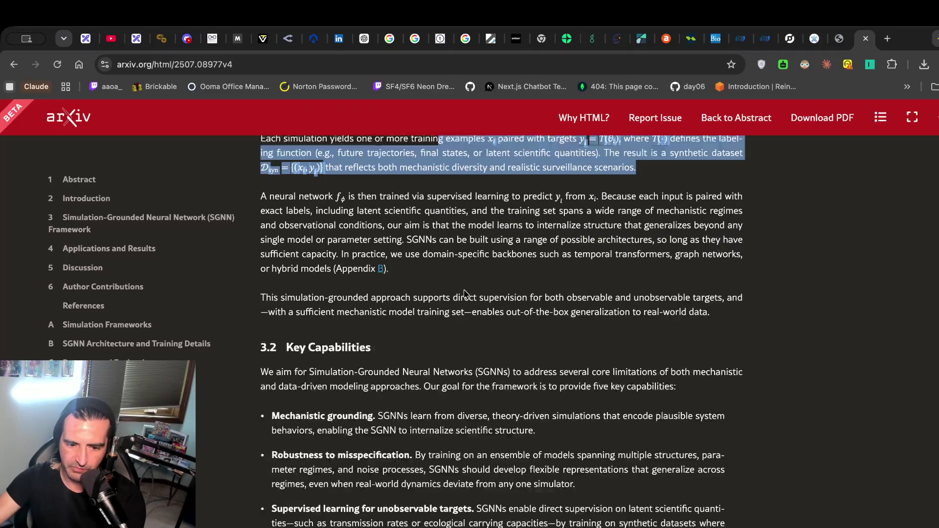
scroll(464, 290, "down", 12)
left_click(595, 287, "shift")
Open ChatGPT in a new tab and paste the copied paper text into the prompt
key("ctrl+t")
type("chatg")
key("Return")
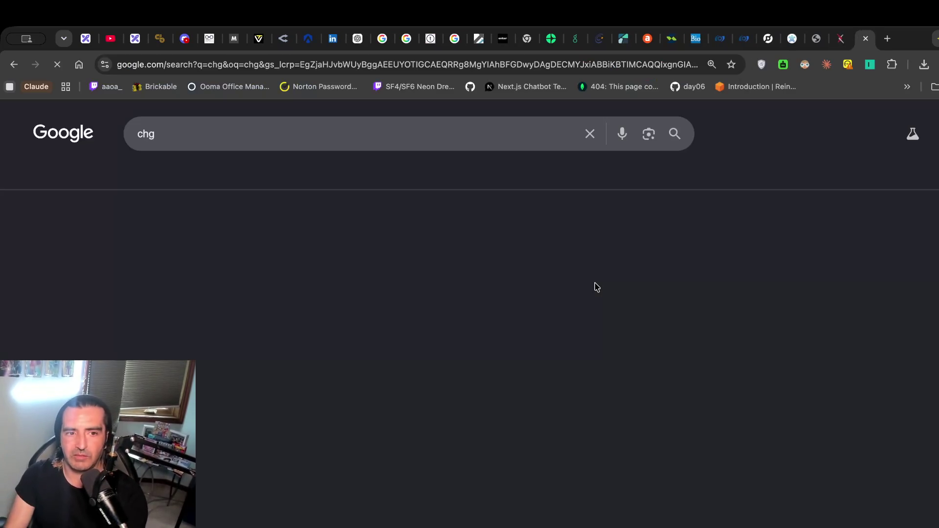
key("ctrl+l")
type("ch")
key("Return")
key("ctrl+v")
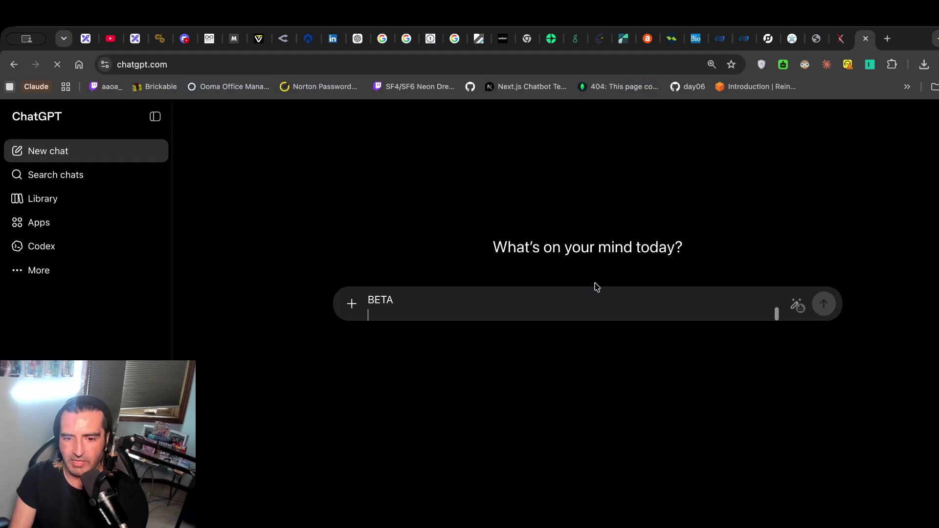
Ask for a two-paragraph paper summary plus a paragraph on what implementing it would take
type("t")
key("BackSpace")
type("disc")
key("BackSpace")
key("BackSpace")
key("BackSpace")
type("summary")
key("BackSpace")
type("ize thisi p")
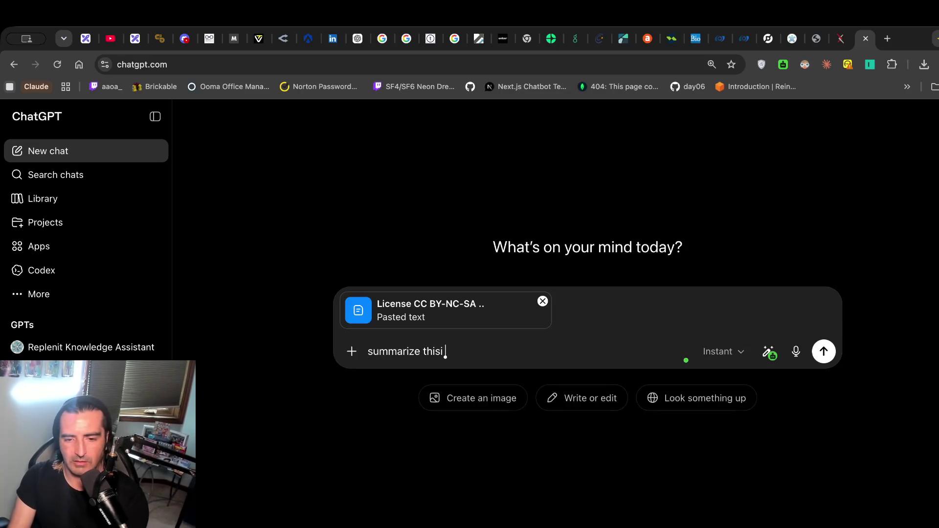
type(" paper in")
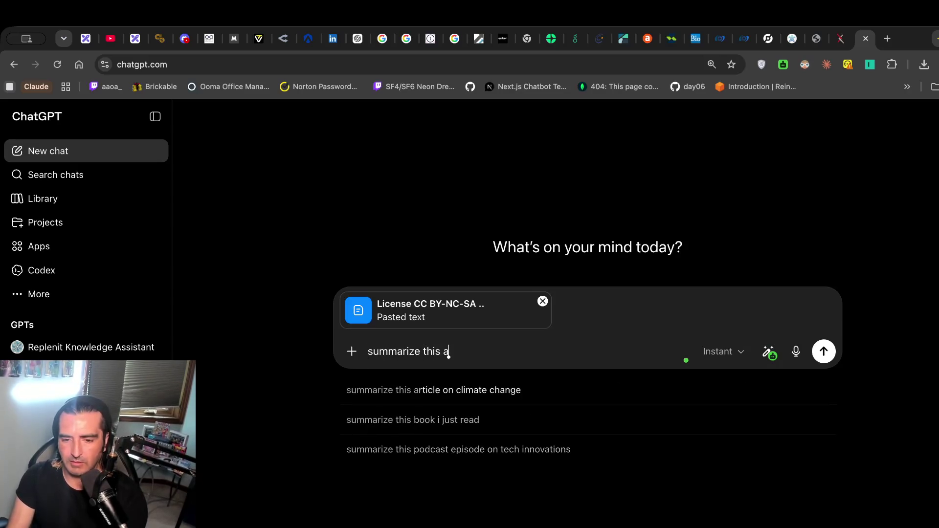
type(" two paragraphs ")
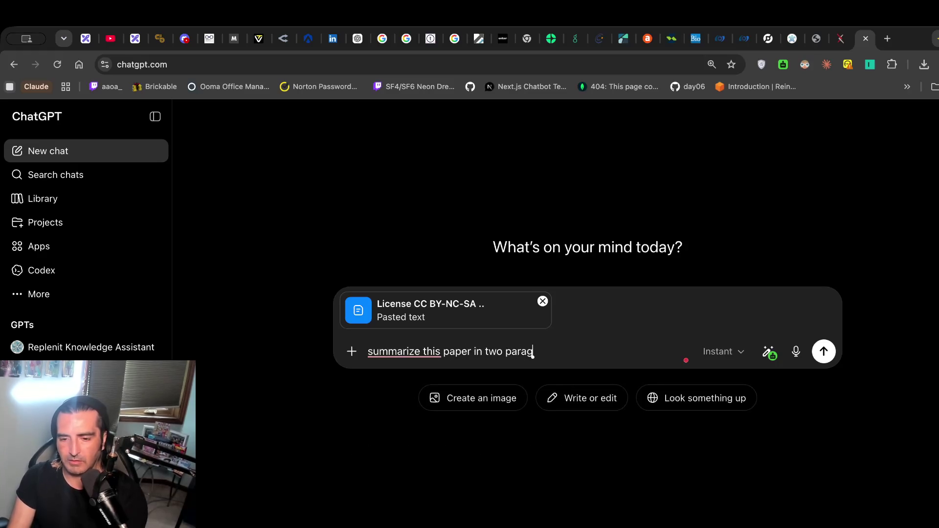
type("ND then")
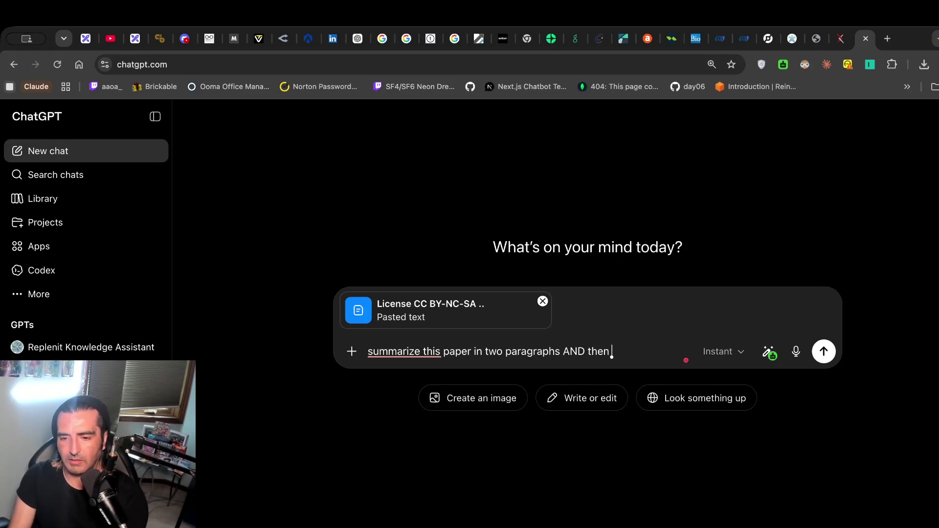
type("vide a paragrepah on")
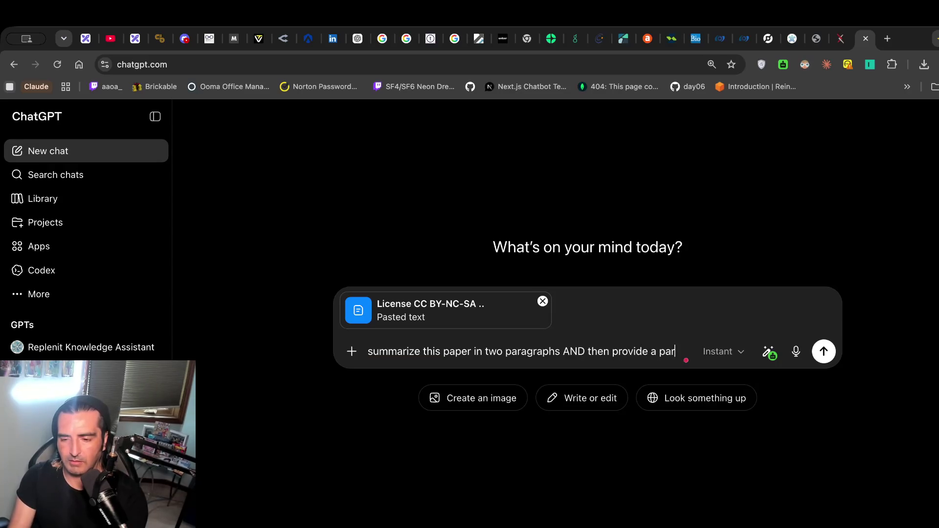
type(" one i")
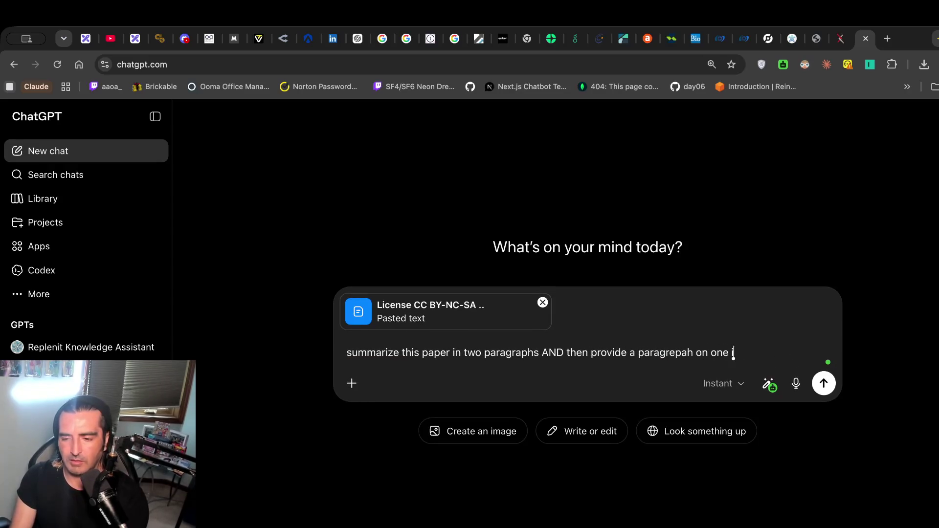
type("hat it would take to")
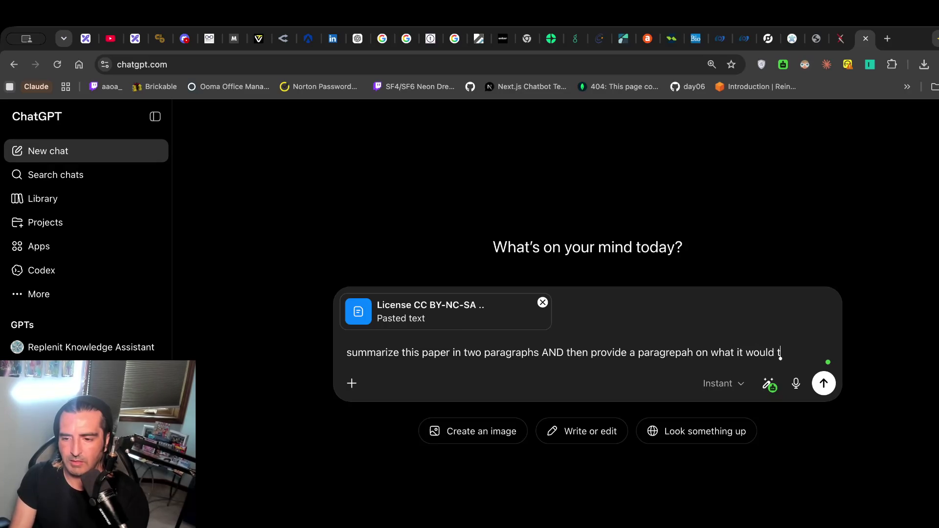
type("plemtnt it")
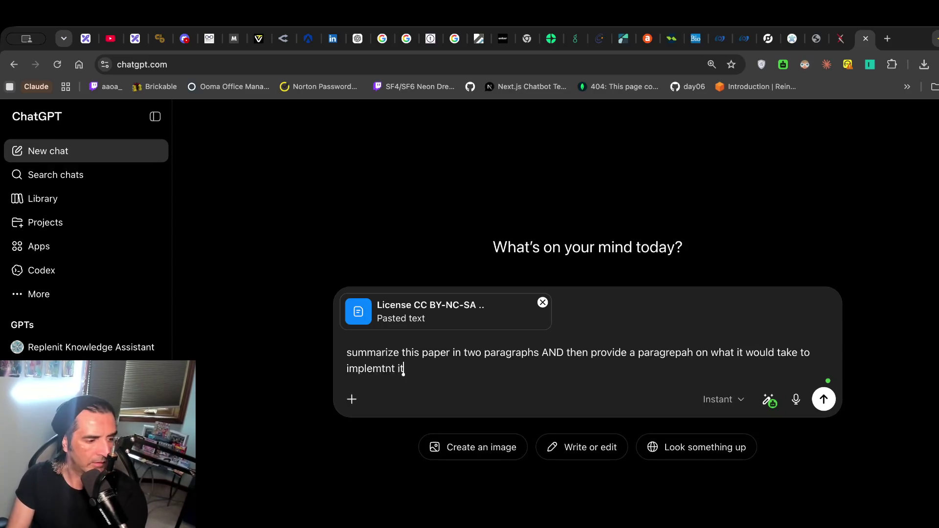
key("Return")
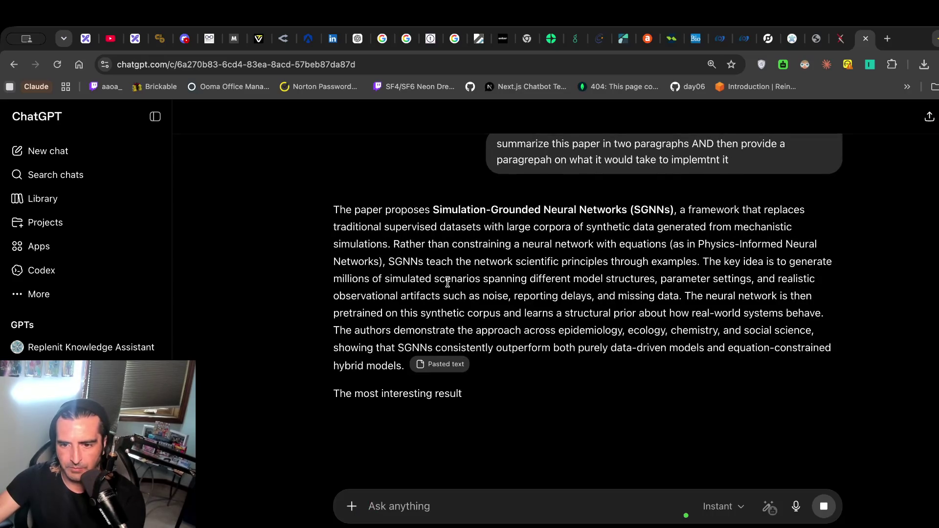
Read the summary, highlighting the physics-informed contrast, simulated scenarios and authors' demonstrations
left_click_drag(416, 243, 419, 300)
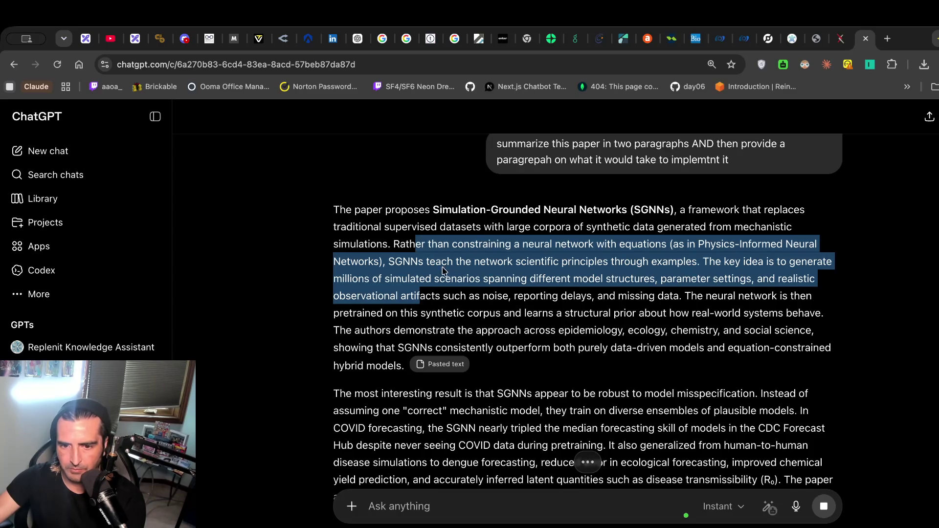
left_click(590, 289)
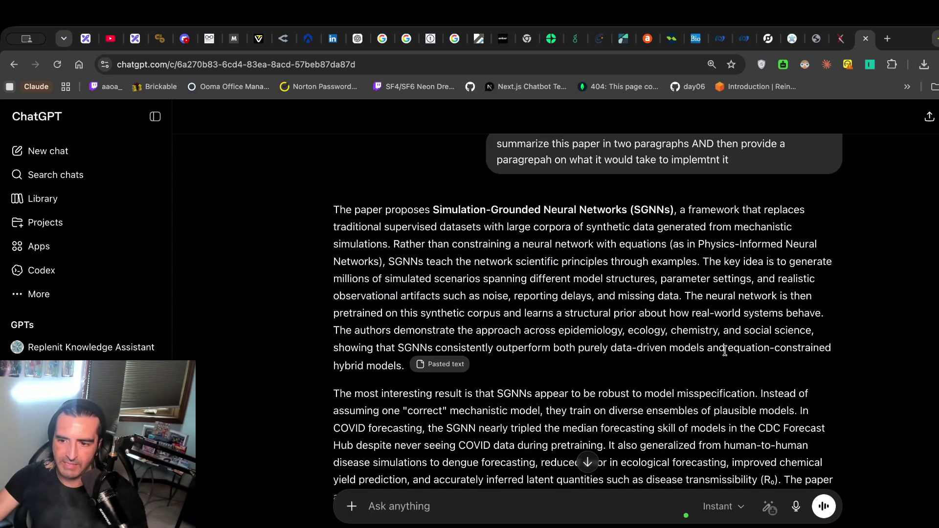
left_click_drag(341, 279, 338, 330)
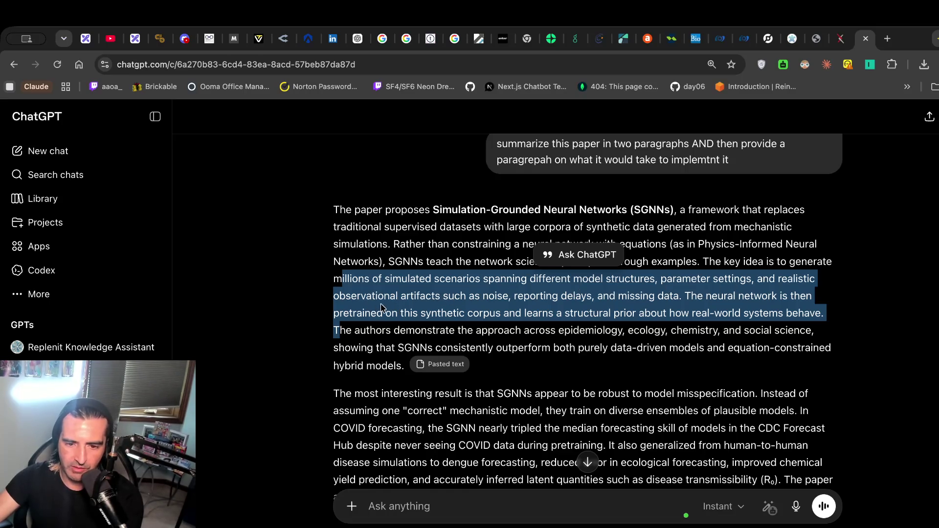
left_click_drag(611, 302, 610, 346)
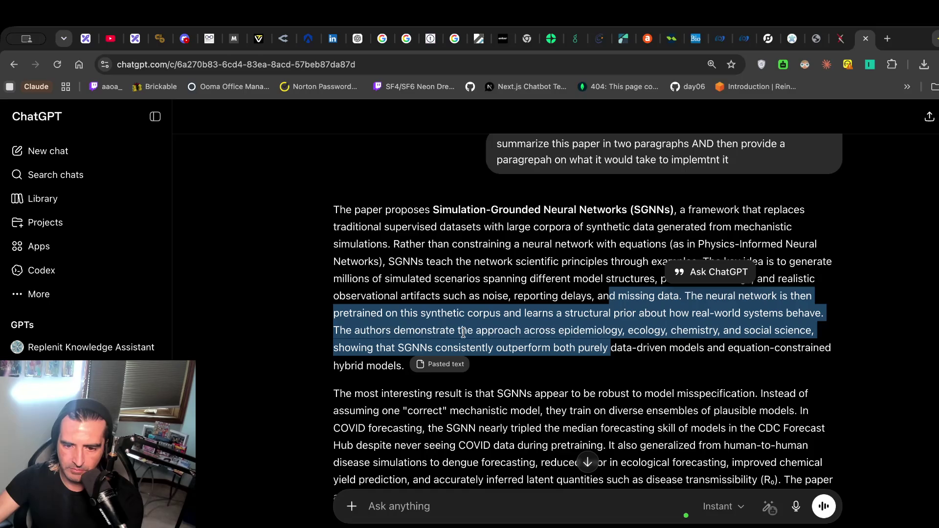
left_click(463, 333)
left_click_drag(462, 333, 419, 393)
left_click(373, 412)
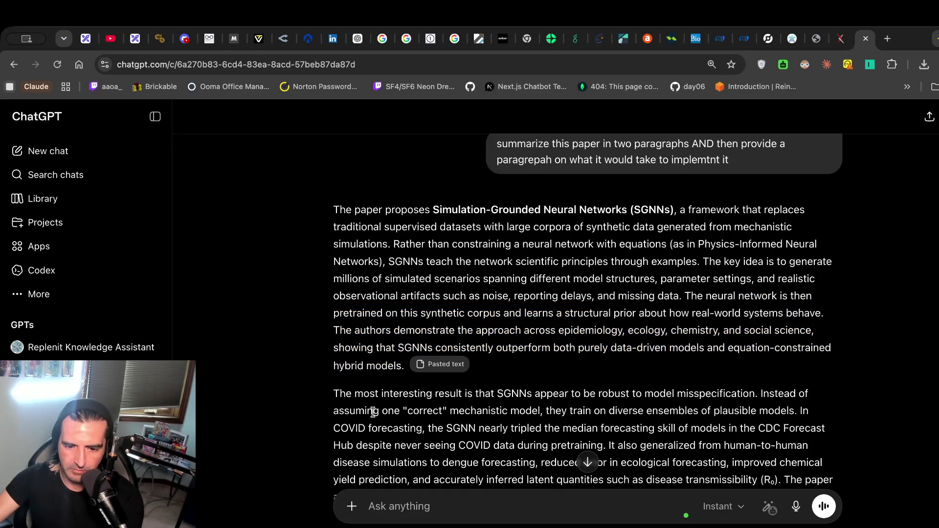
Continue down the reply, highlighting the 'nearly tripled' result and first implementation steps
scroll(373, 413, "down", 3)
left_click_drag(345, 272, 341, 324)
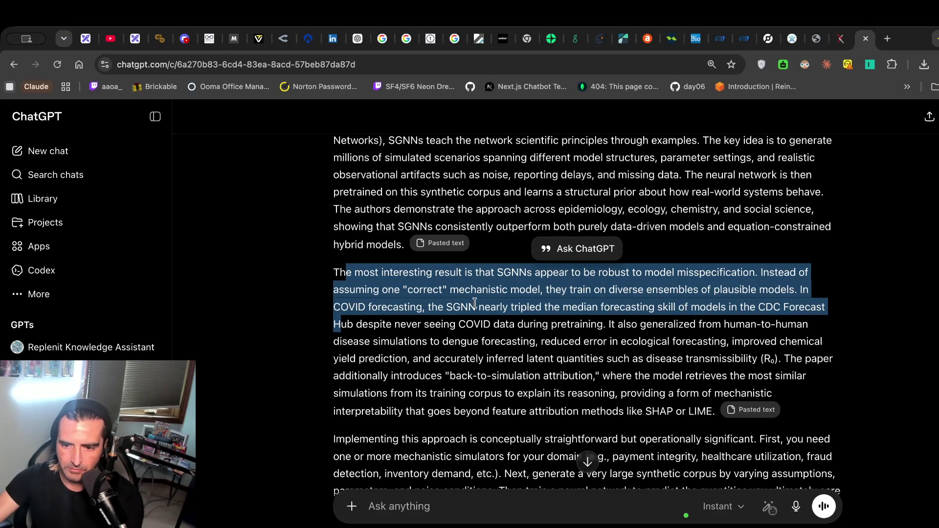
scroll(516, 330, "down", 1)
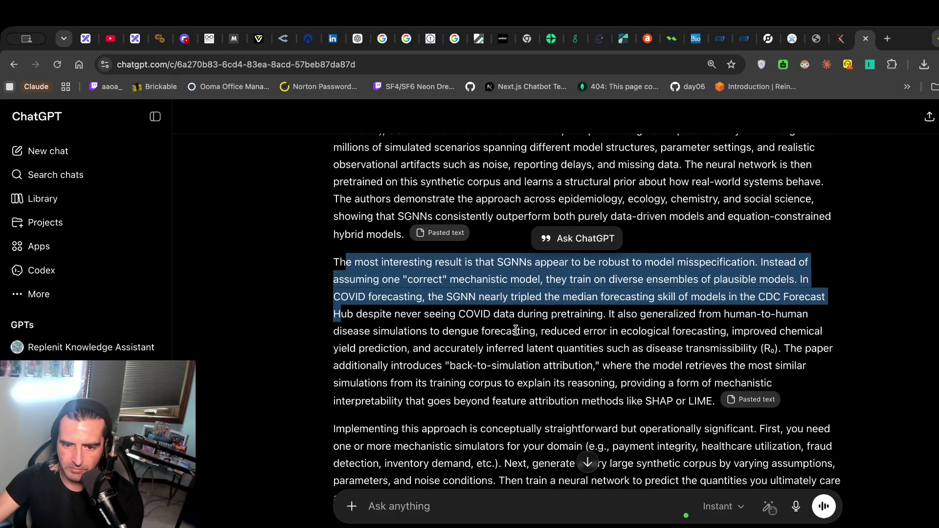
mouse_move(477, 297)
left_mouse_down()
mouse_move(503, 479)
mouse_move(506, 443)
left_mouse_up()
scroll(506, 443, "down", 3)
left_click_drag(386, 268, 405, 410)
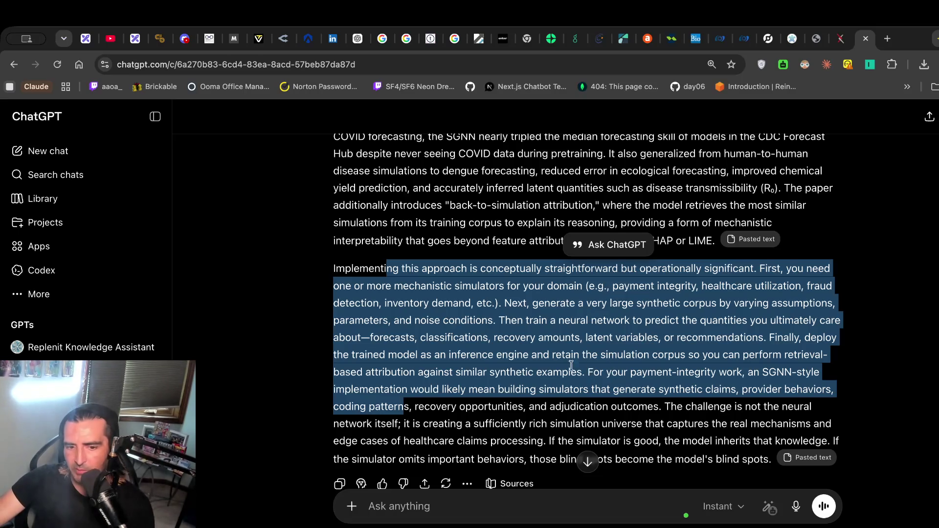
Read the implementation paragraph, highlighting payment-integrity, synthetic examples and deployment passages
mouse_move(497, 355)
left_mouse_down()
mouse_move(533, 406)
mouse_move(523, 424)
left_mouse_up()
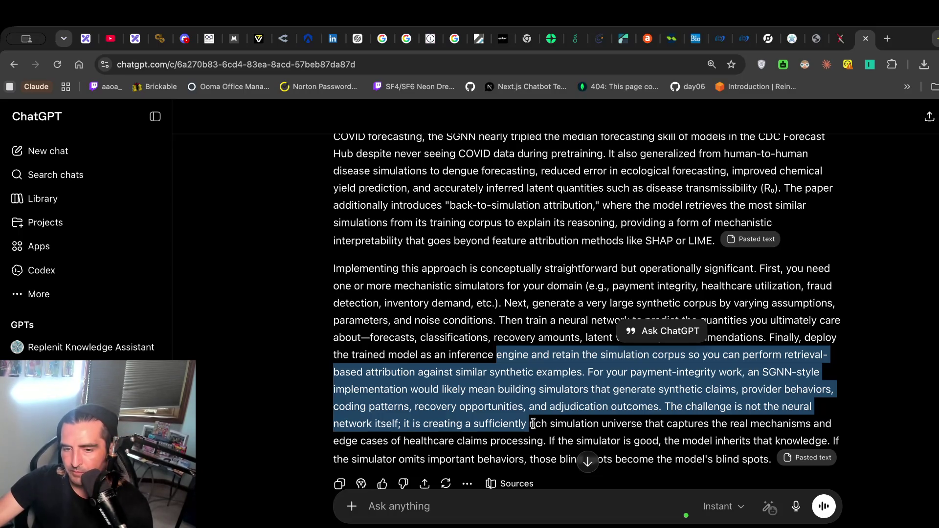
left_click(498, 370)
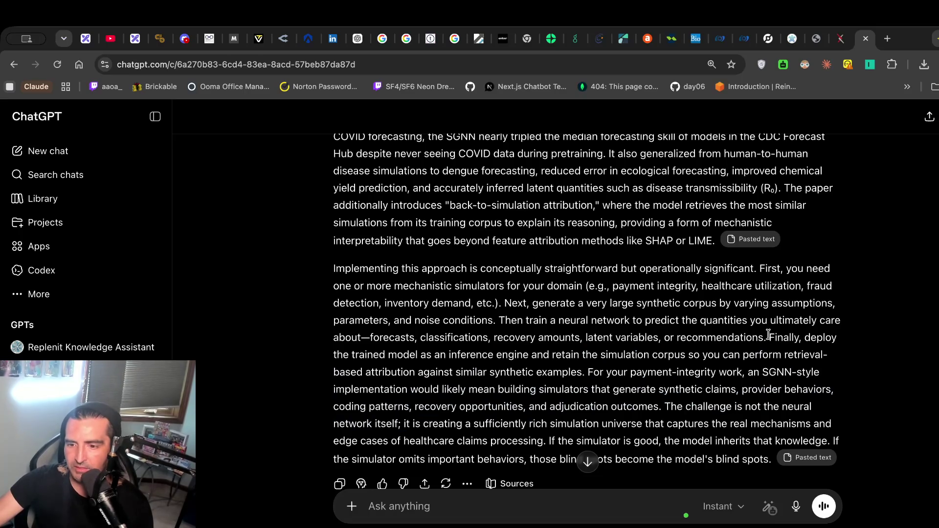
left_click_drag(766, 338, 772, 478)
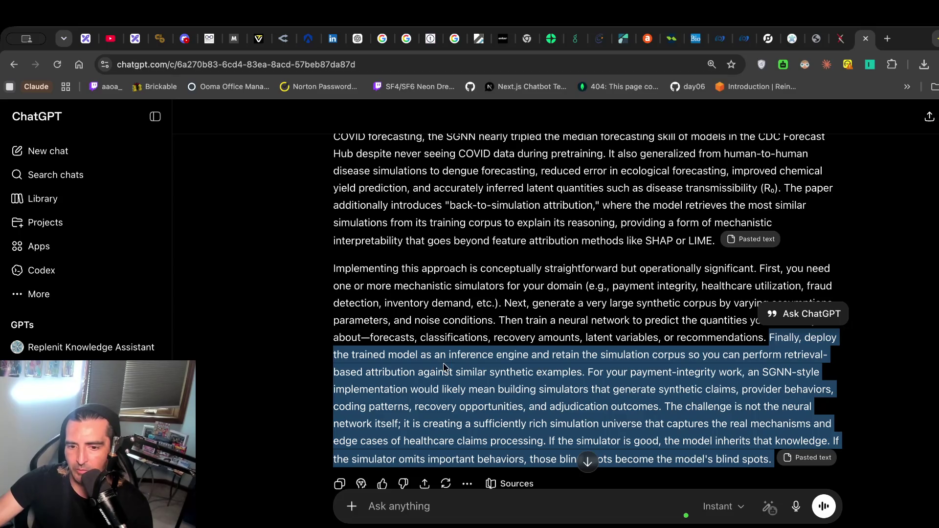
left_click(535, 333)
left_click_drag(519, 285, 521, 371)
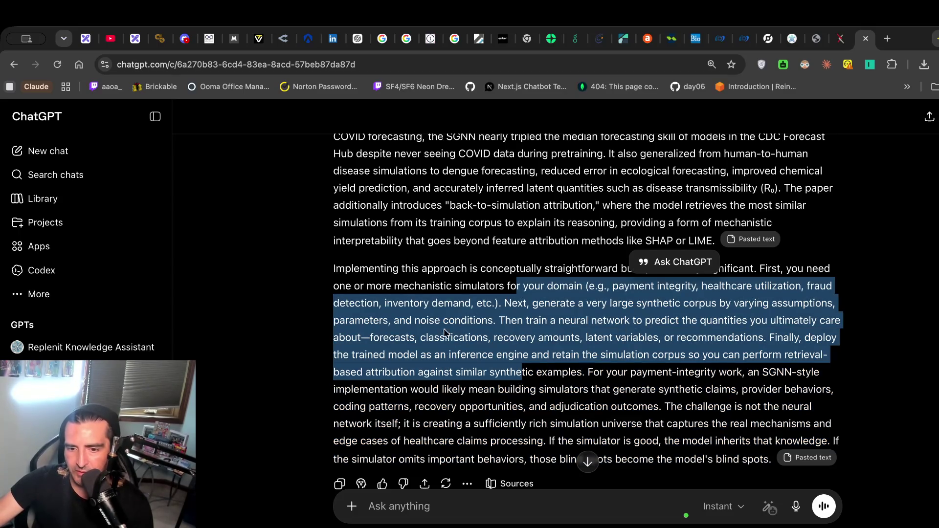
left_click(609, 334)
left_click_drag(524, 337, 528, 356)
left_click_drag(531, 304, 530, 378)
triple_click(796, 342)
left_click(800, 352)
left_click_drag(803, 323, 804, 424)
left_click(620, 384)
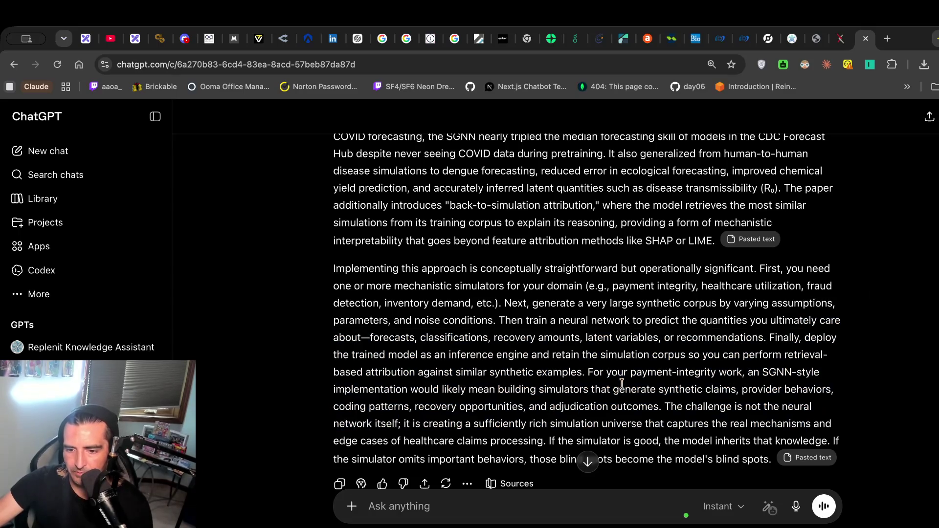
Highlight the closing sentences about simulators, then return to the biotech funding table
scroll(622, 420, "down", 1)
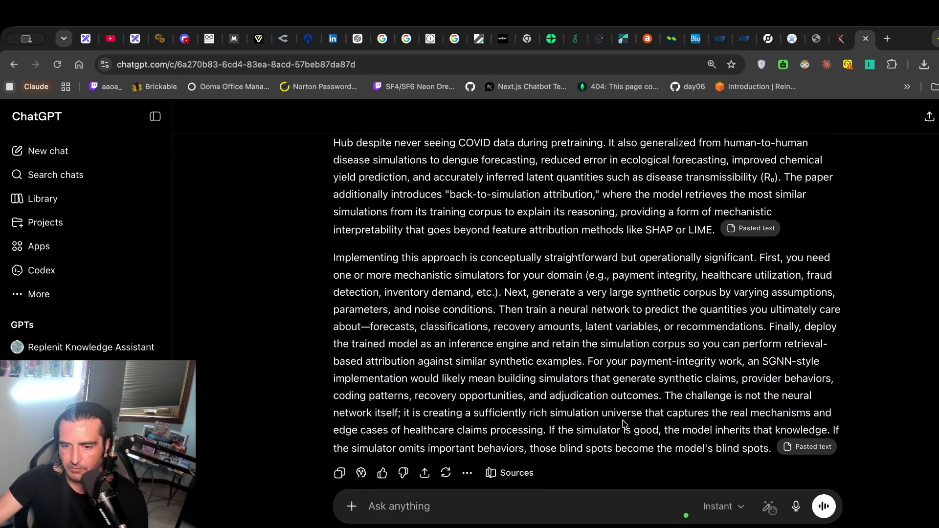
left_click_drag(569, 379, 575, 442)
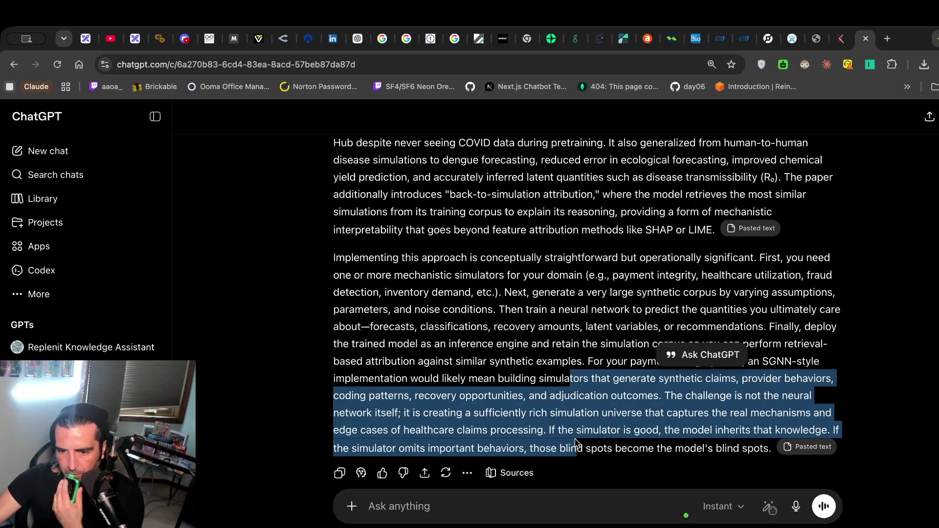
left_click(489, 412)
left_click_drag(428, 413, 430, 449)
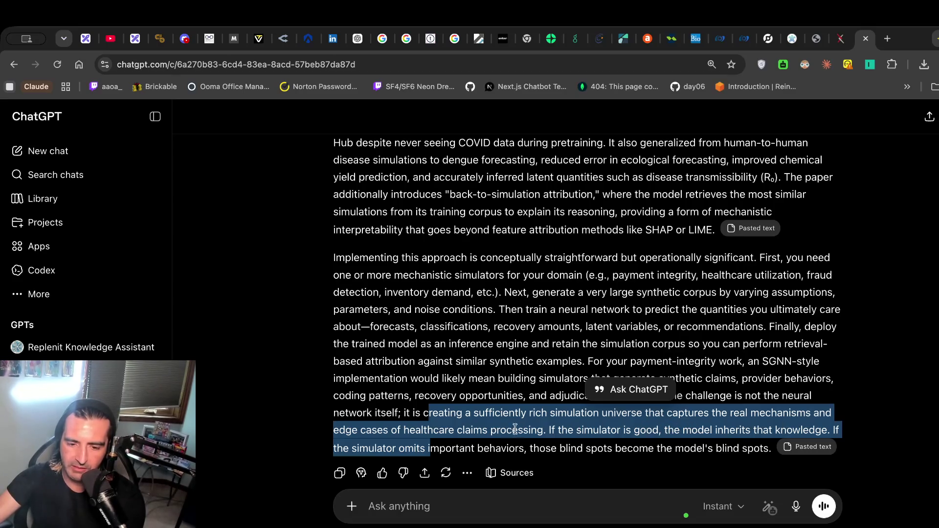
scroll(479, 443, "up", 10)
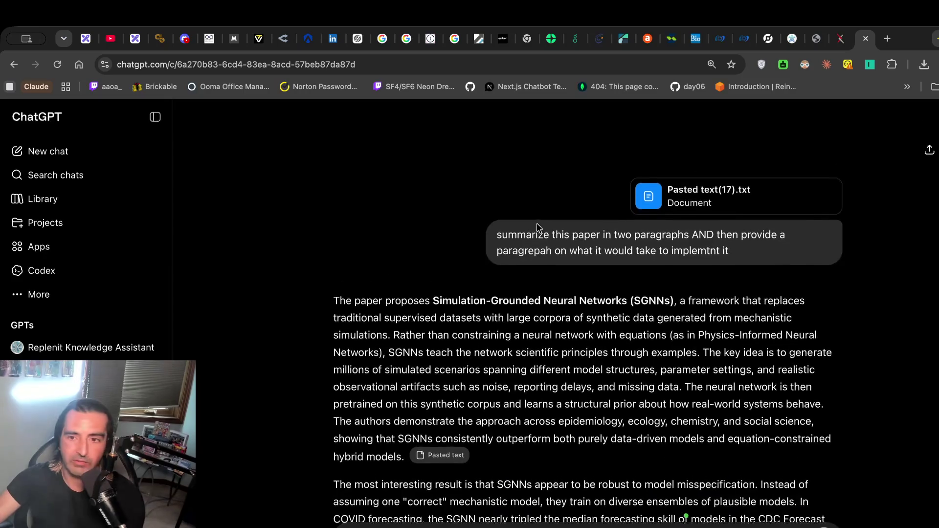
left_click(235, 38)
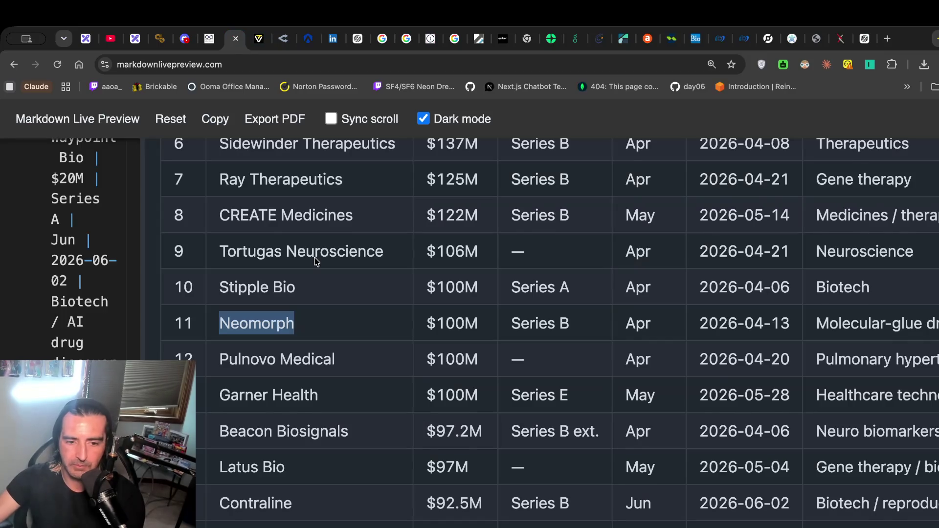
Copy 'Pulnovo Medical' from the table and search Google for 'Pulnovo Medical funding'
scroll(313, 264, "down", 3)
left_click_drag(337, 278, 219, 268)
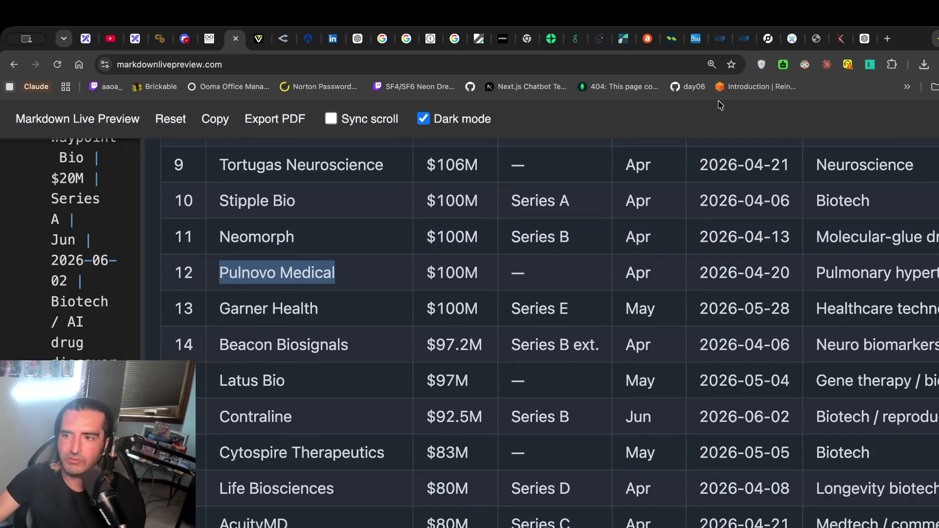
key("ctrl+c")
key("ctrl+t")
key("ctrl+v")
type("funding")
key("Return")
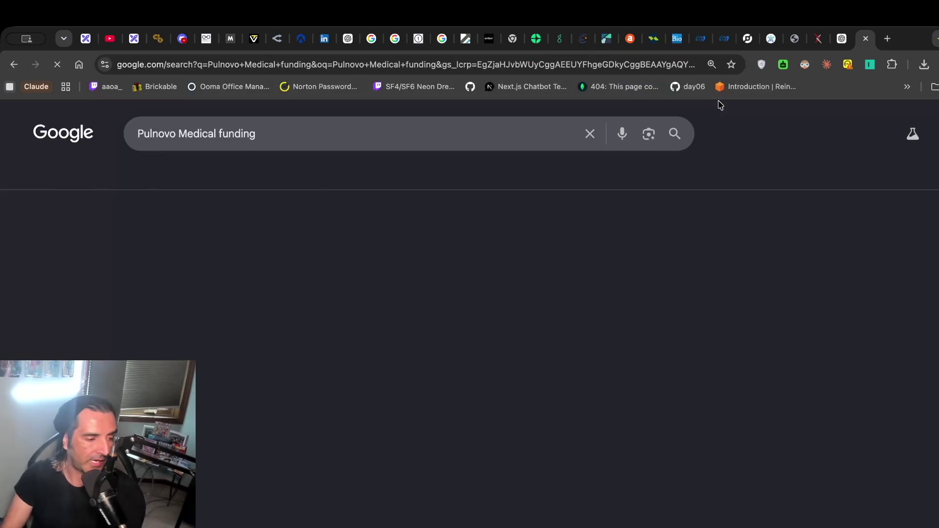
Search just 'Pulnovo Medical' and visit the company's pulnovomed.com website
left_click(256, 143)
key("BackSpace")
key("BackSpace")
key("BackSpace")
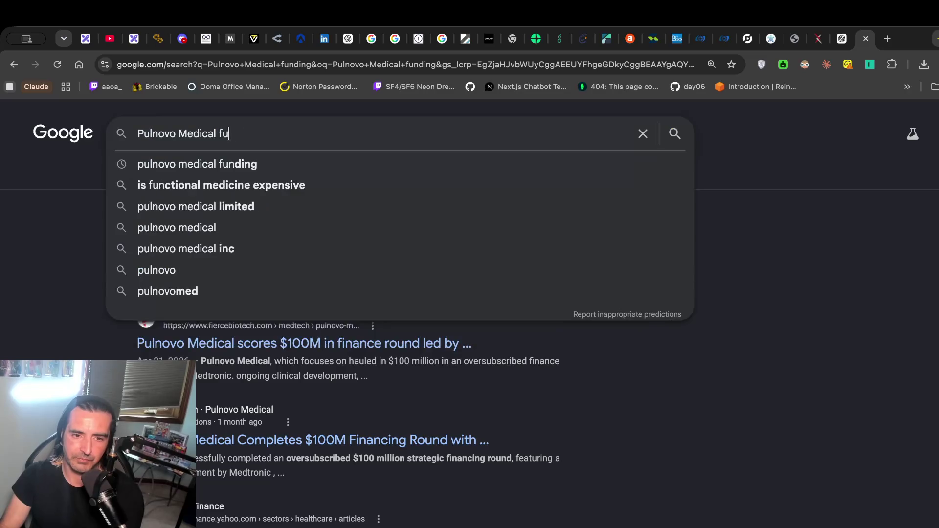
key("Return")
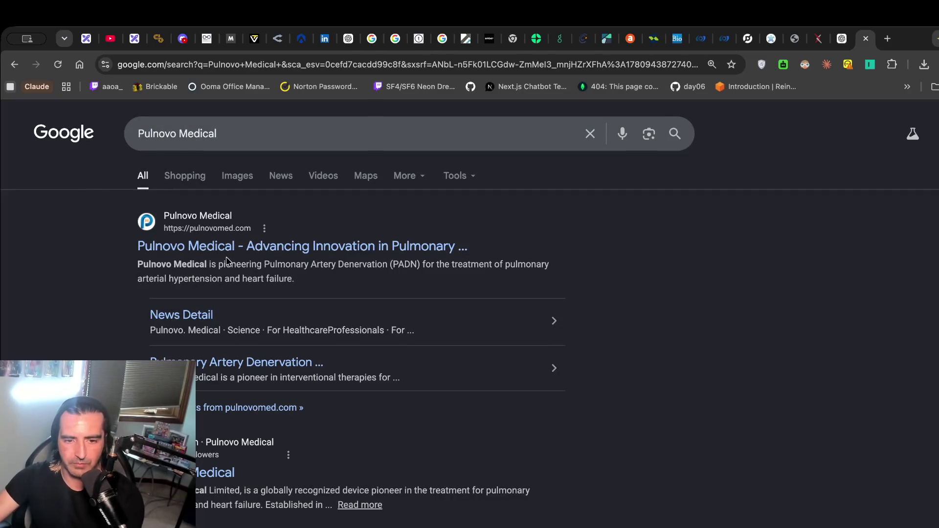
left_click(219, 237)
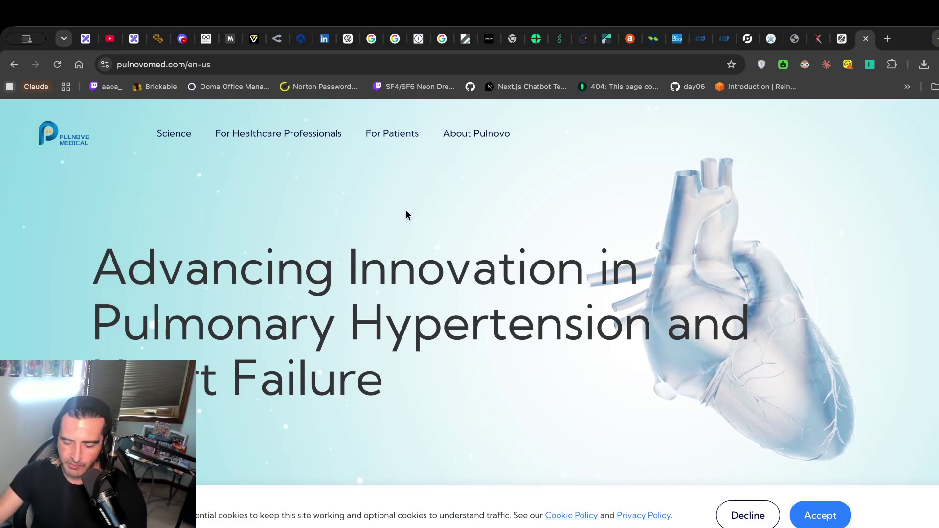
key("super+t")
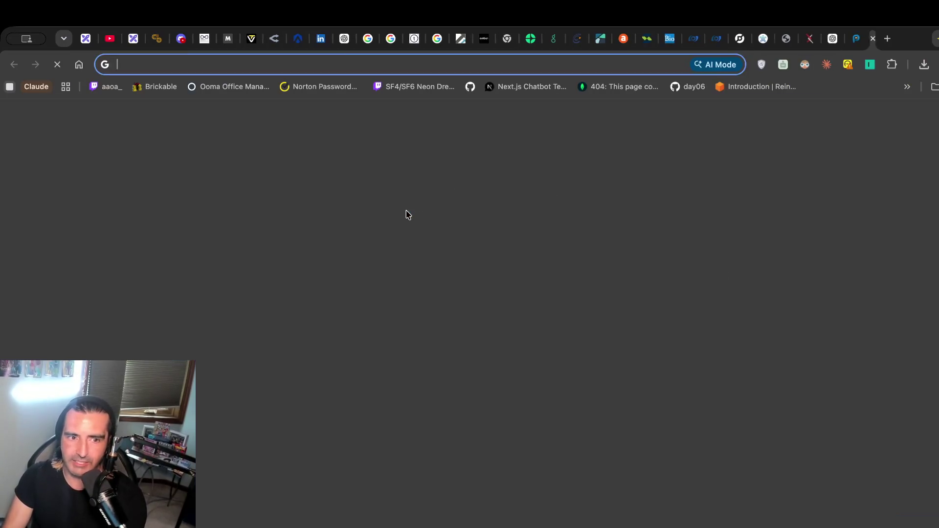
Load discord.com and sign in using the saved credentials
key("super+v")
key("Return")
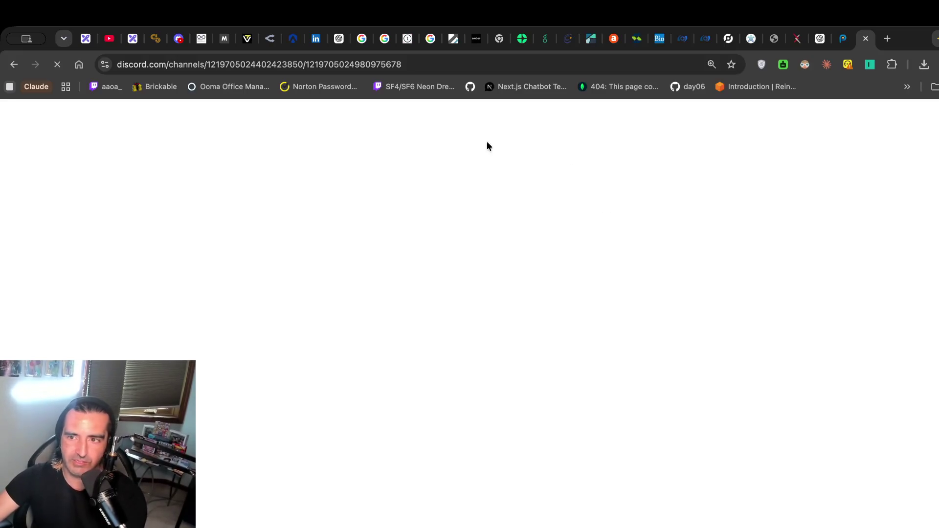
left_click_drag(169, 64, 553, 87)
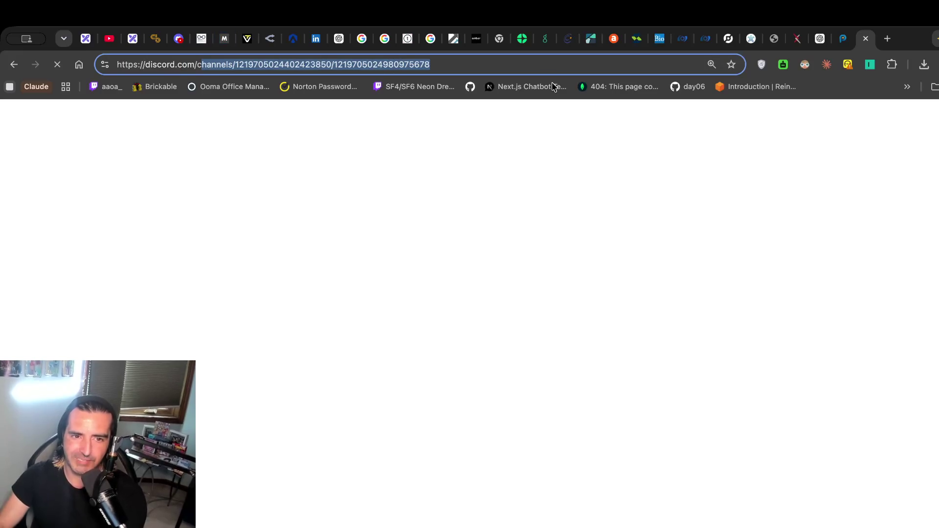
key("BackSpace")
key("Return")
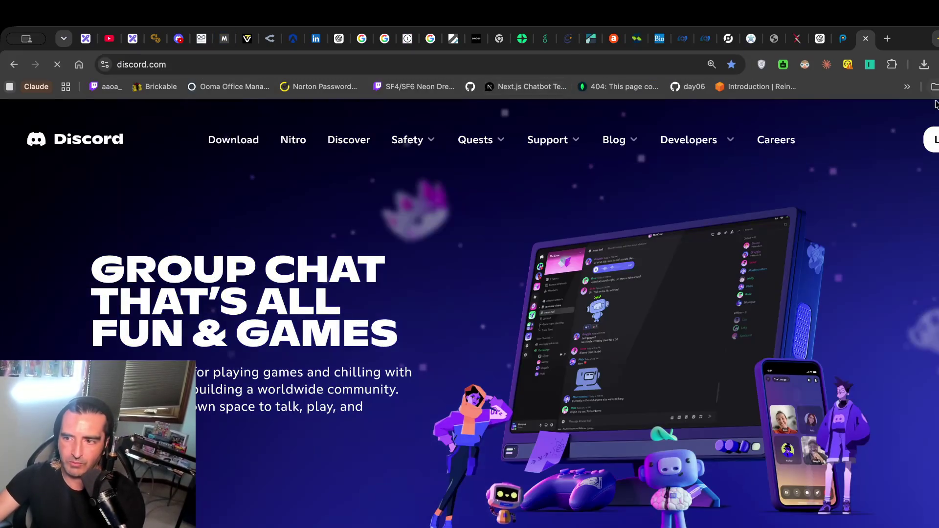
left_click(931, 140)
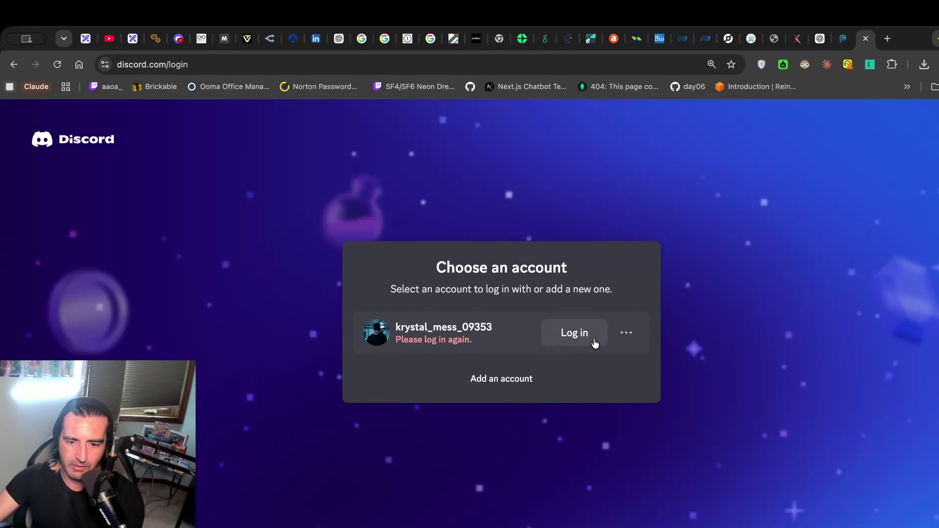
left_click(594, 337)
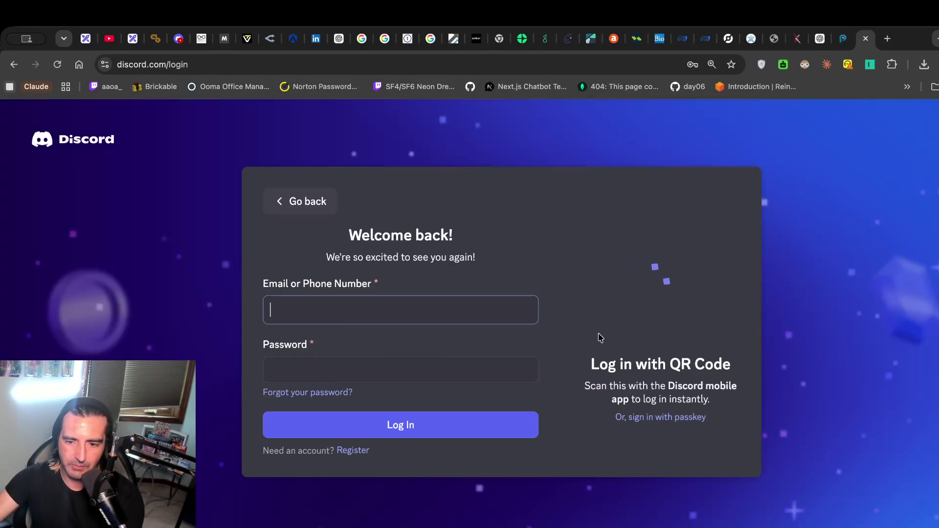
left_click(449, 313)
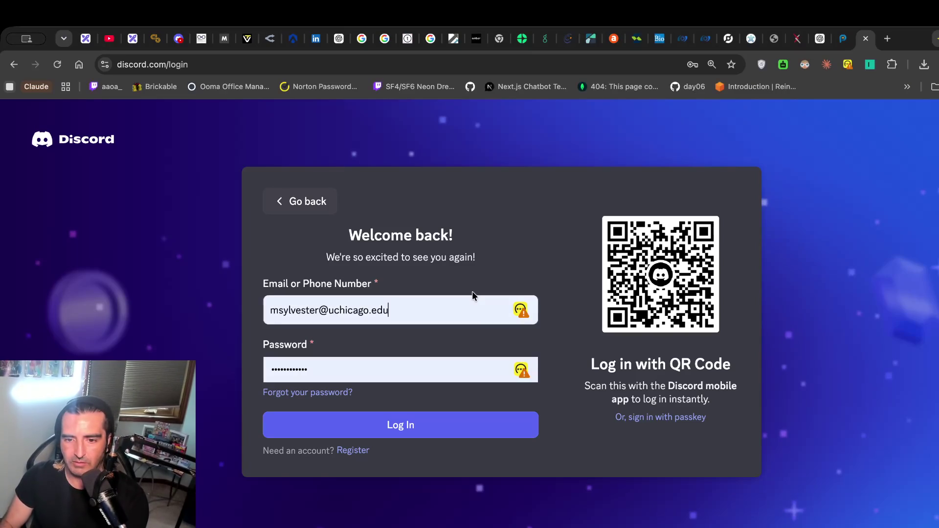
left_click(394, 424)
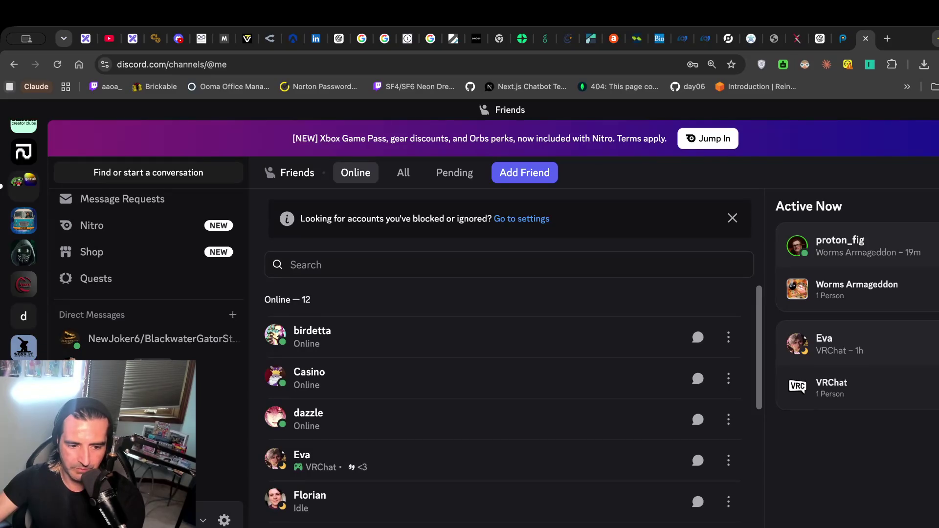
Go to the #jobs channel and open the shared Ask HN: Who is hiring? (June 2026) link
scroll(103, 352, "down", 3)
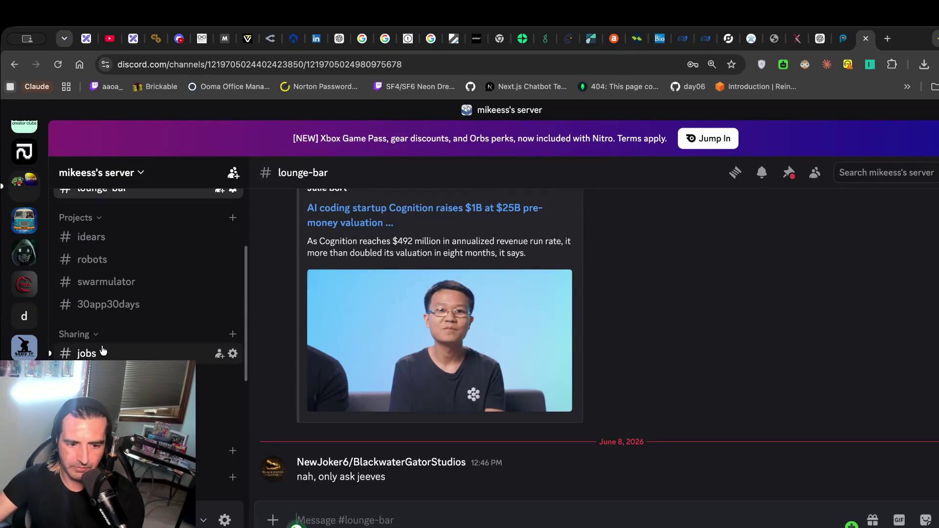
left_click(87, 353)
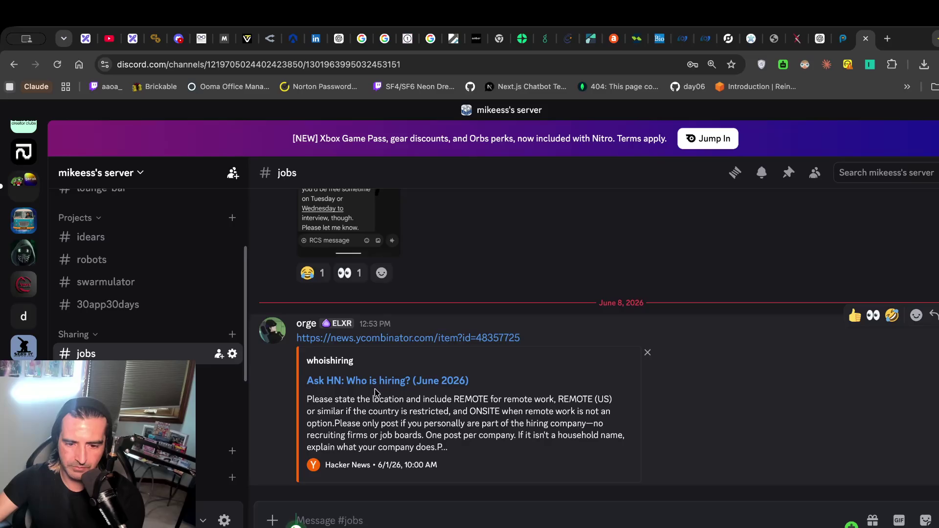
mouse_move(310, 323)
left_mouse_down()
mouse_move(335, 497)
mouse_move(214, 274)
mouse_move(430, 340)
mouse_move(140, 338)
left_mouse_up()
scroll(140, 337, "up", 3)
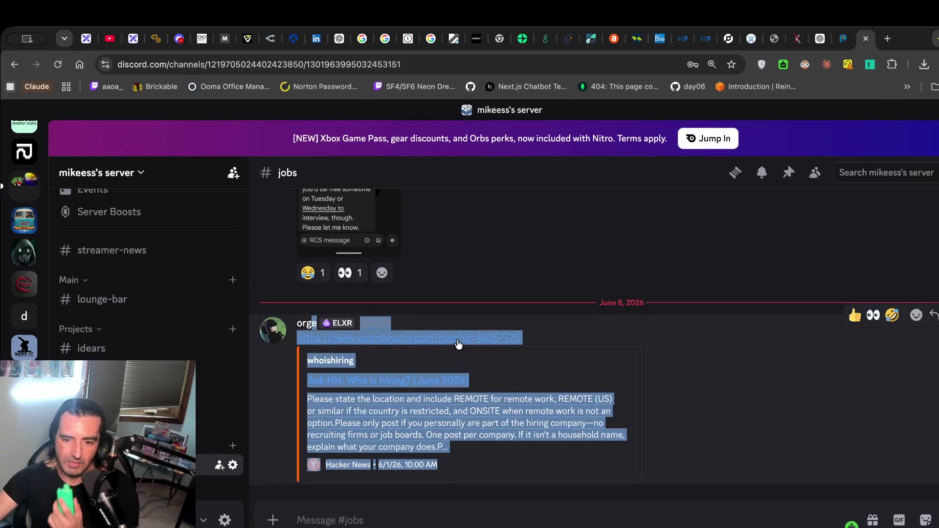
left_click(456, 339)
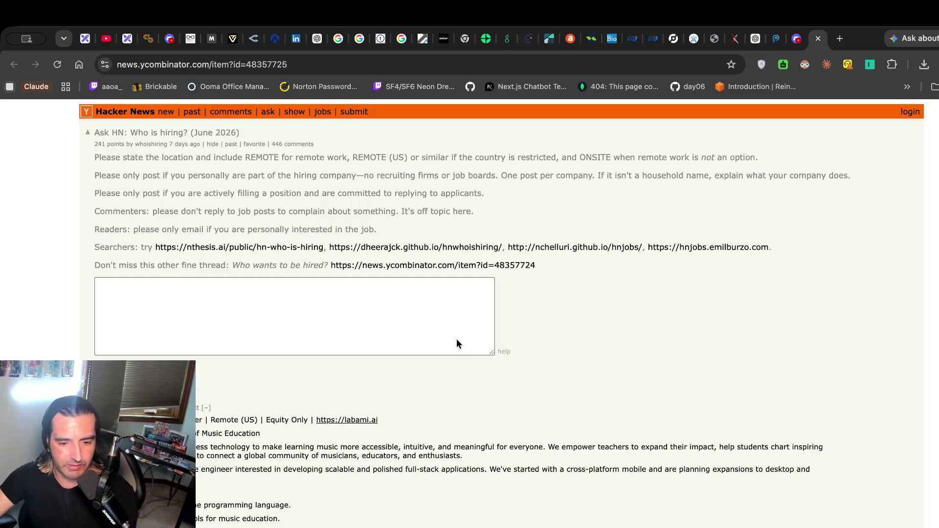
Select the LabAMI Full-Stack Engineer post and attach its screenshot to a Discord #jobs message
scroll(456, 338, "down", 2)
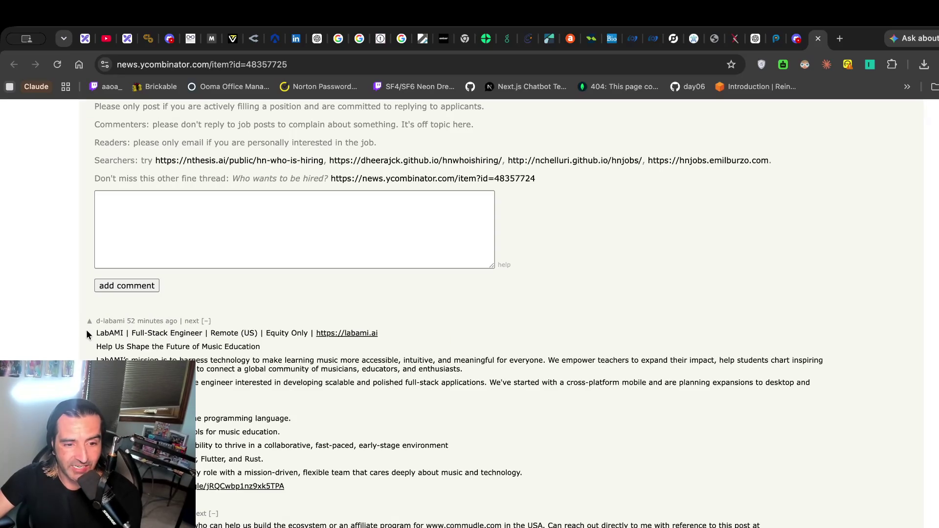
mouse_move(86, 330)
left_mouse_down()
mouse_move(108, 337)
mouse_move(147, 489)
left_mouse_up()
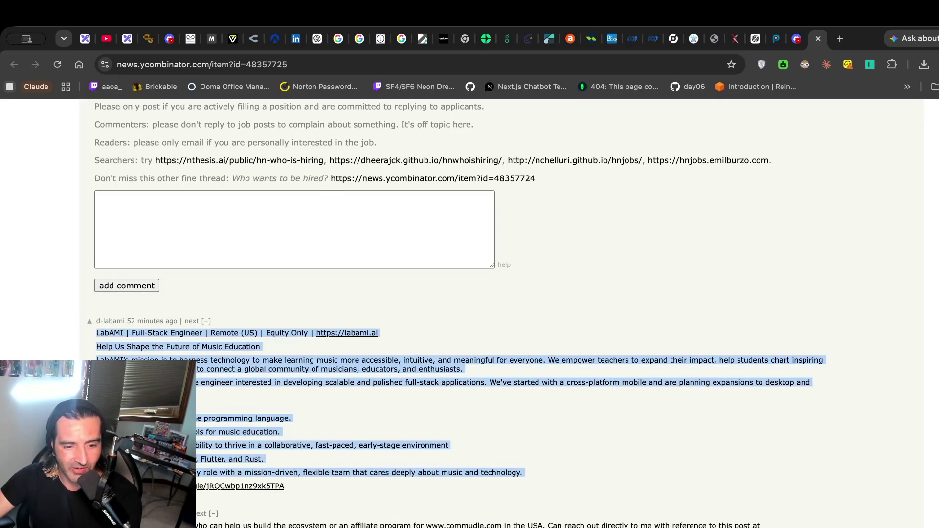
scroll(456, 313, "down", 1)
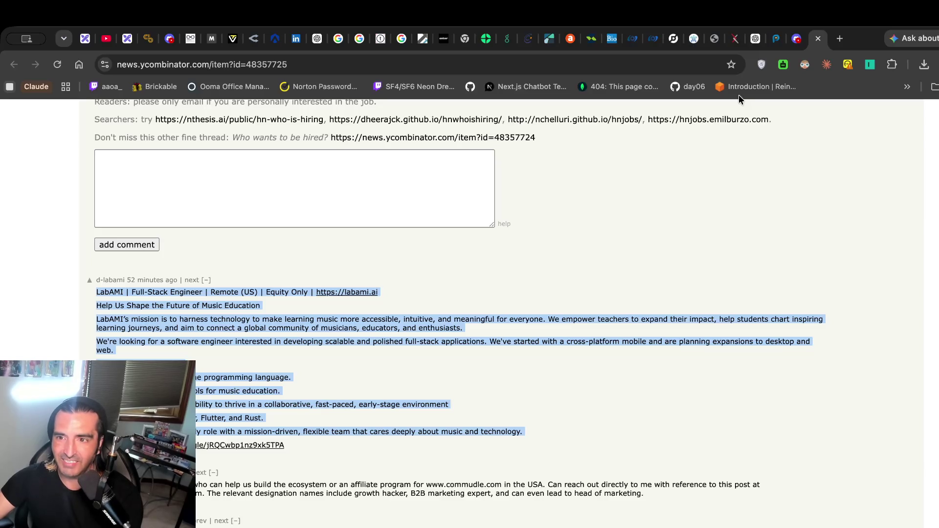
left_click(796, 38)
left_click_drag(848, 522, 654, 449)
Send the screenshot mentioning the link's poster with 'look what i see 👀 way to go dude!!!'
type("@or")
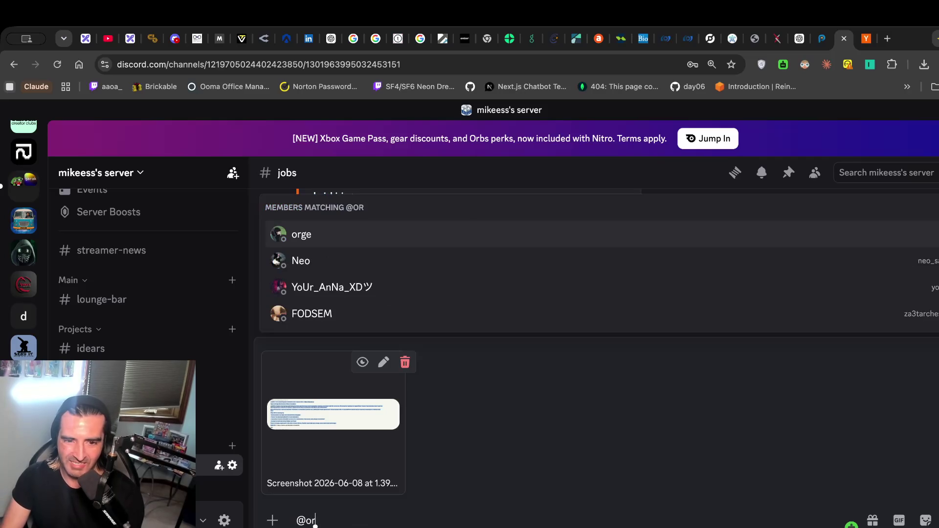
key("Tab")
type("look what i s")
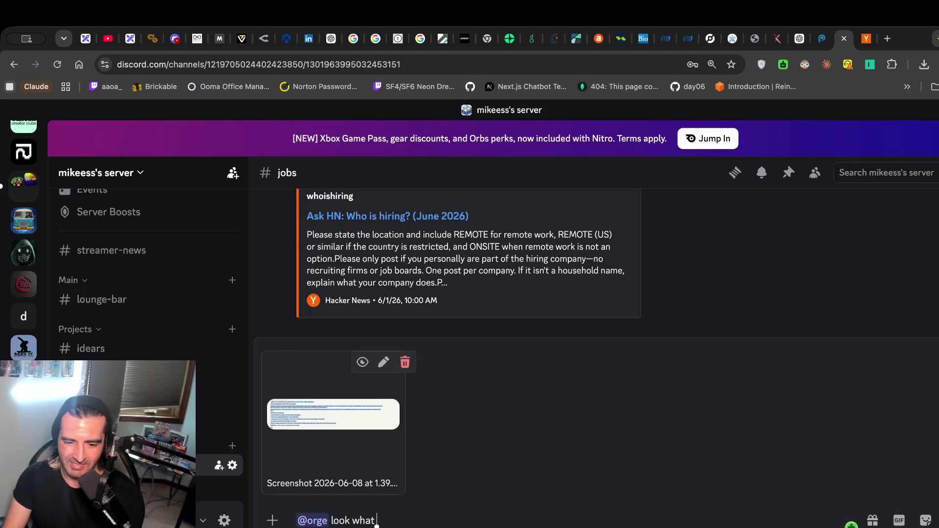
type("ee")
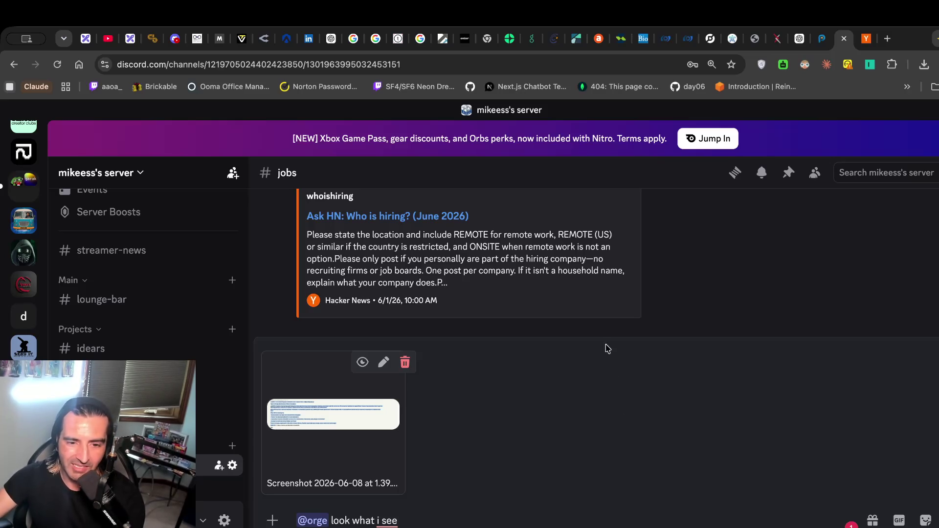
type("👀 way to go dude!")
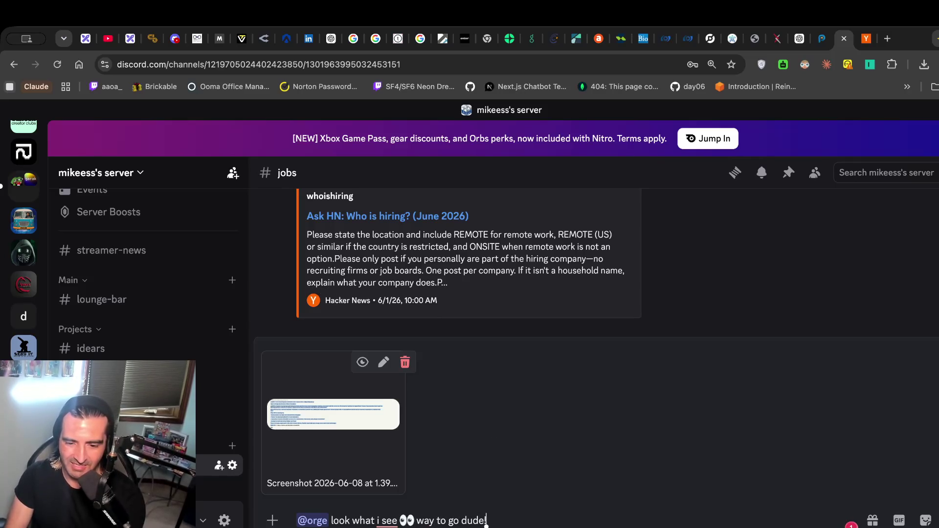
type("!!")
key("Return")
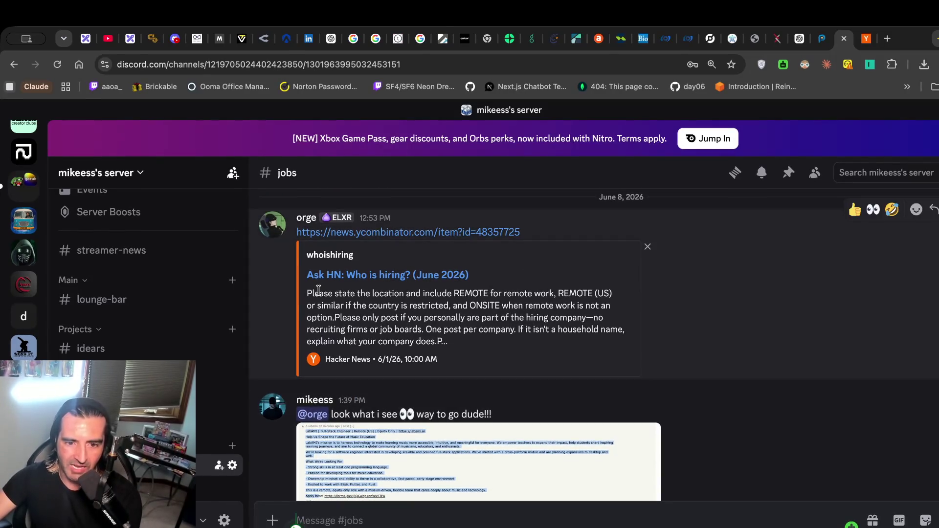
left_click(868, 38)
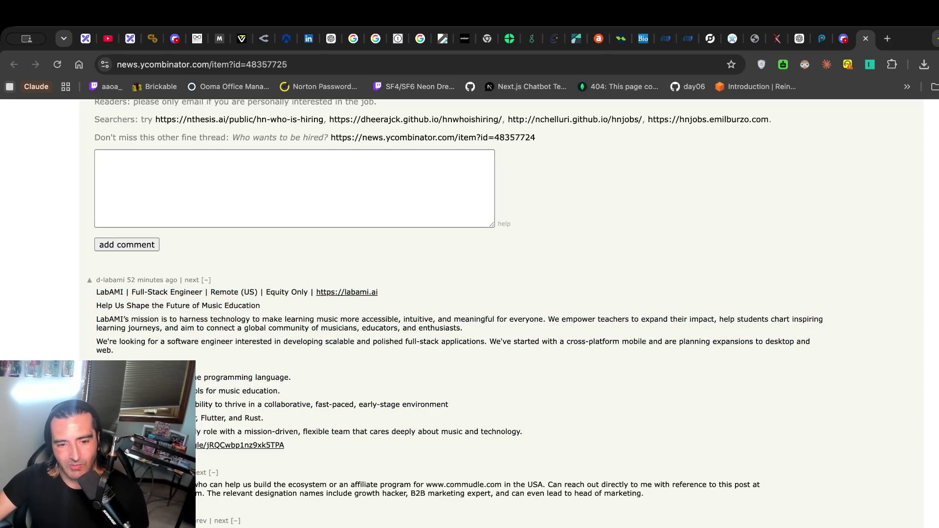
Read through the LabAMI post and scroll down to the Weave Bio hiring post
left_click_drag(98, 431, 286, 446)
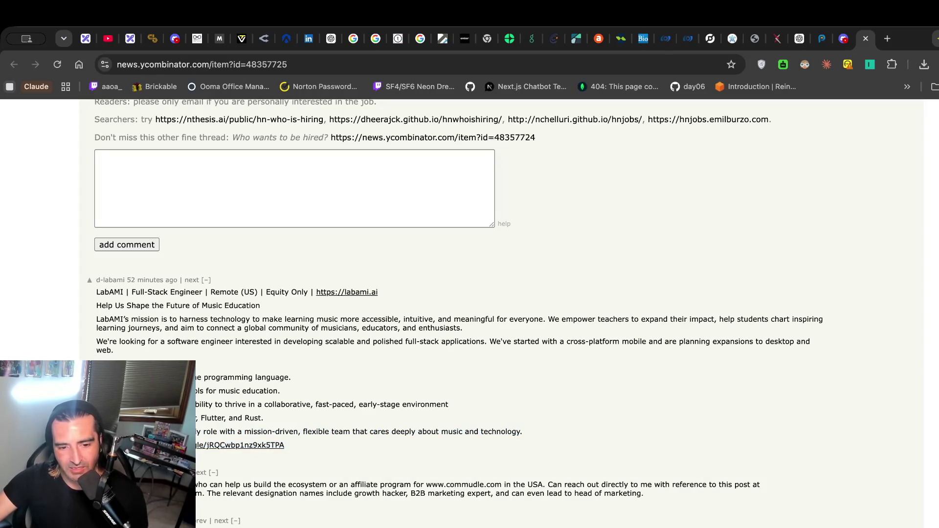
left_click_drag(98, 418, 276, 413)
left_click_drag(211, 319, 213, 360)
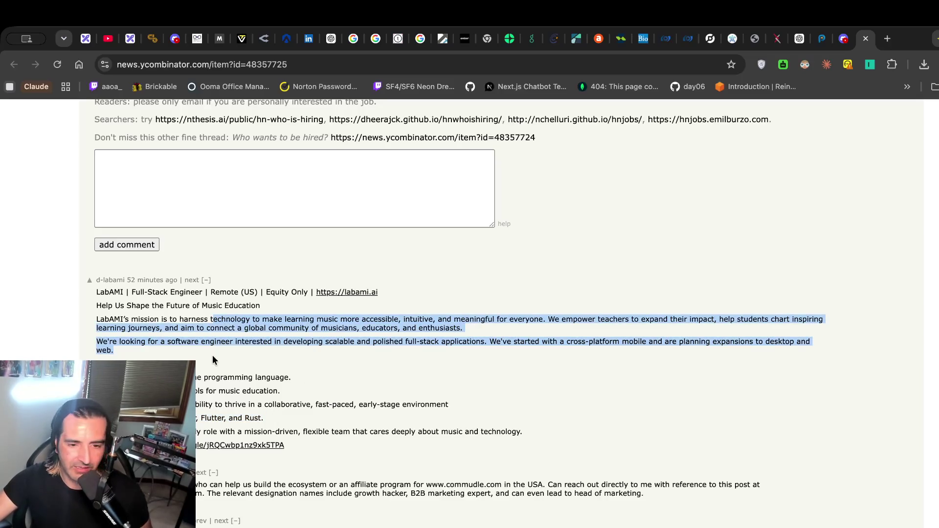
scroll(203, 360, "down", 2)
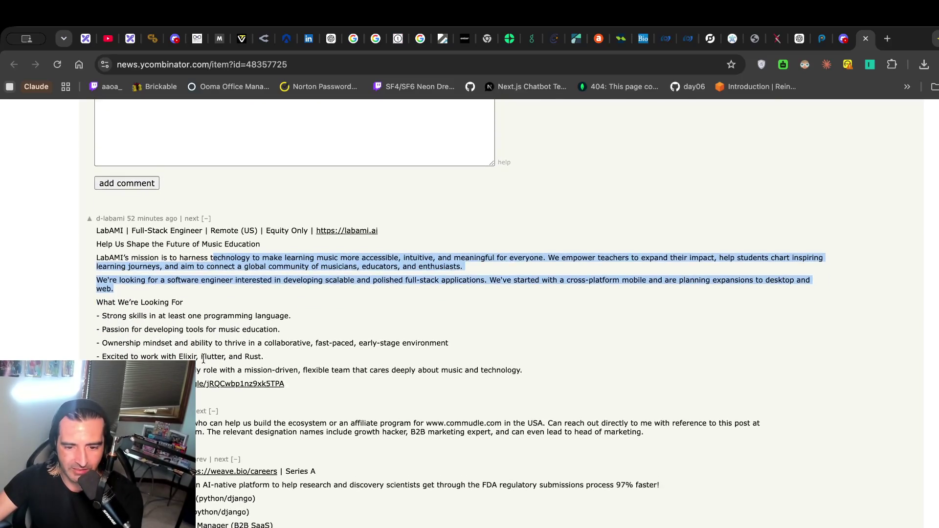
scroll(204, 359, "down", 4)
left_click_drag(276, 279, 278, 318)
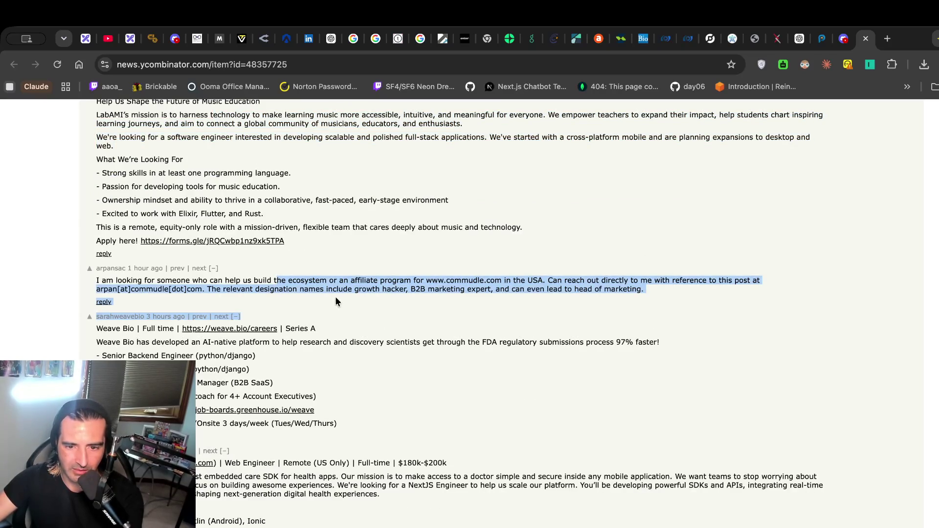
scroll(291, 328, "down", 3)
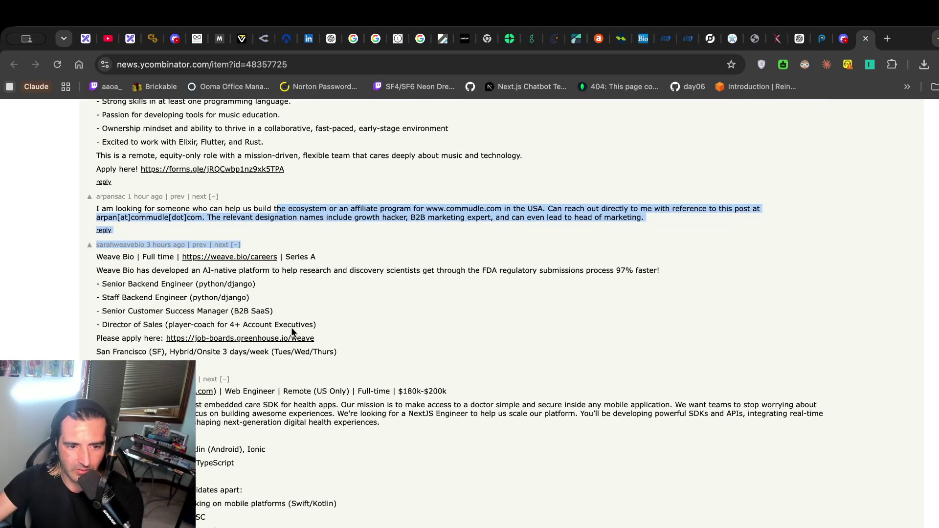
mouse_move(101, 260)
left_mouse_down()
mouse_move(117, 259)
mouse_move(84, 255)
left_mouse_up()
left_click(117, 260)
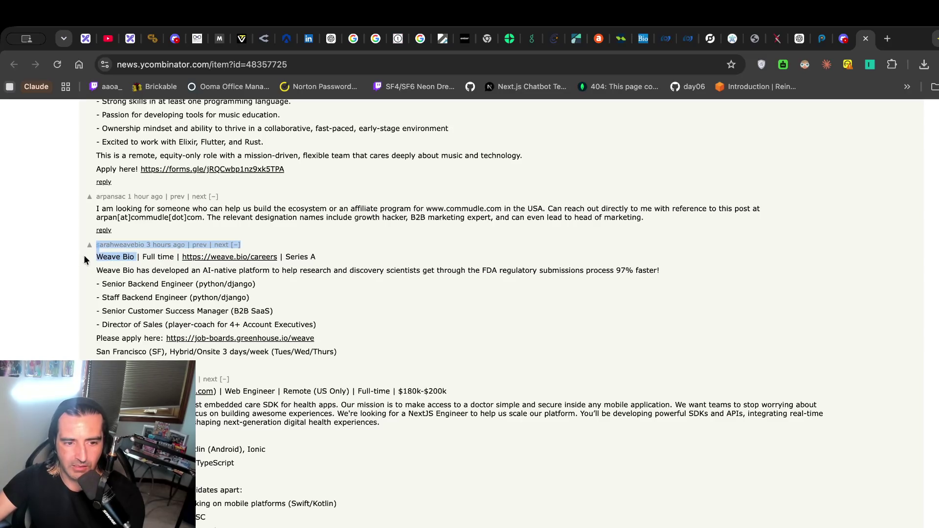
Attempt a new-tab search from the copied Weave Bio text, then return to the hiring thread
key("super+c")
key("super+t")
key("super+v")
type("fu")
key("BackSpace")
key("BackSpace")
key("super+a")
type("we")
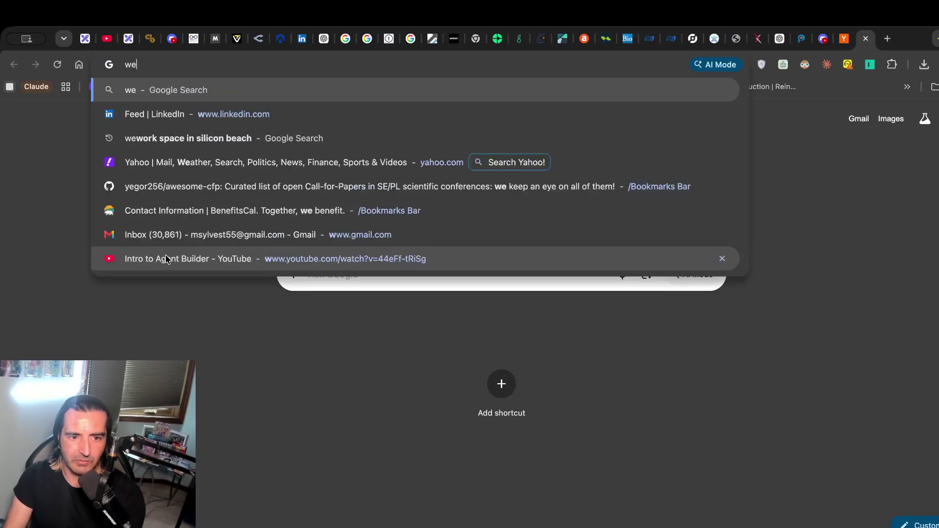
left_click(842, 38)
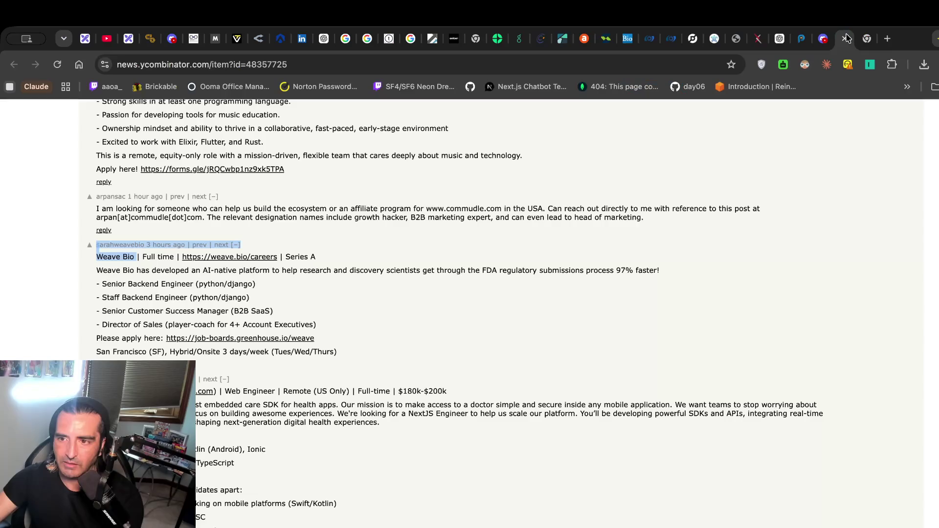
Copy the name 'Weave Bio' and search Google for 'Weave Bio funding'
left_click_drag(135, 258, 96, 259)
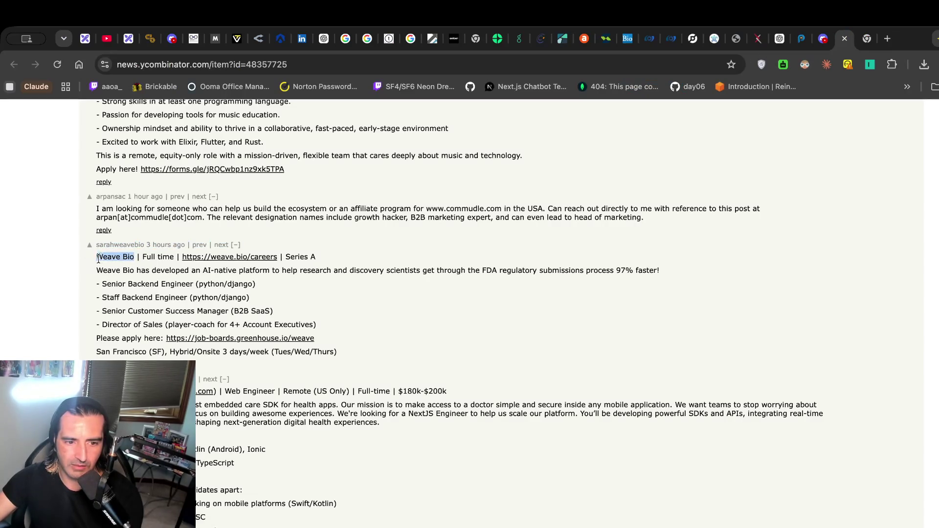
key("ctrl+c")
key("ctrl+t")
key("ctrl+v")
type("funding")
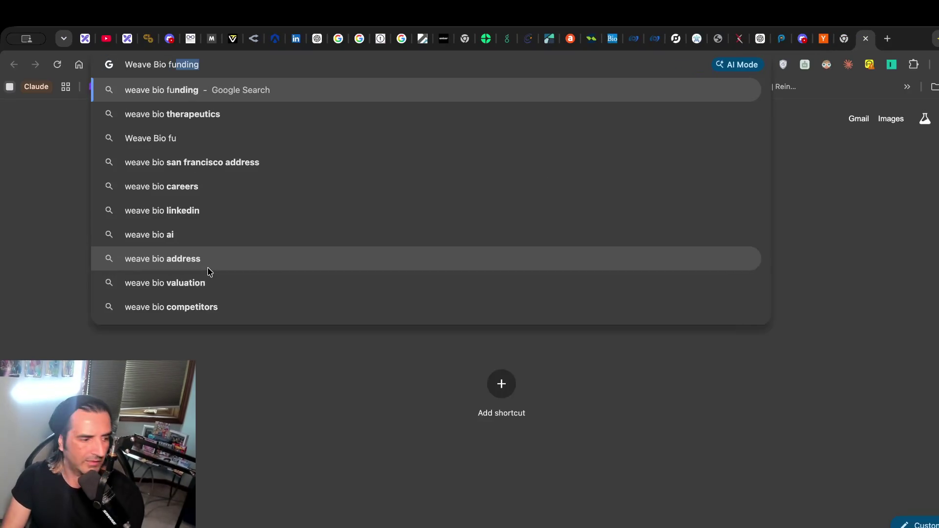
key("Return")
key("ctrl+t")
Watch the channel's 100M dollar agent video on YouTube past the ad, then close that tab
type("yo")
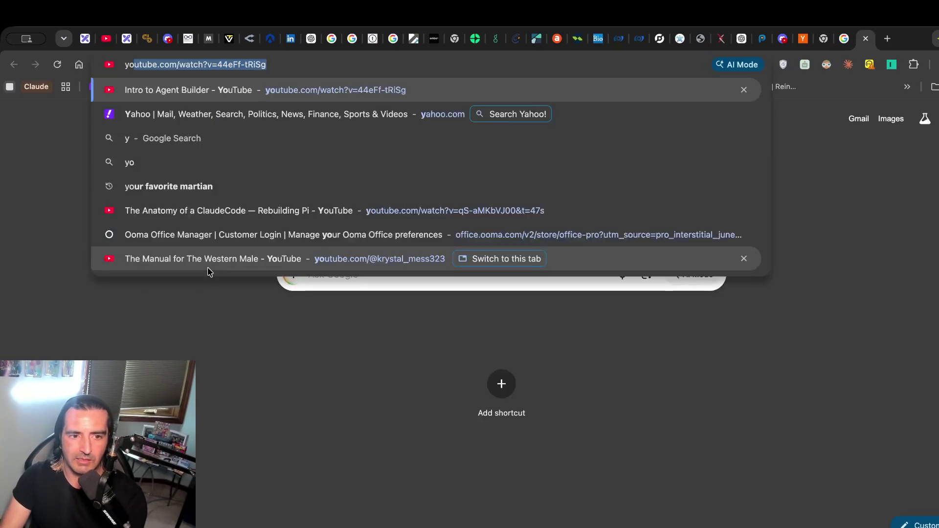
key("Return")
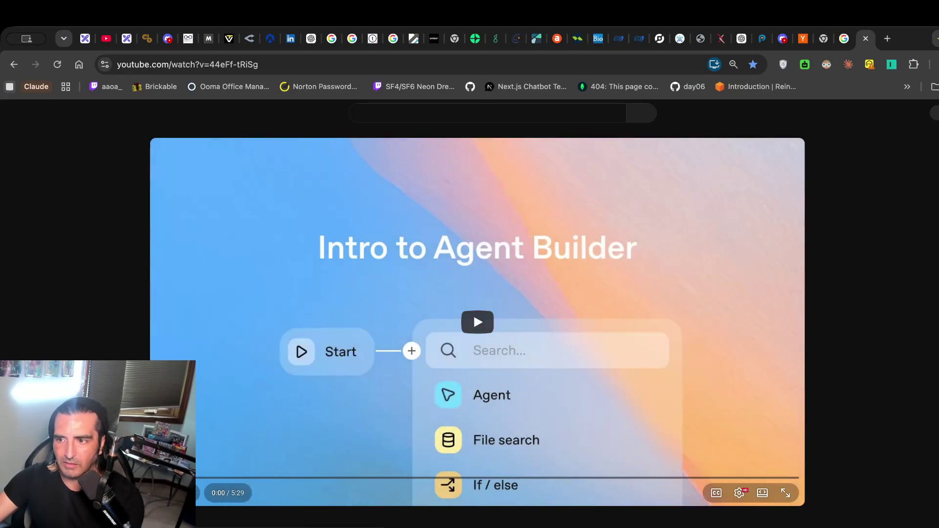
left_click(934, 112)
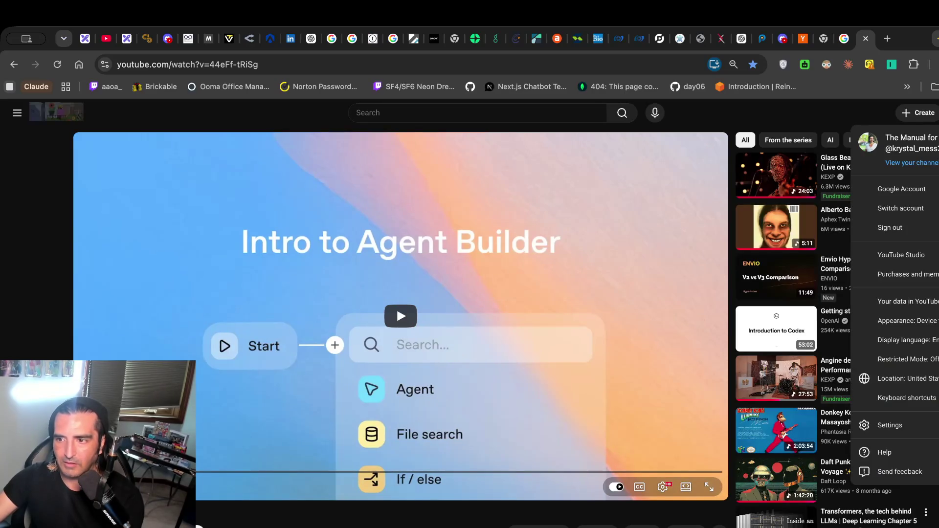
left_click(880, 161)
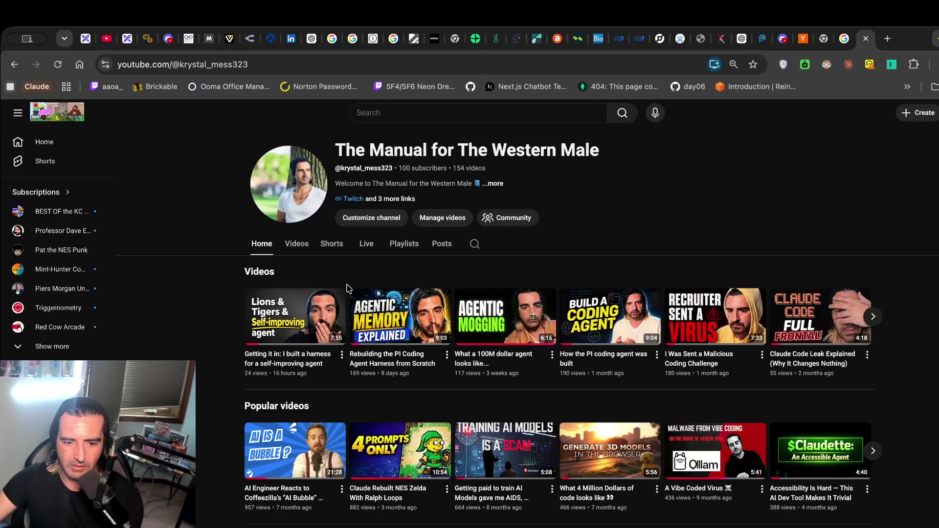
left_click(491, 323)
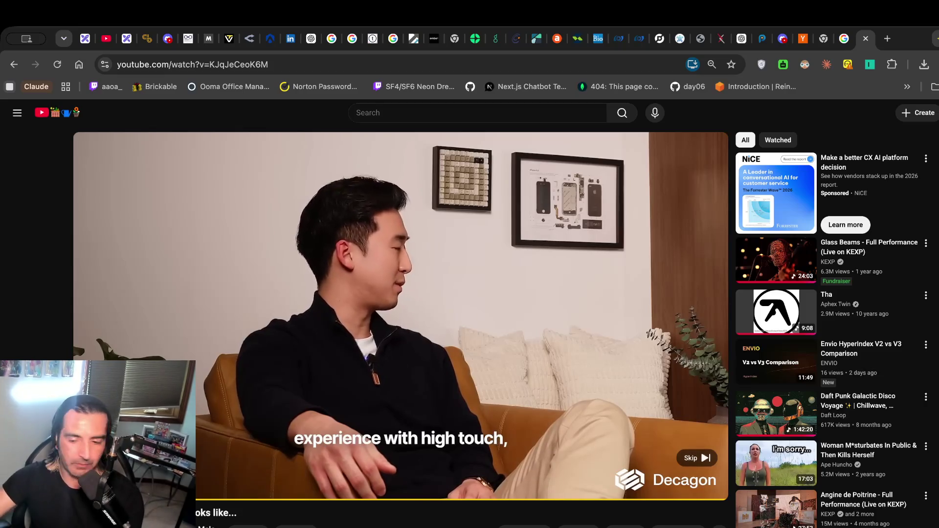
left_click(706, 454)
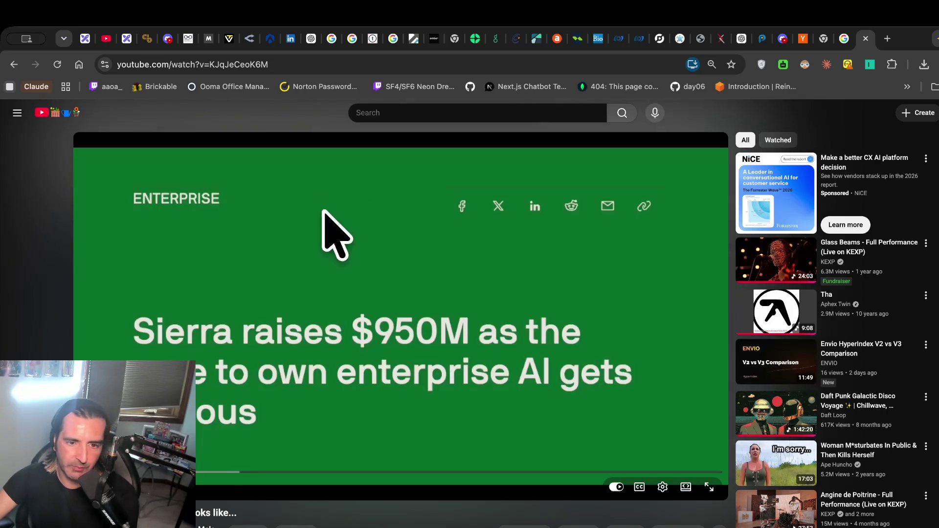
left_click(359, 288)
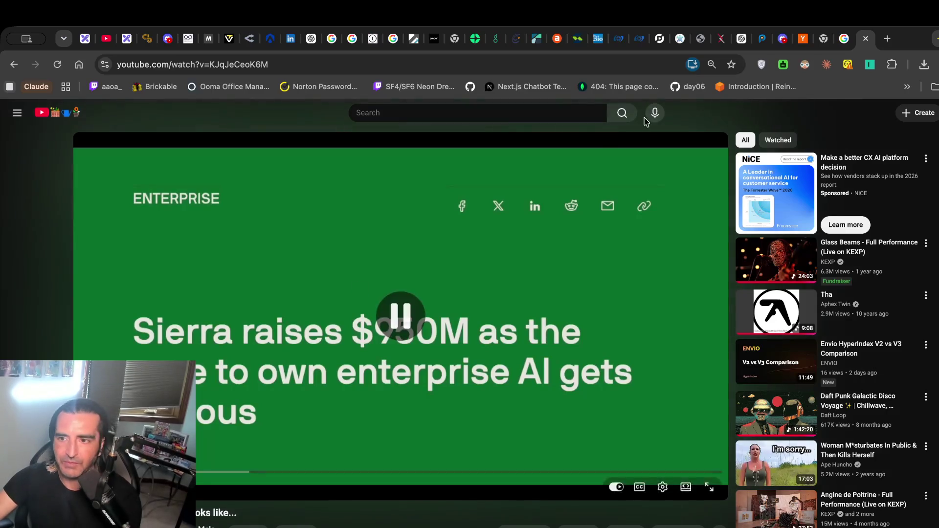
left_click(867, 40)
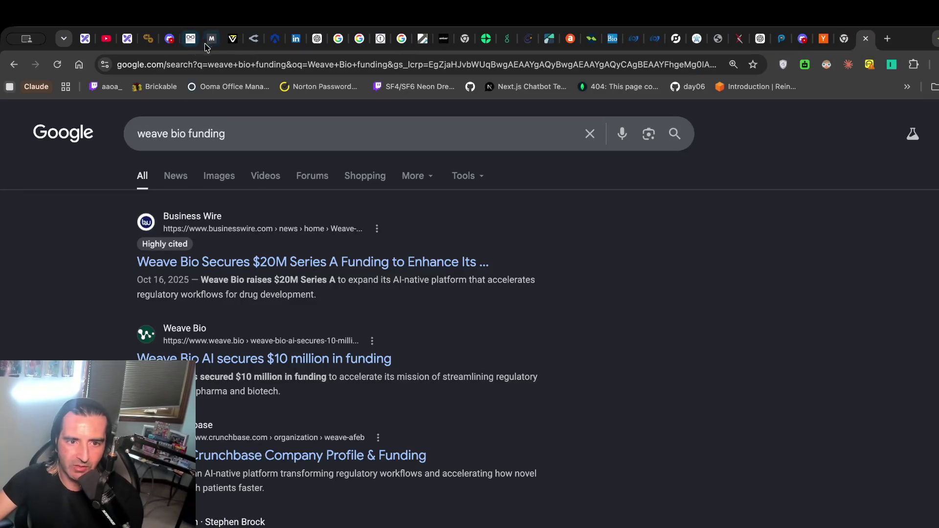
Ask Claude Code 'is weave on my list of companies that have been funded?' and hide the terminal
left_click(215, 43)
key("super+Tab")
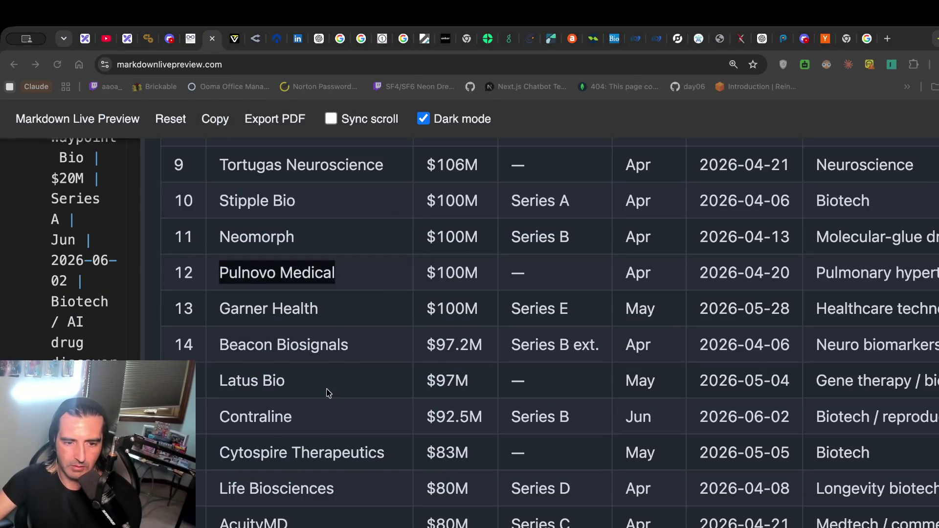
key("super+Tab")
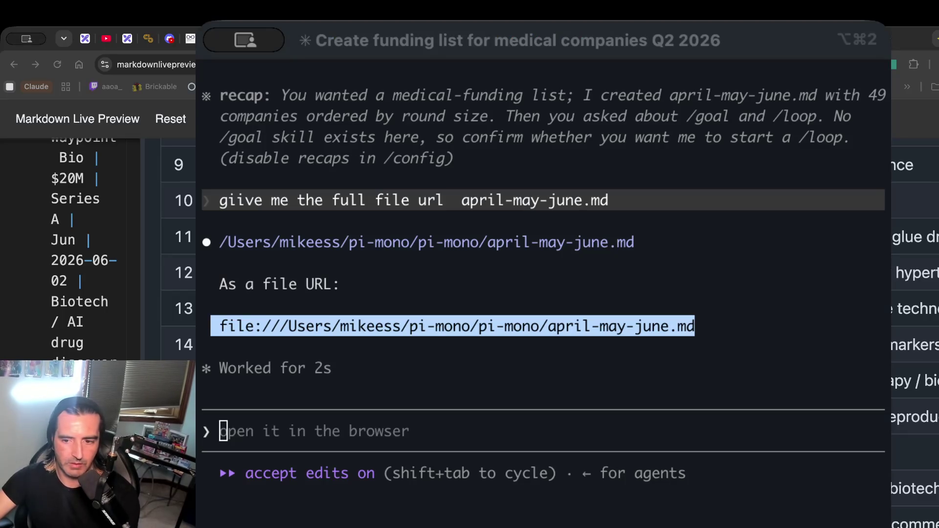
left_click(408, 384)
type("is weave on my l")
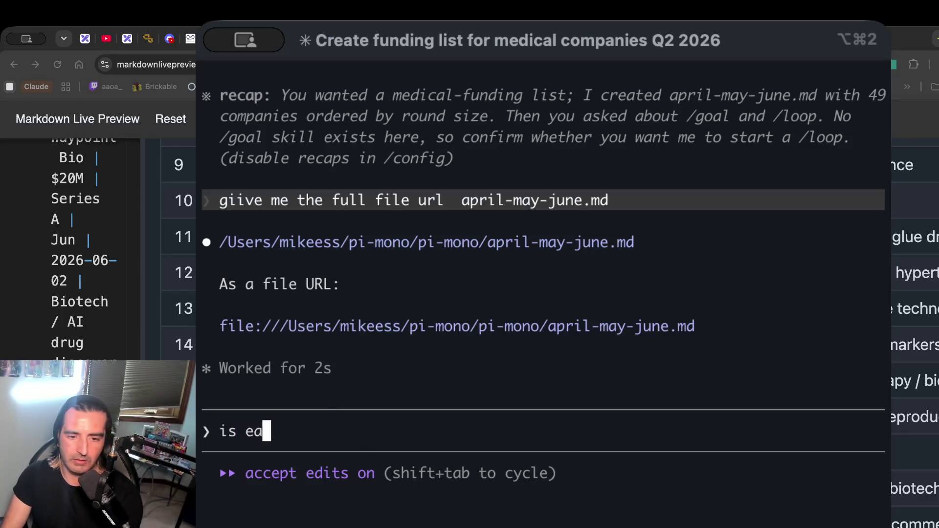
type("ist o")
key("BackSpace")
type("of companies that have been fu")
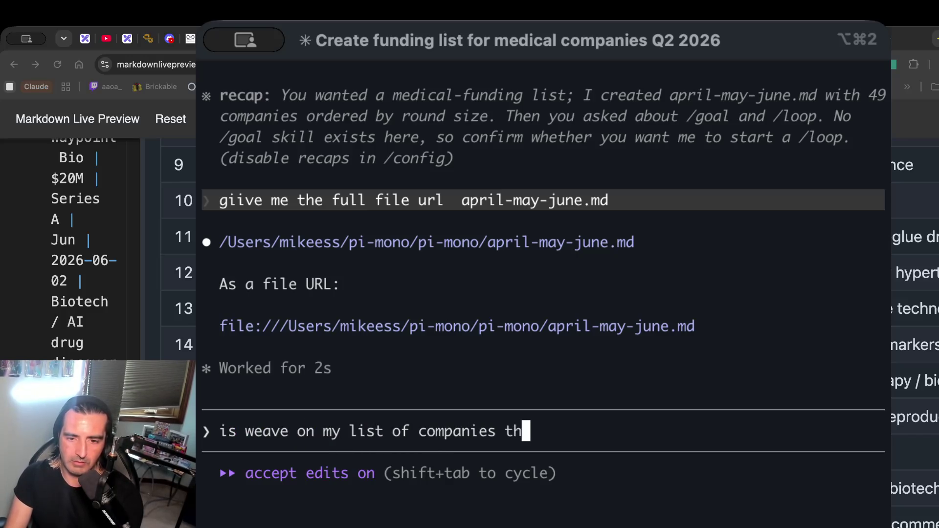
type("nded?")
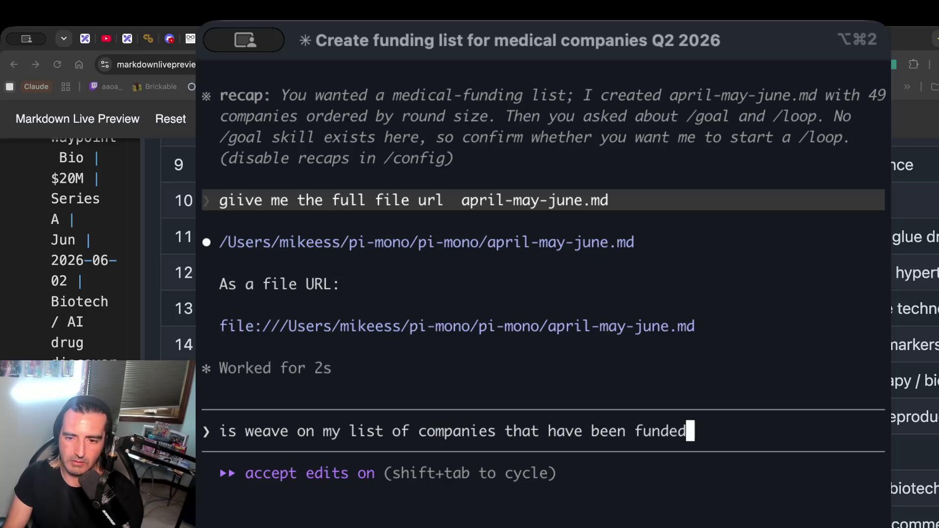
key("Return")
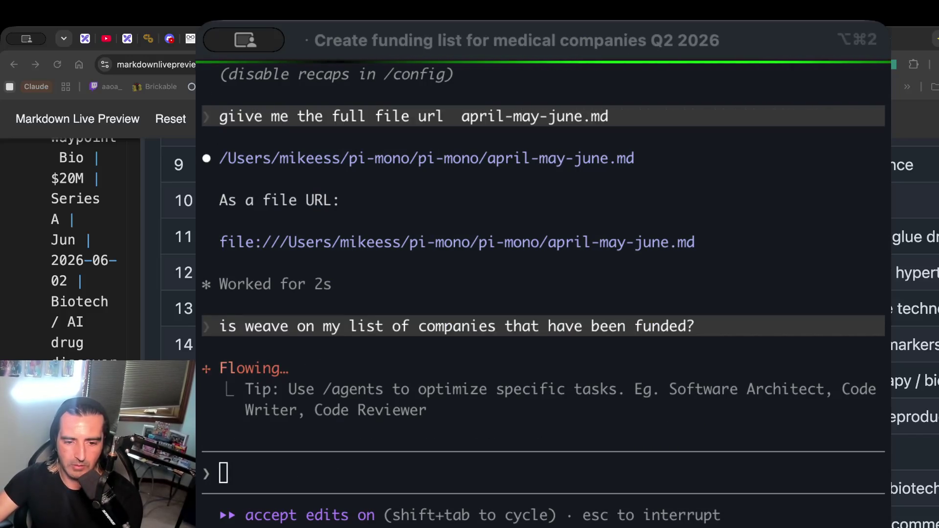
key("alt+super+2")
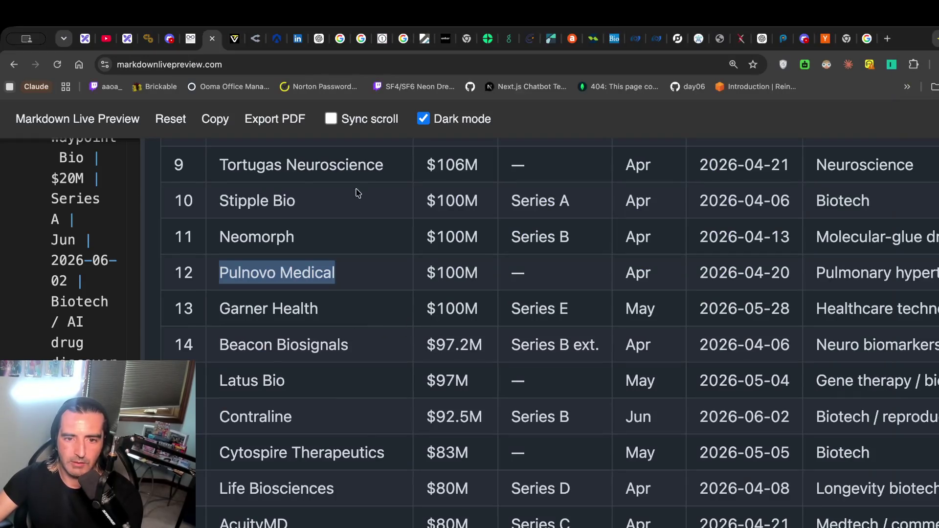
left_click(824, 39)
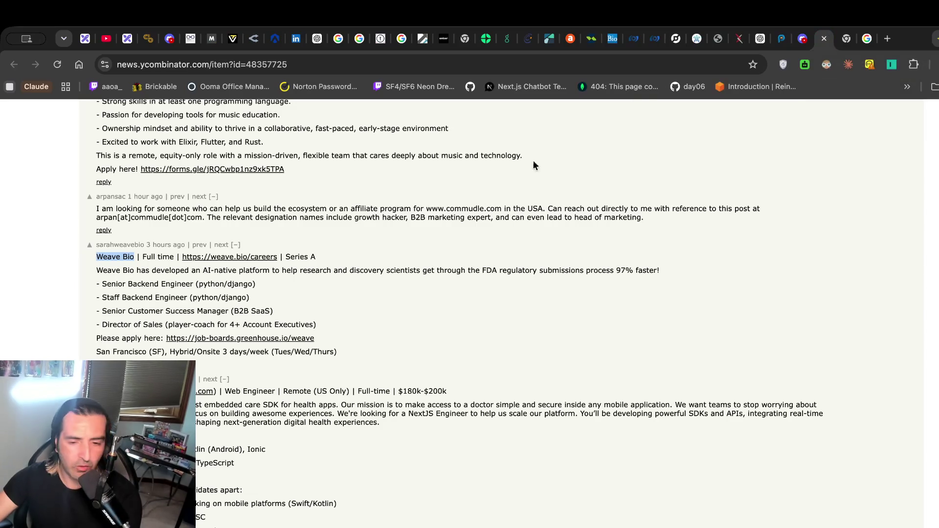
Register a new Hacker News account with a username and password, passing the robot check
scroll(152, 282, "up", 3)
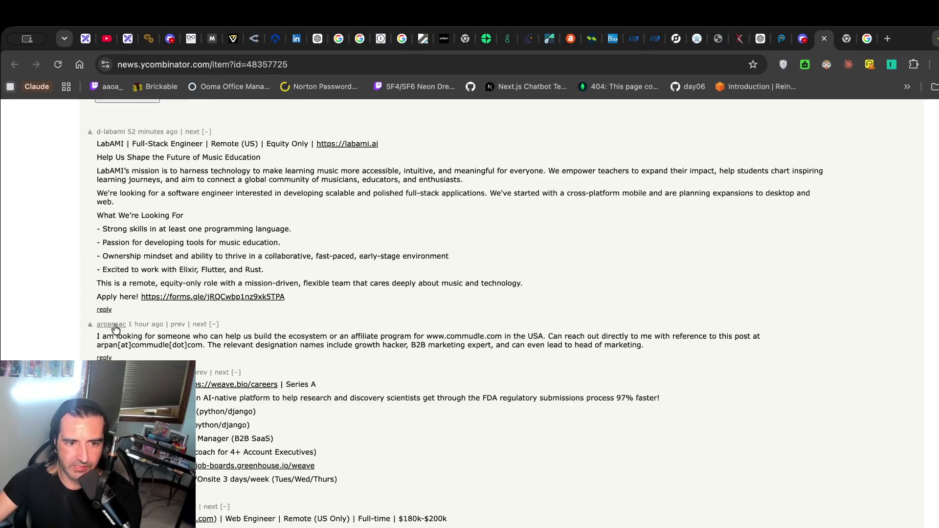
scroll(296, 214, "up", 2)
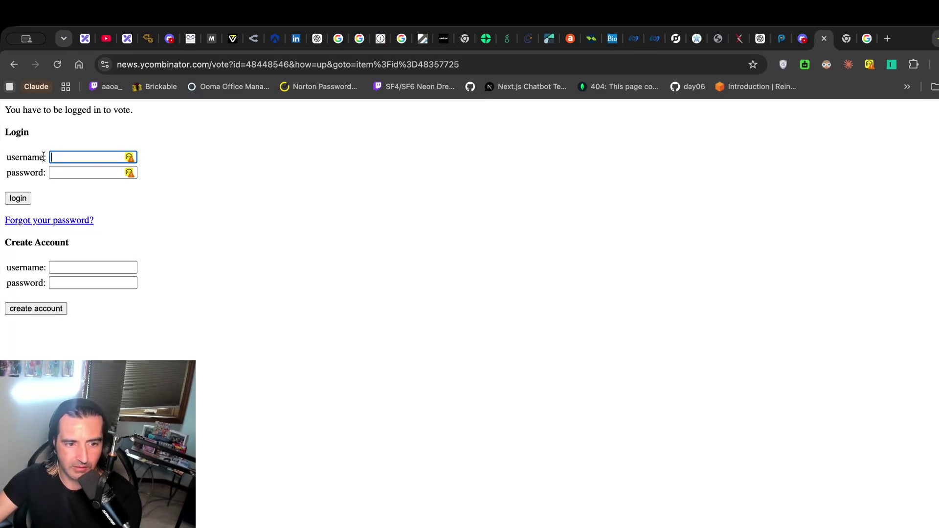
left_click(81, 264)
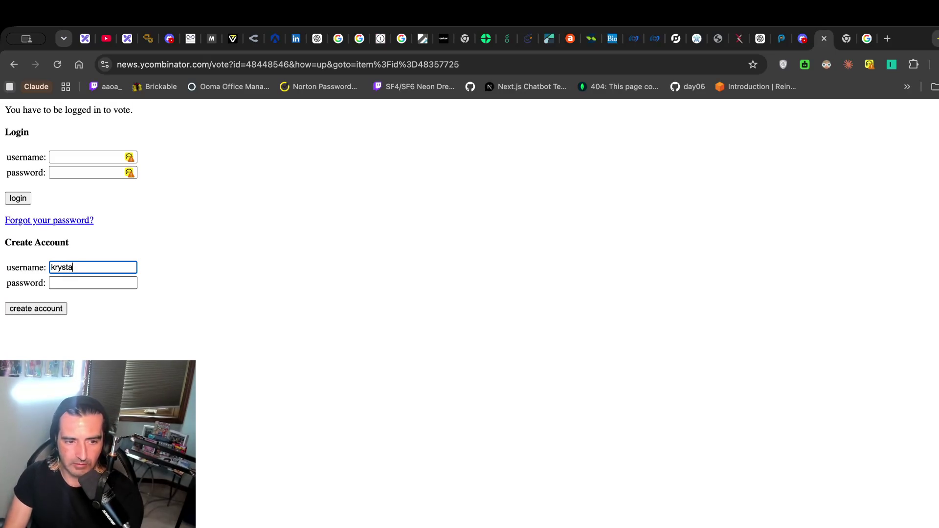
left_click(93, 282)
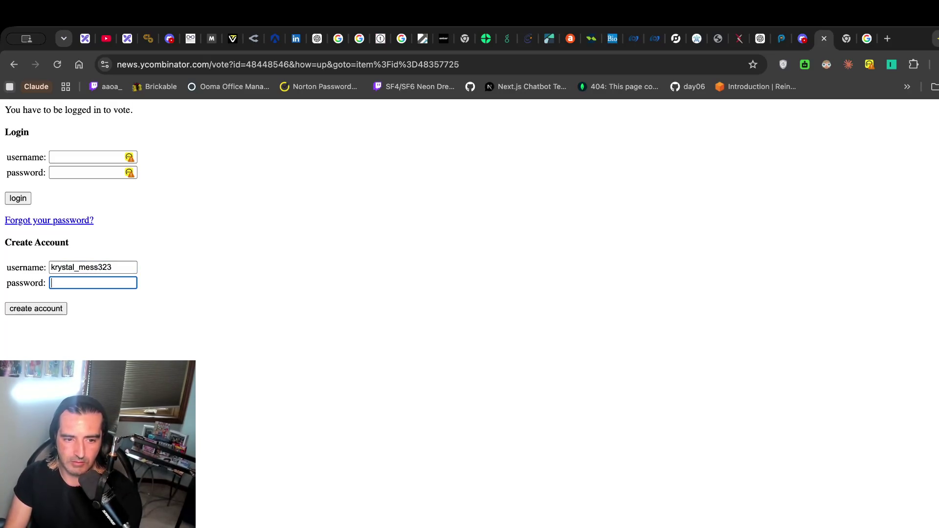
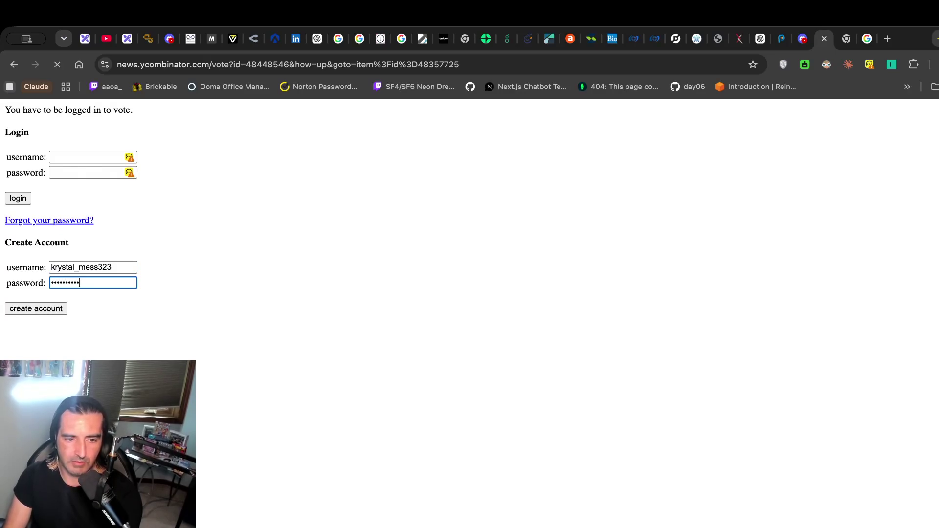
left_click(27, 237)
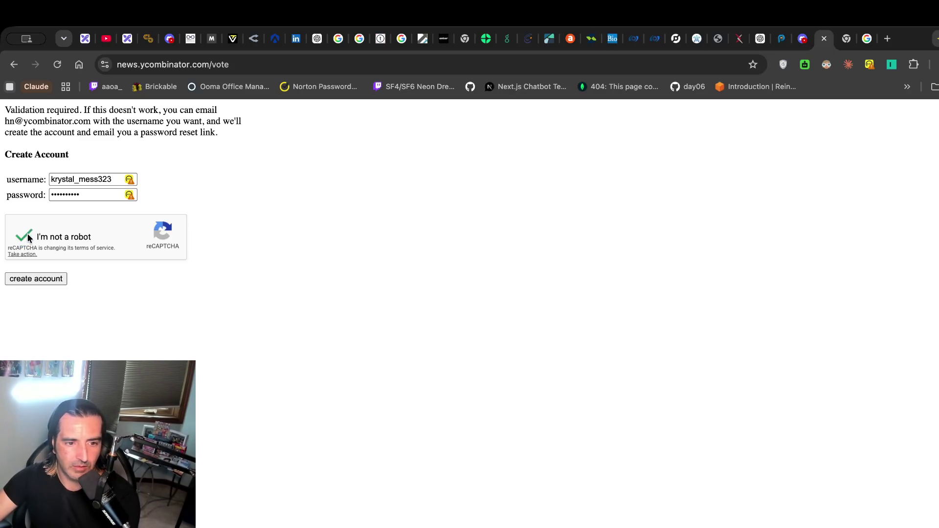
left_click(34, 279)
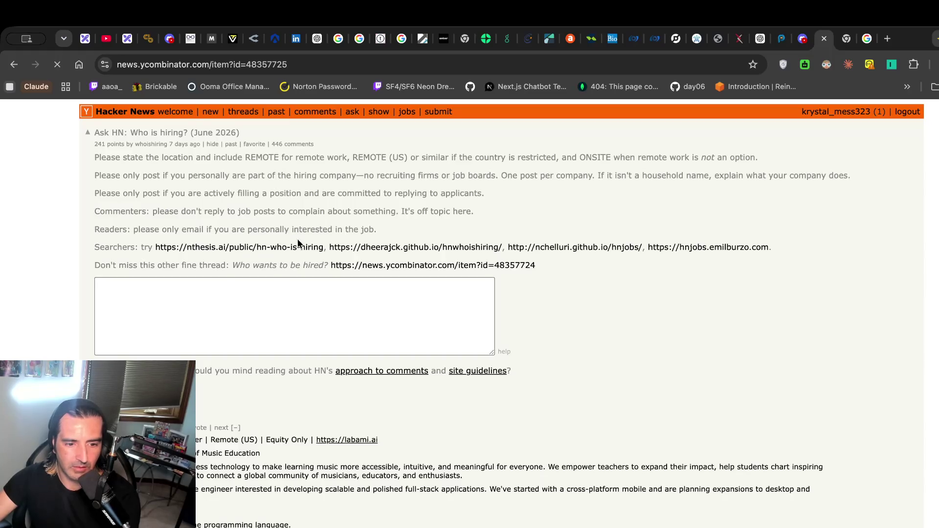
scroll(299, 239, "down", 3)
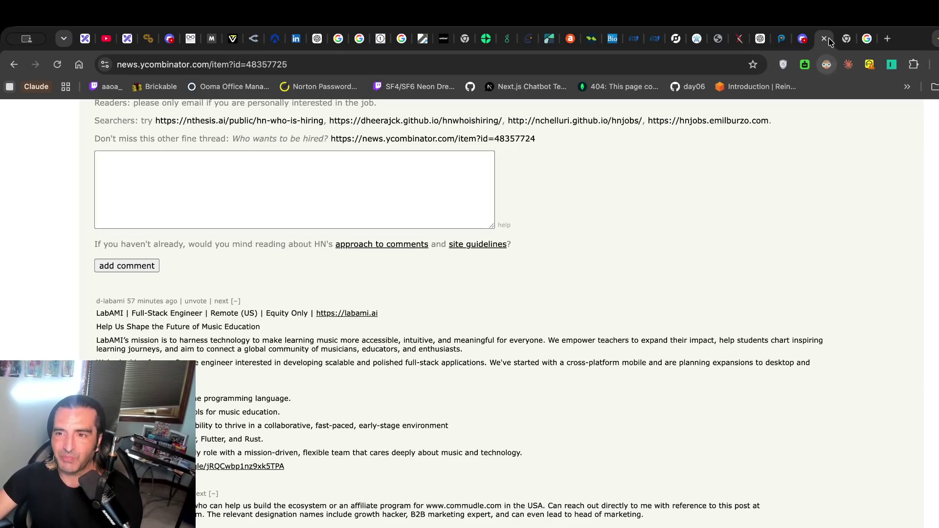
Edit the posted Discord #jobs message to append 'every upvote!', then go back to Hacker News
left_click(801, 49)
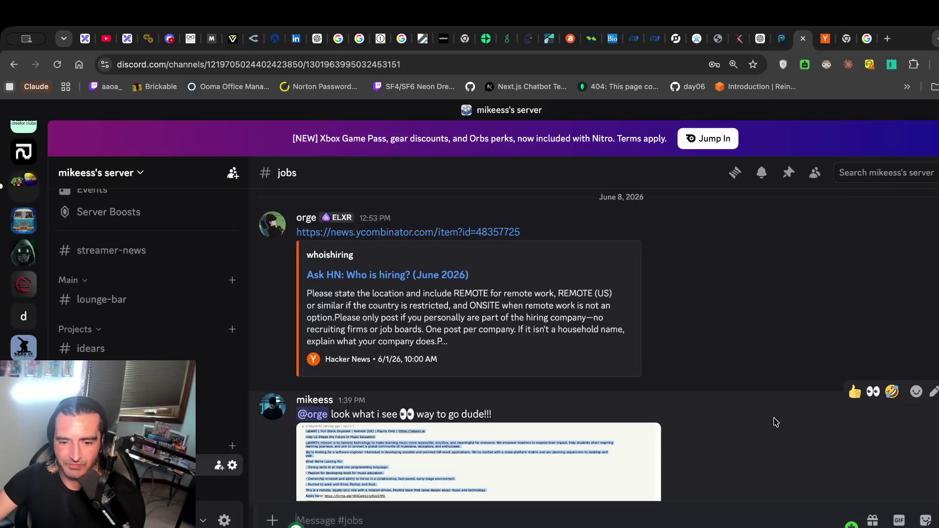
right_click(834, 367)
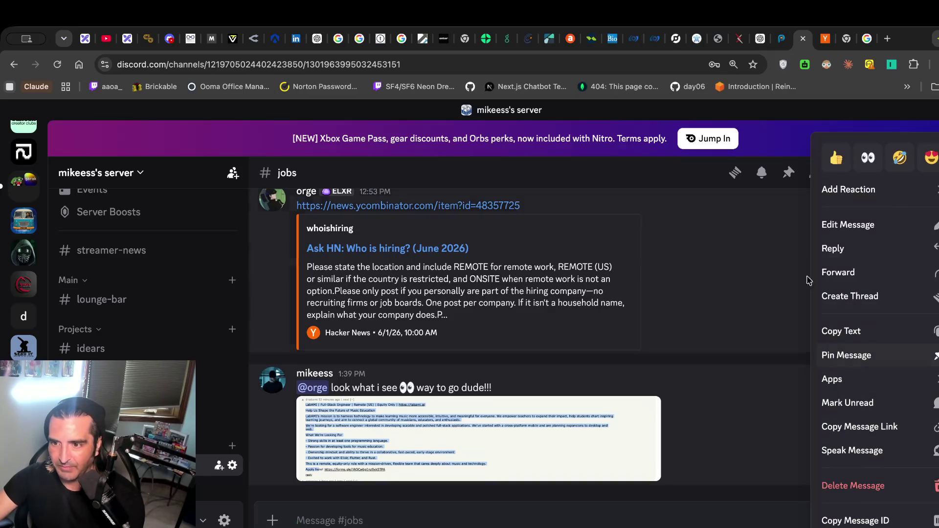
left_click(834, 224)
type("every upvote!")
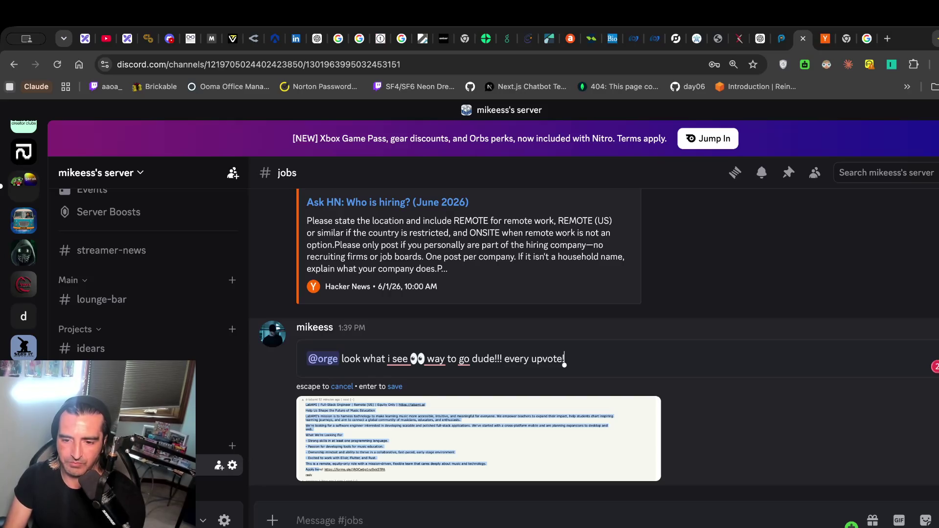
key("Return")
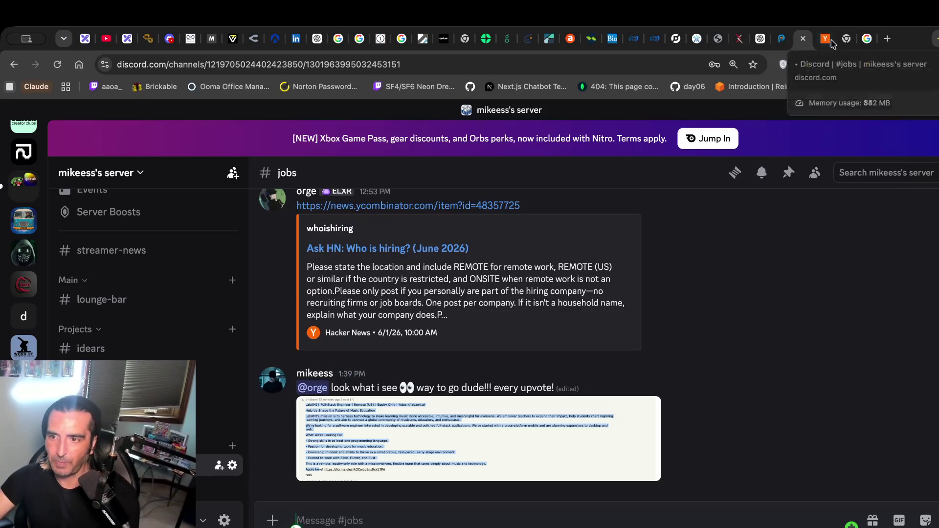
left_click(825, 44)
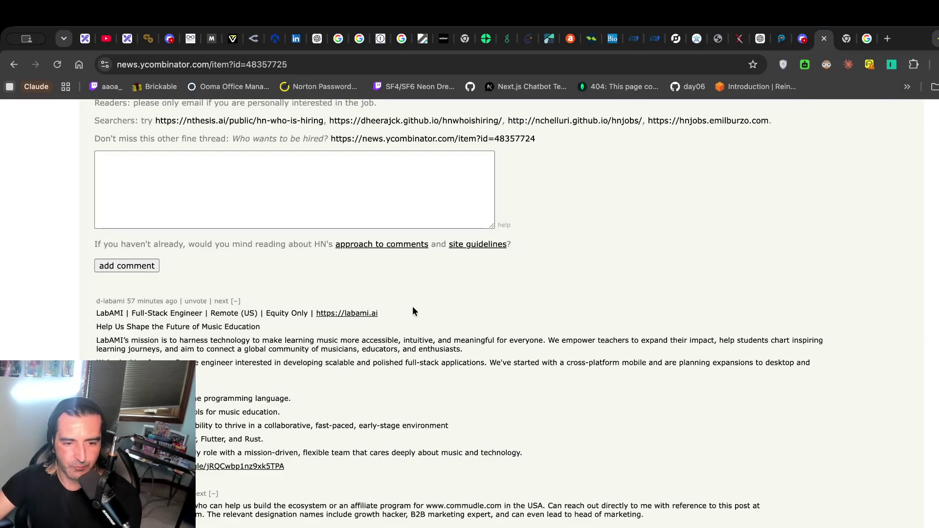
Read the affiliate-program, Weave Bio and Felt Clinic posts, highlighting their descriptions
scroll(412, 312, "down", 5)
triple_click(114, 341)
scroll(120, 342, "down", 1)
left_click(123, 346)
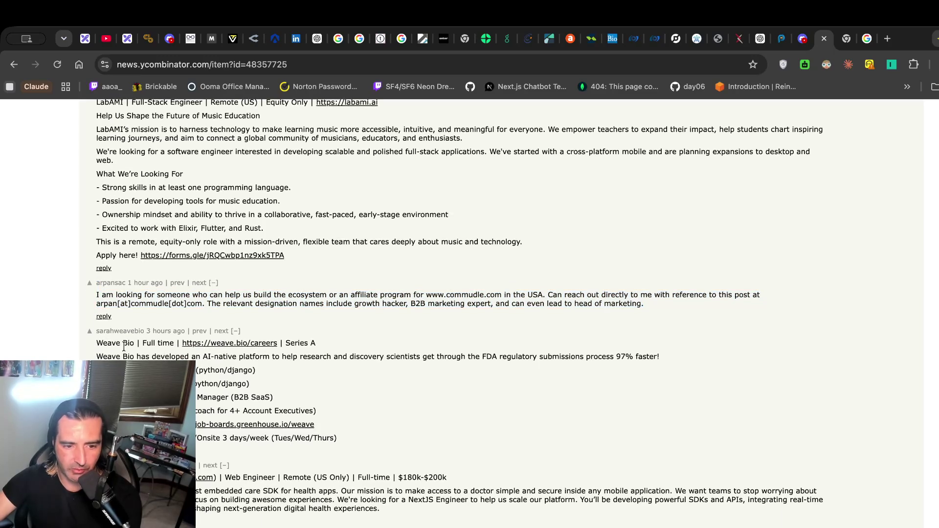
left_click_drag(123, 346, 191, 381)
scroll(411, 313, "up", 8)
scroll(410, 313, "down", 10)
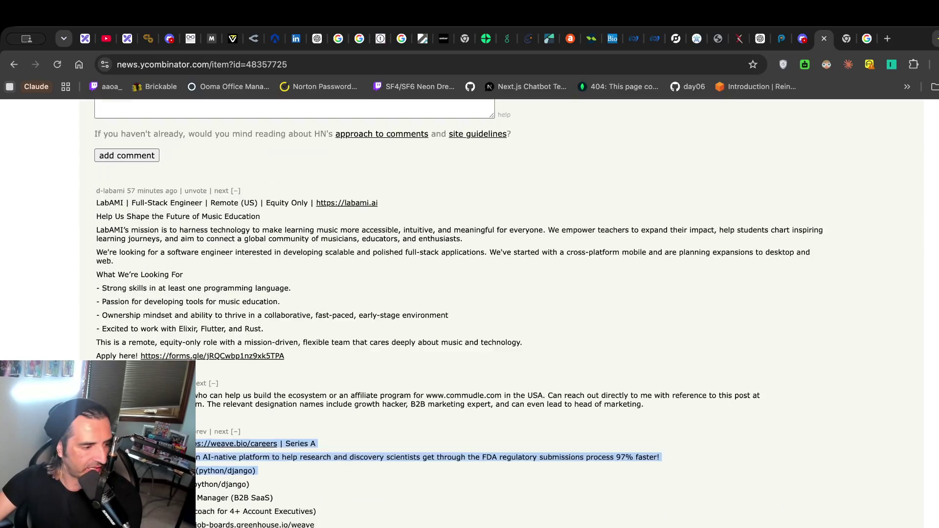
scroll(411, 313, "down", 3)
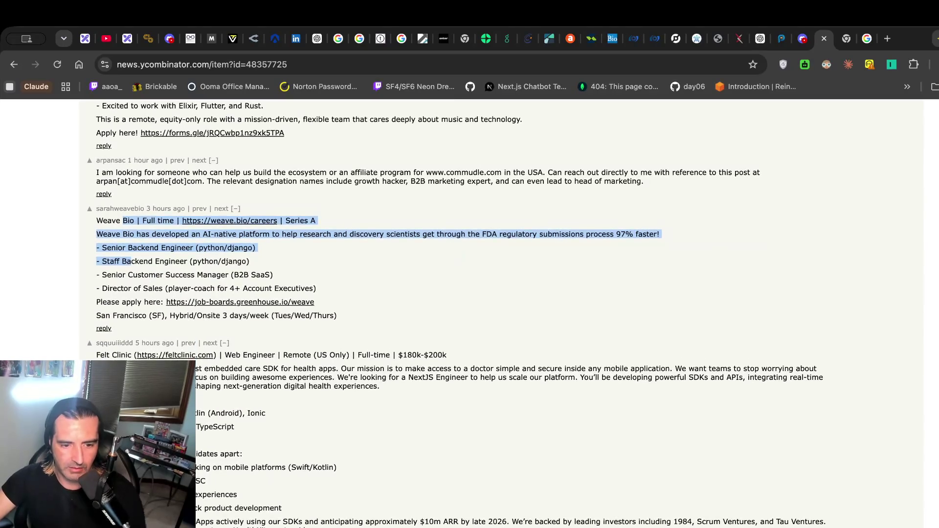
left_click_drag(110, 349, 381, 356)
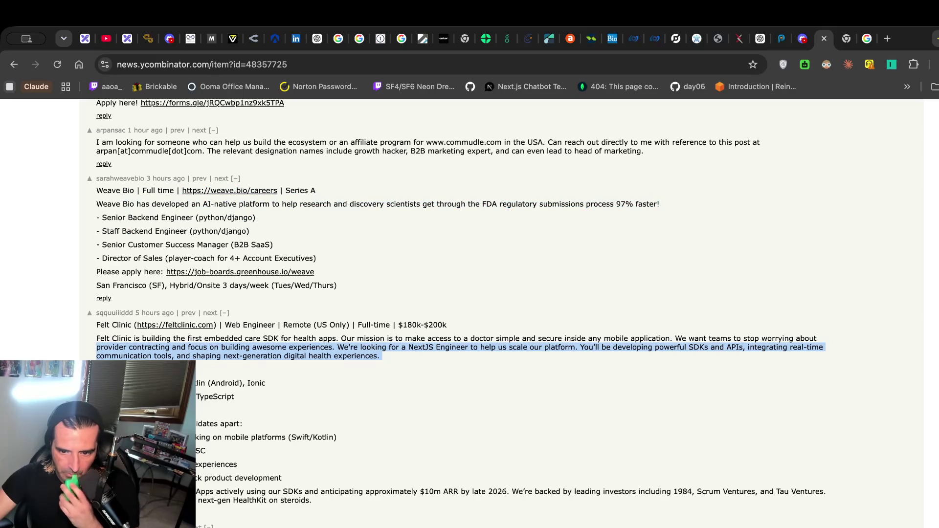
Highlight the Hotwash post from its header and the founder's background sentence
scroll(83, 227, "up", 1)
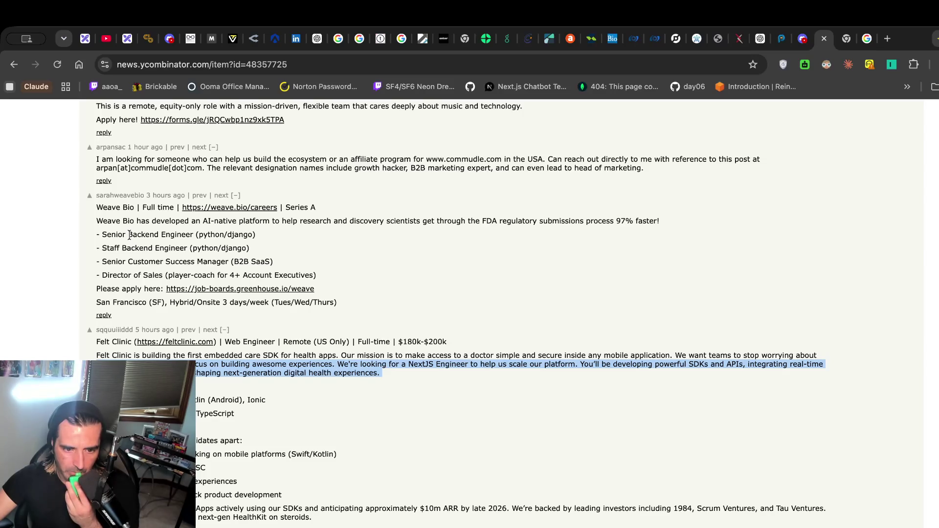
scroll(129, 235, "down", 5)
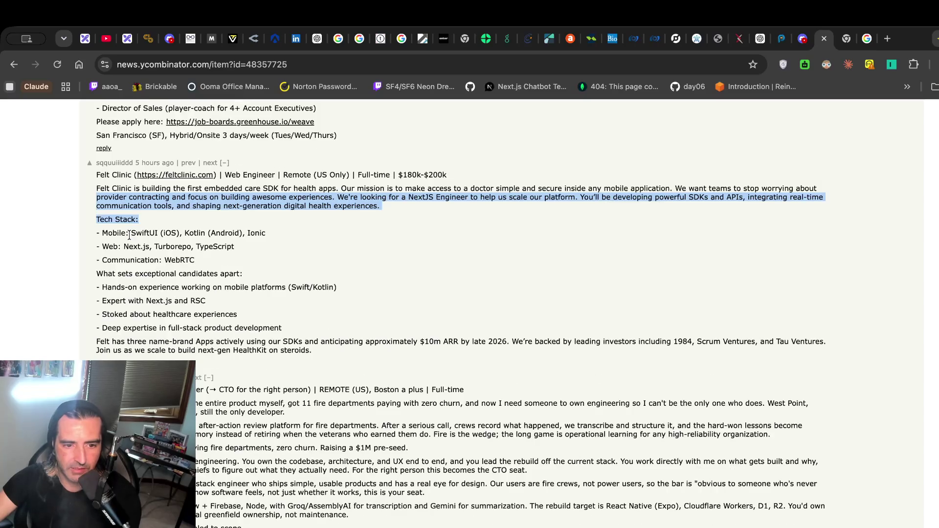
scroll(129, 236, "down", 5)
left_click_drag(114, 229, 140, 320)
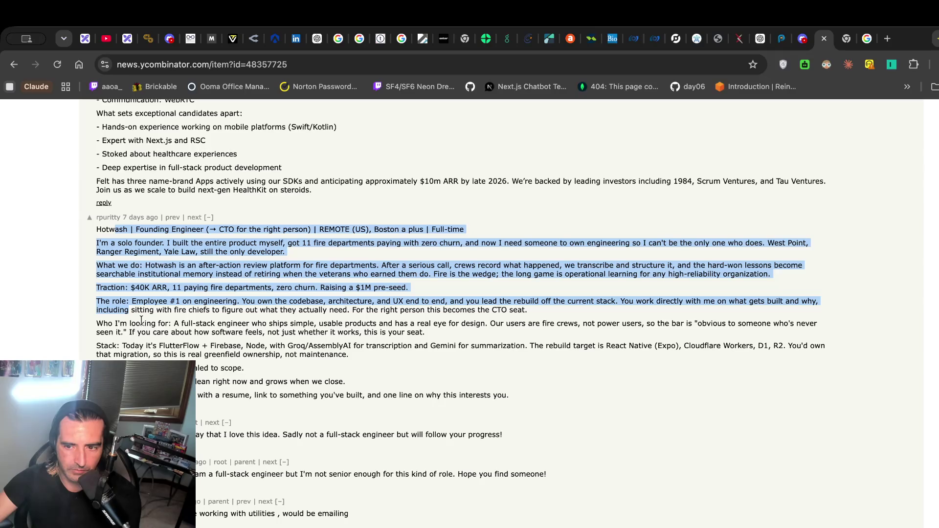
left_click(150, 248)
mouse_move(97, 218)
left_mouse_down()
mouse_move(408, 289)
mouse_move(440, 342)
mouse_move(351, 355)
left_mouse_up()
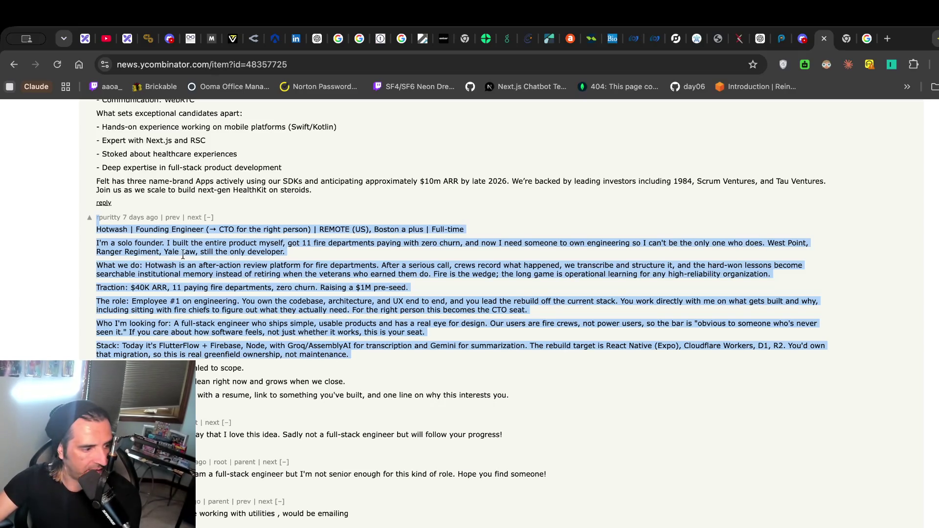
left_click(364, 225)
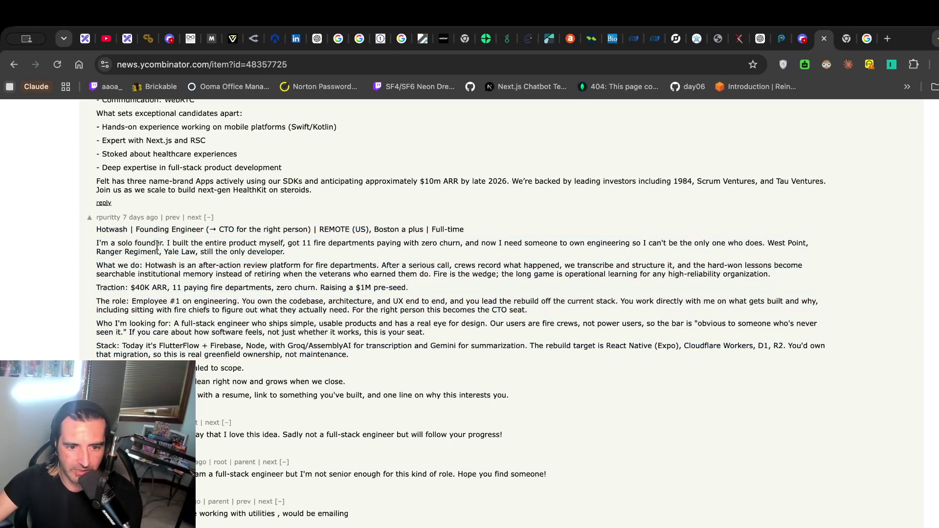
left_click_drag(157, 243, 157, 251)
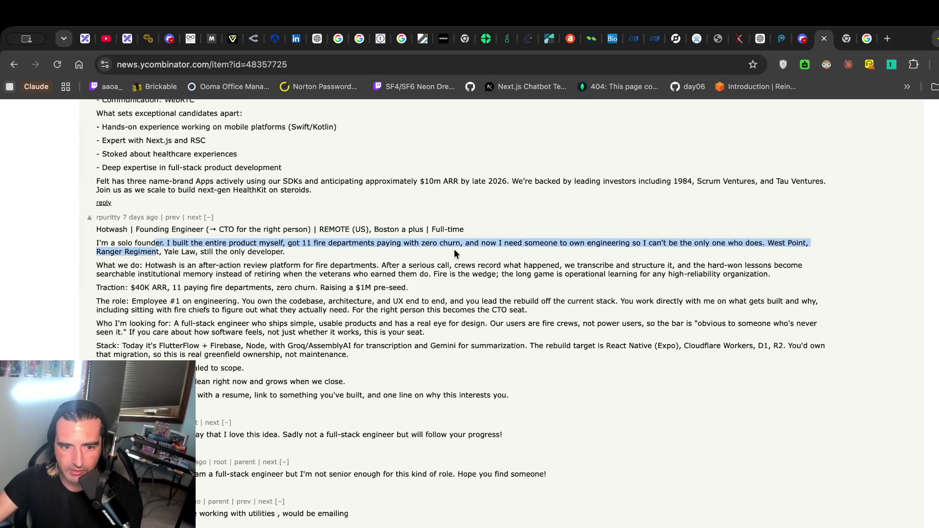
Highlight Hotwash's product description, traction lines and role description
scroll(247, 287, "down", 1)
left_click(237, 275)
left_click_drag(204, 261, 200, 292)
left_click(214, 255)
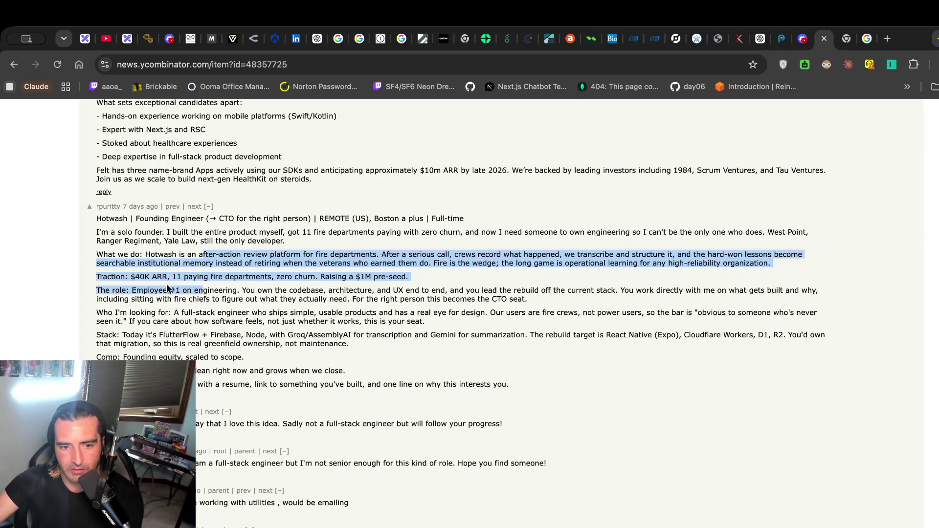
left_click_drag(143, 291, 146, 315)
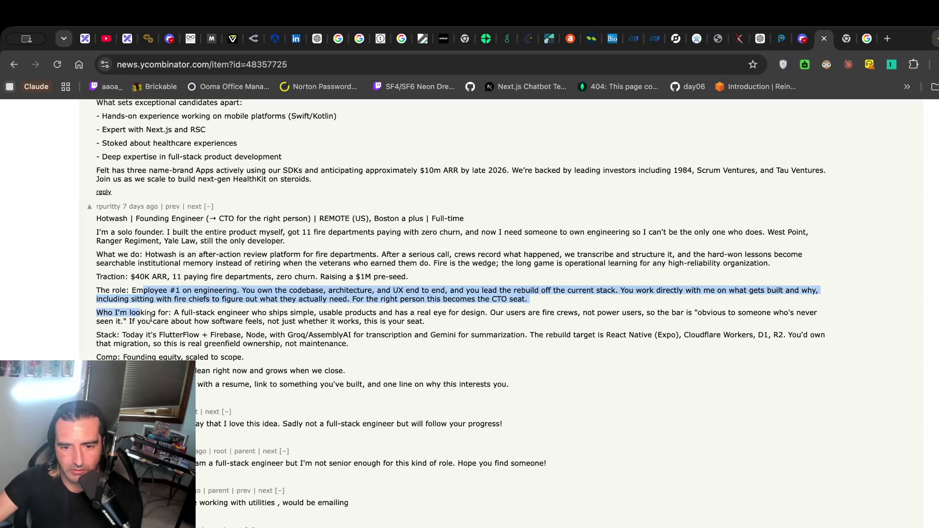
Read the Hotwash replies, highlighting the comments on moving away from FlutterFlow and low-code tools
scroll(150, 316, "down", 2)
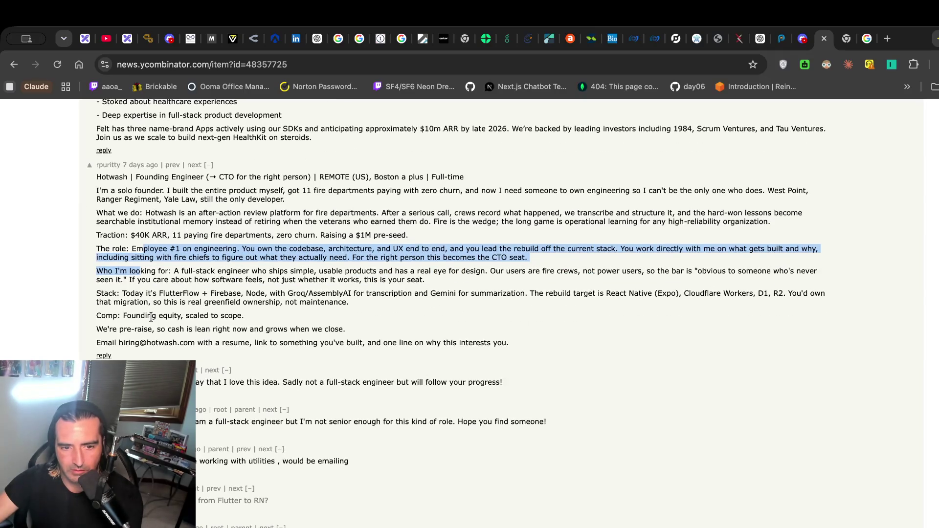
scroll(151, 317, "down", 2)
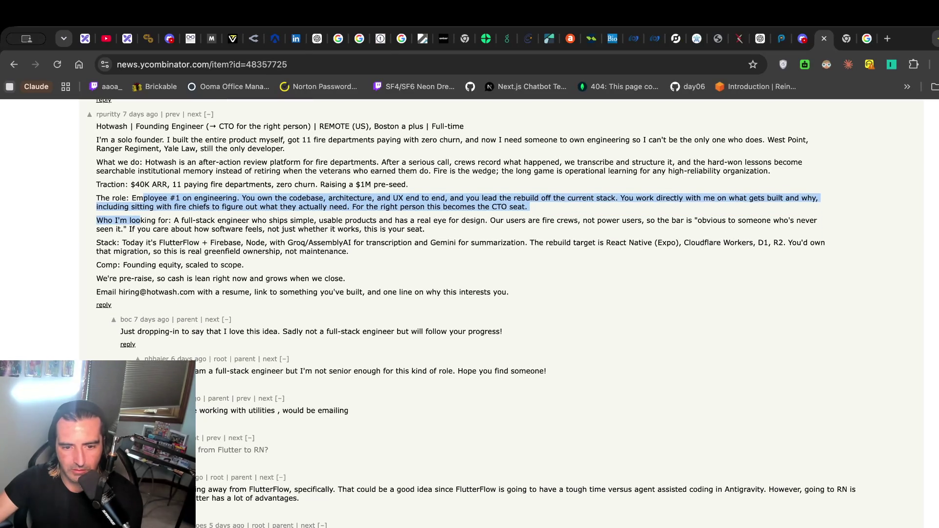
scroll(450, 313, "down", 1)
scroll(450, 313, "down", 2)
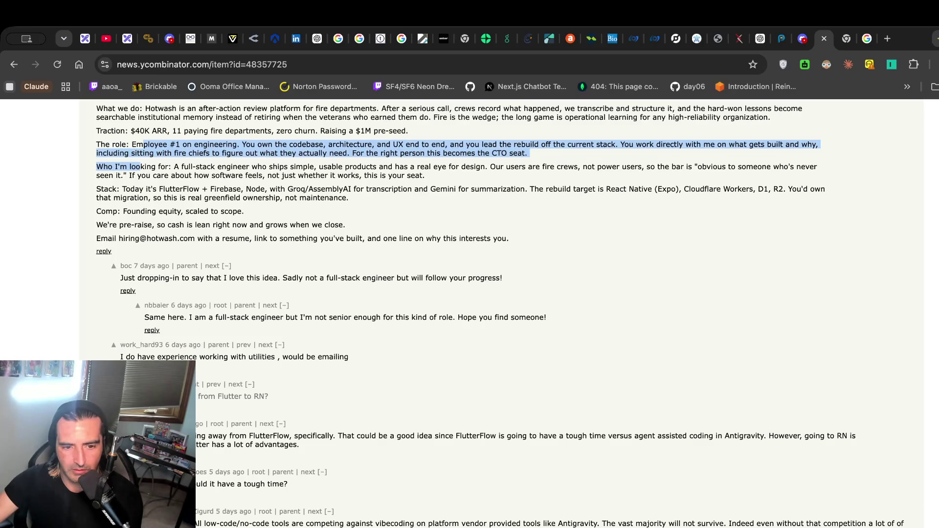
scroll(499, 313, "down", 4)
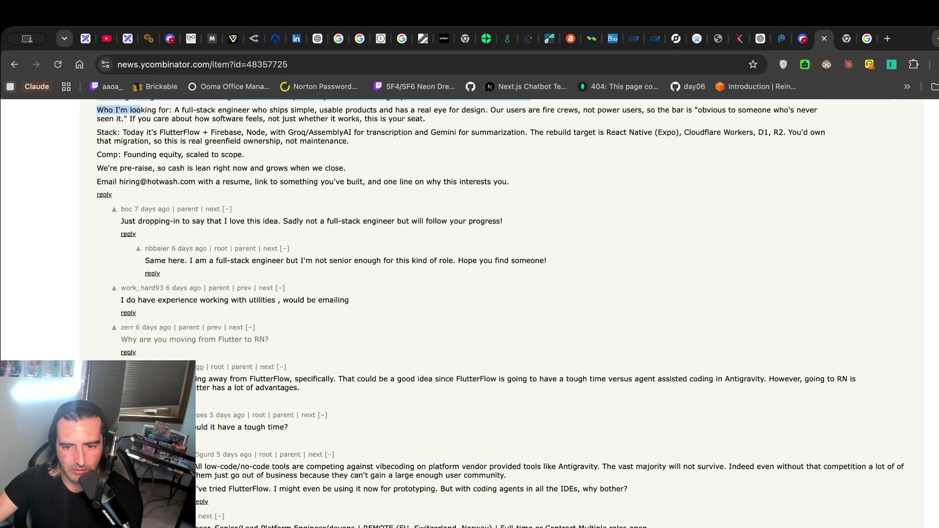
scroll(499, 313, "down", 2)
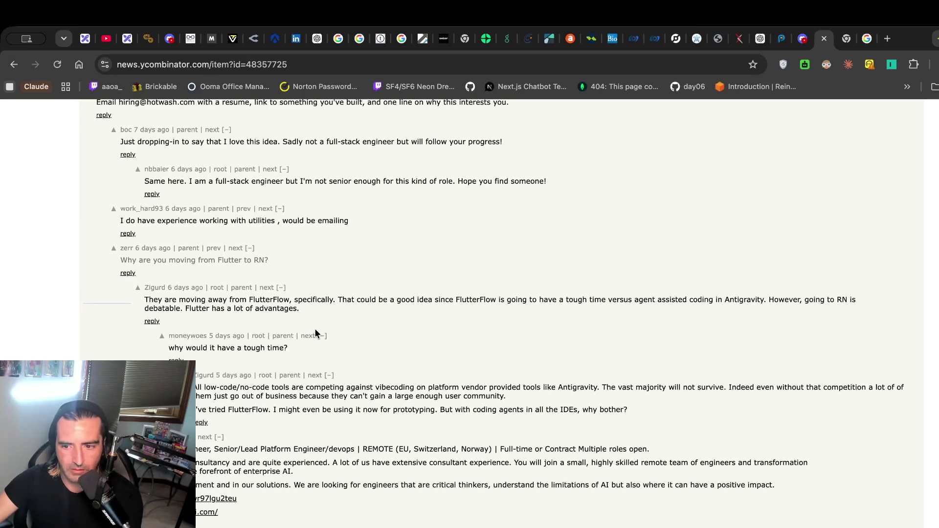
scroll(315, 333, "down", 1)
scroll(315, 334, "down", 1)
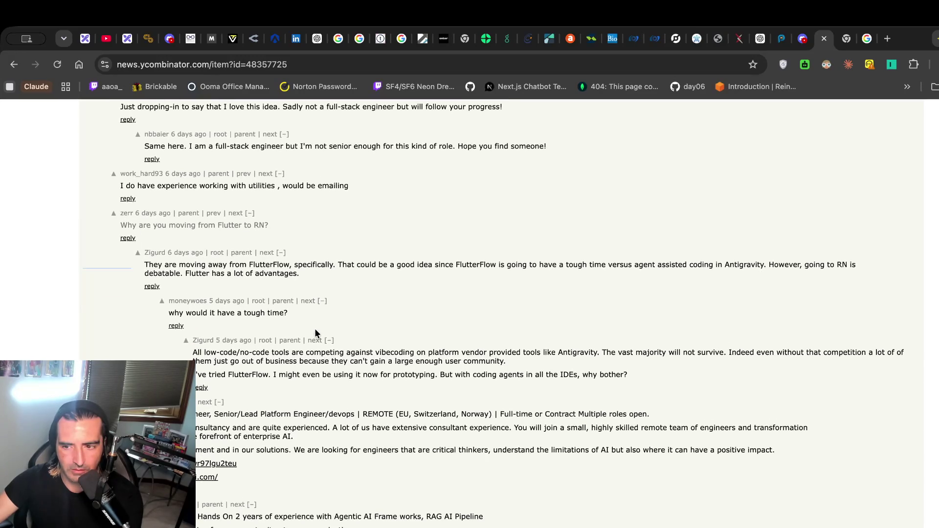
scroll(315, 334, "down", 3)
mouse_move(776, 180)
left_mouse_down()
mouse_move(779, 204)
mouse_move(581, 237)
left_mouse_up()
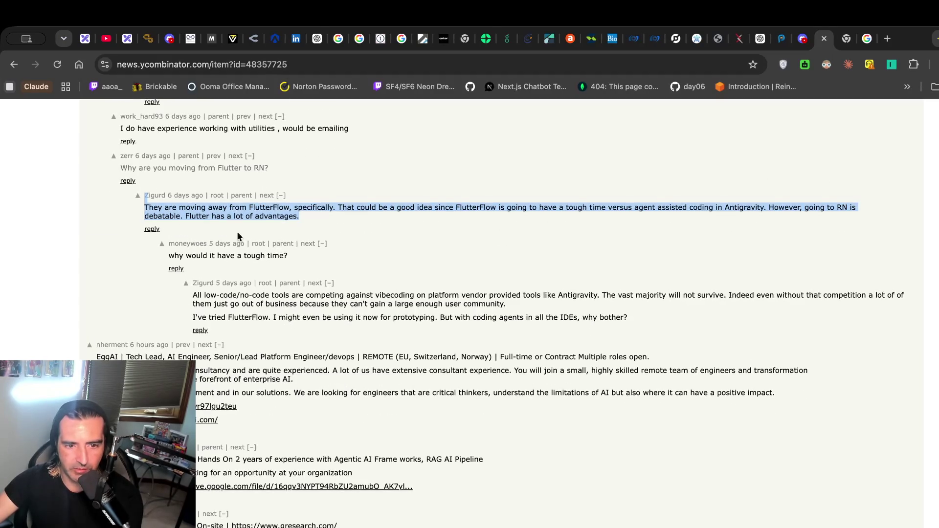
scroll(154, 281, "down", 4)
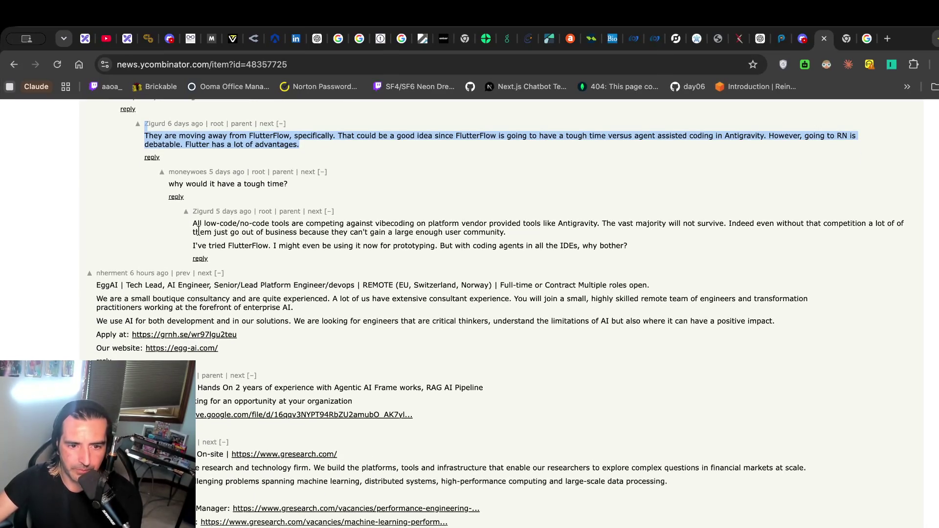
left_click(181, 229)
left_click_drag(253, 223, 255, 258)
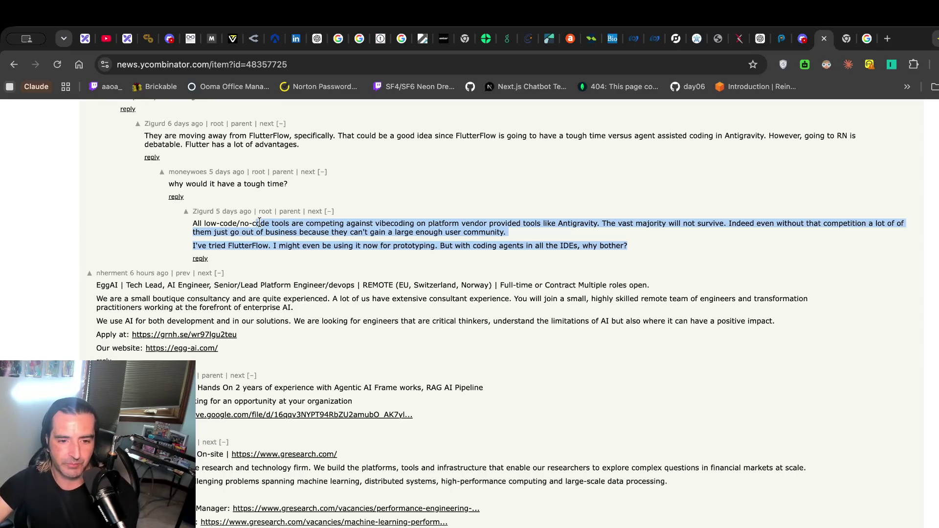
Highlight the EggAI consultancy description and continue to the G-Research listing
scroll(229, 368, "down", 2)
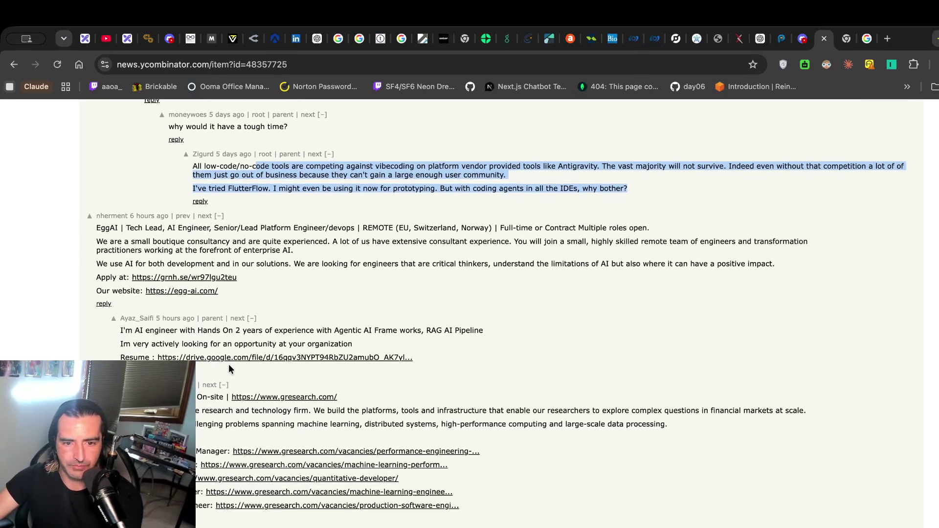
left_click_drag(210, 241, 211, 287)
scroll(304, 300, "down", 5)
mouse_move(126, 237)
left_mouse_down()
mouse_move(123, 263)
mouse_move(134, 279)
mouse_move(538, 323)
mouse_move(654, 355)
left_mouse_up()
scroll(135, 278, "down", 2)
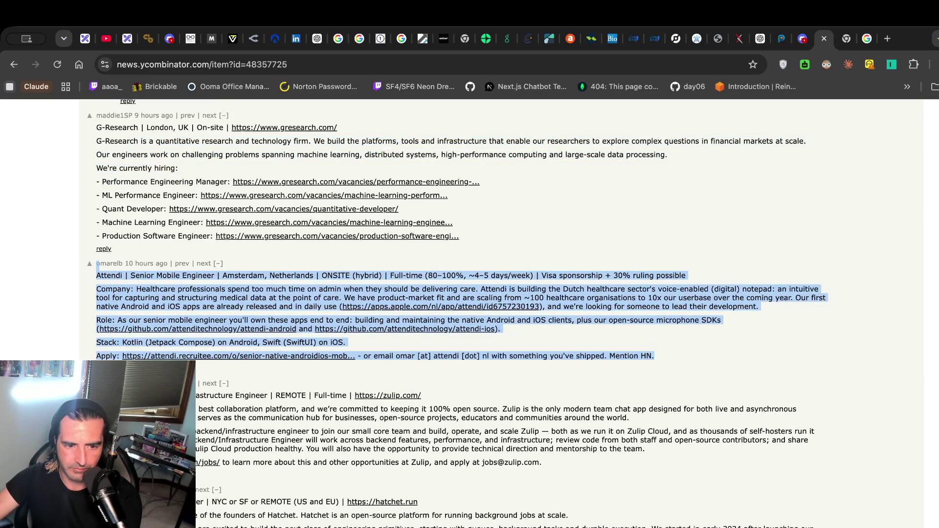
Highlight the Attendi company description and Zulip's two description paragraphs, reaching the Hatchet post
mouse_move(423, 291)
left_mouse_down()
mouse_move(458, 291)
mouse_move(422, 323)
left_mouse_up()
scroll(502, 315, "down", 3)
left_click(238, 294)
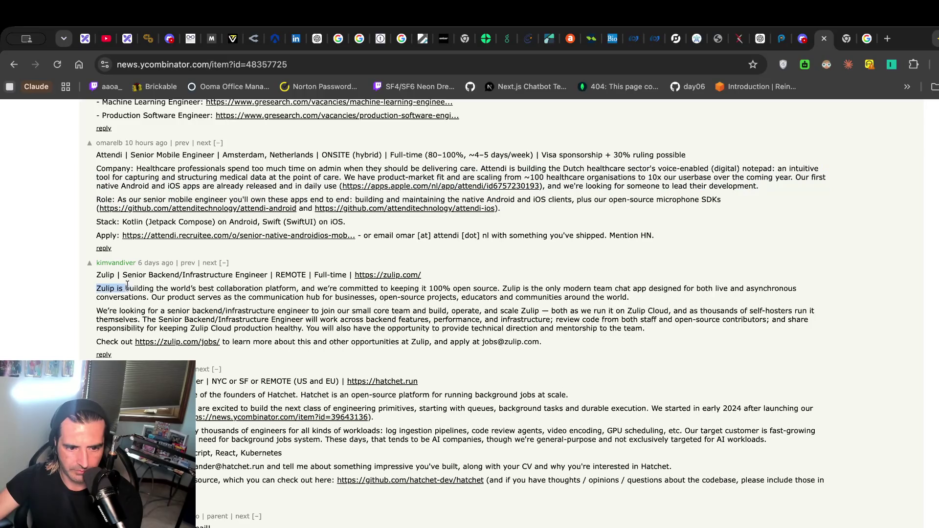
left_click_drag(192, 291, 130, 337)
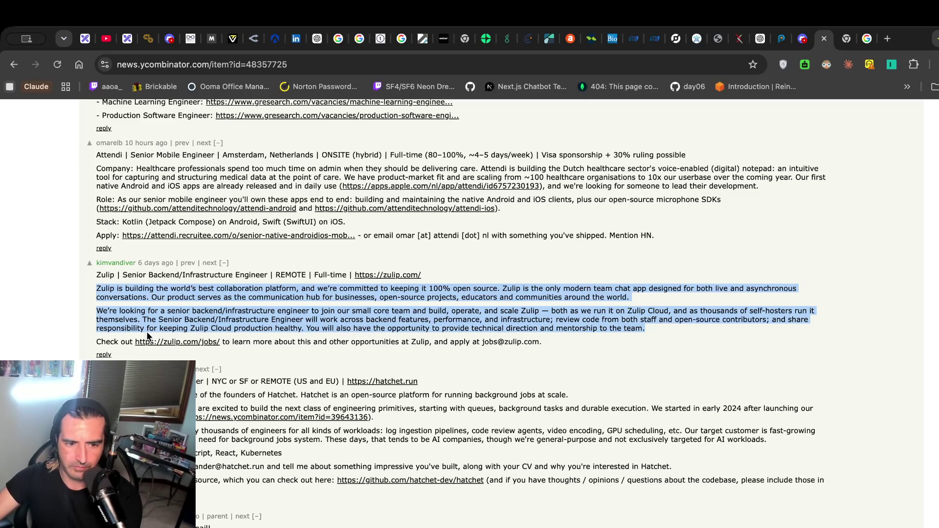
scroll(148, 336, "down", 3)
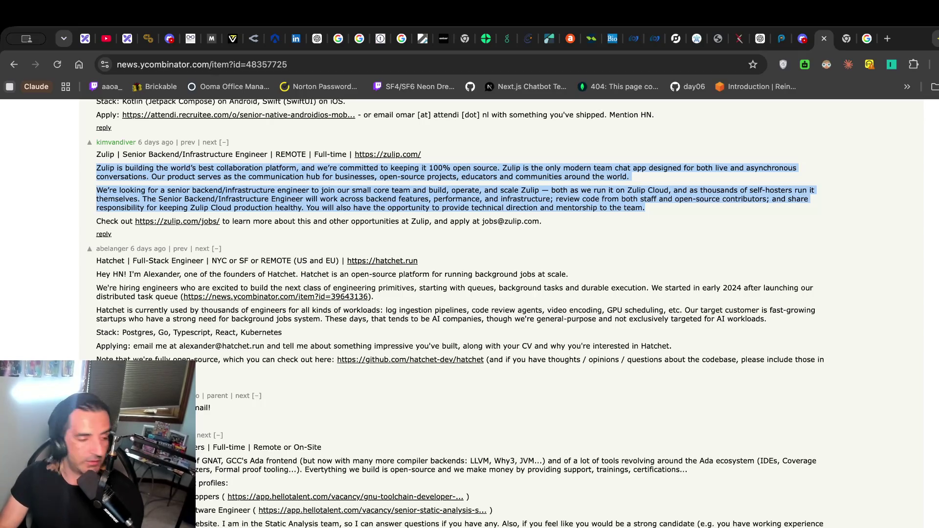
key("super+Tab")
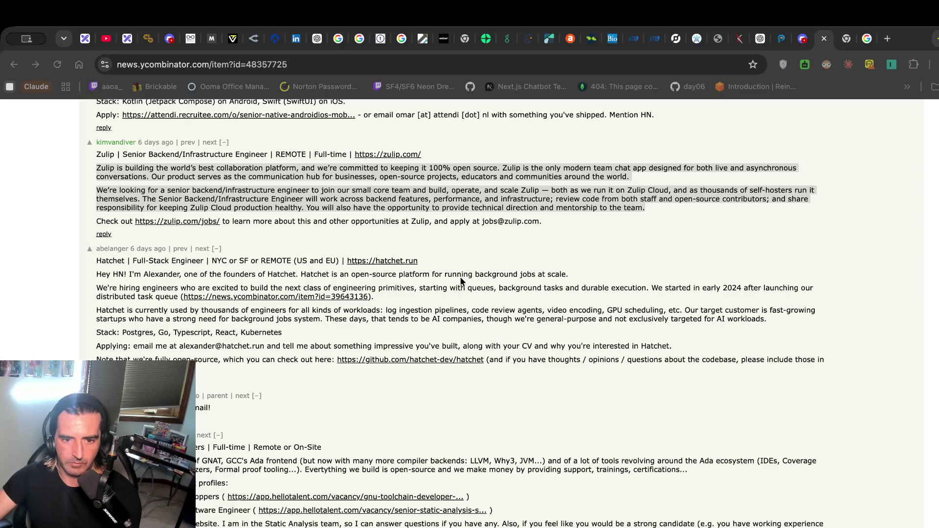
Skip the YouTube ad so the Daft Punk disco mix plays, then return to Hacker News
left_click(113, 42)
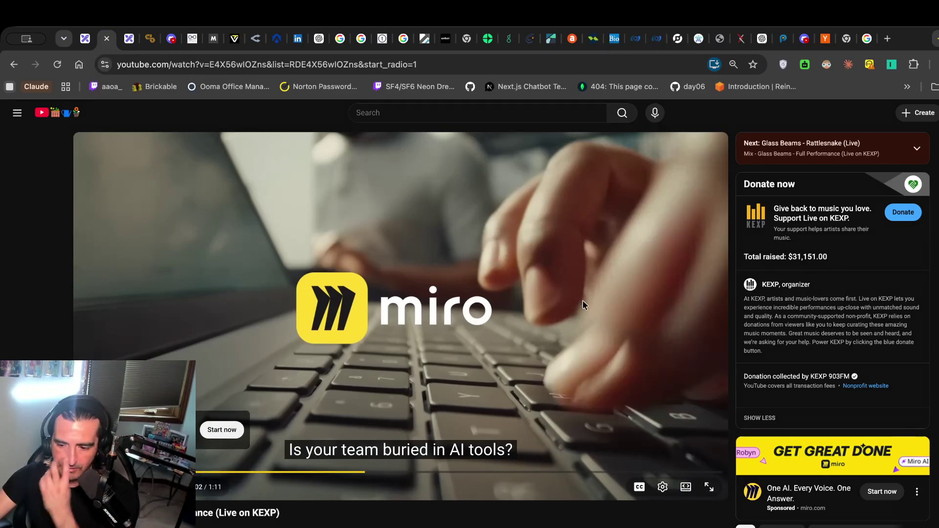
scroll(635, 313, "down", 6)
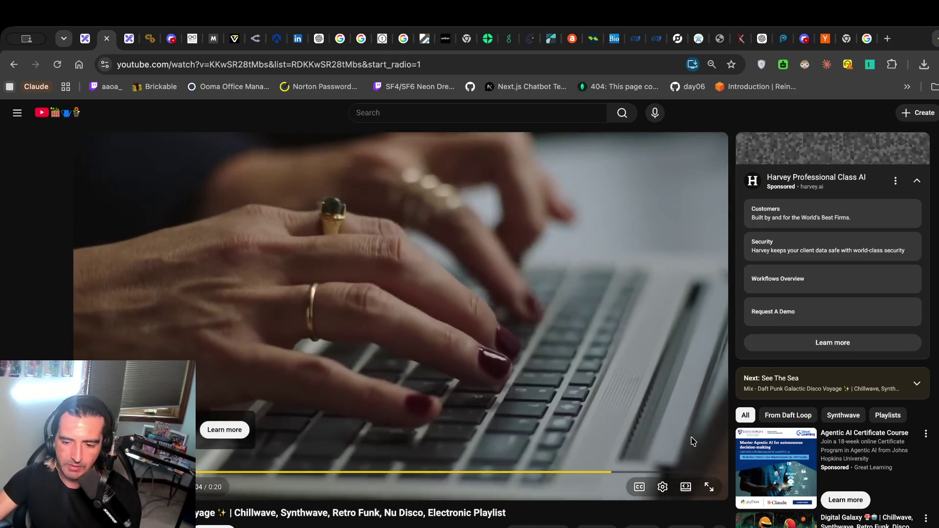
left_click(695, 440)
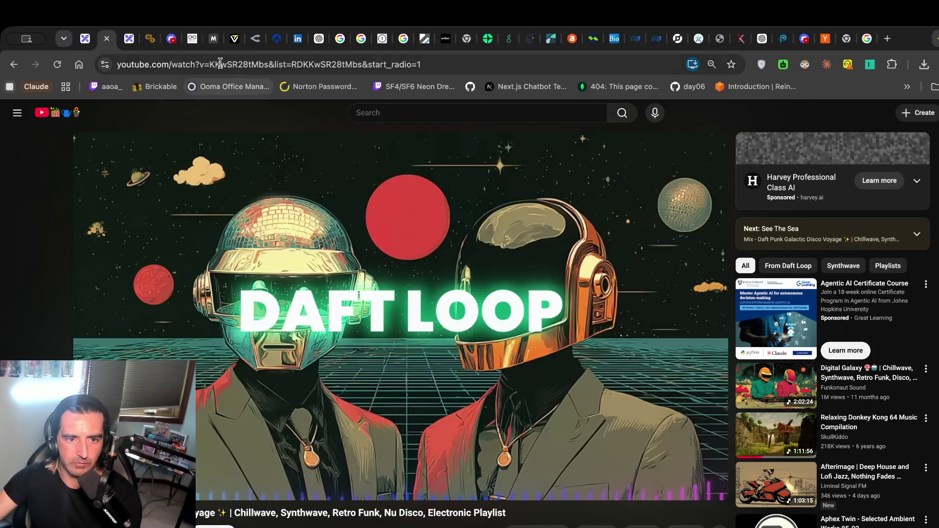
left_click(824, 39)
scroll(265, 231, "up", 20)
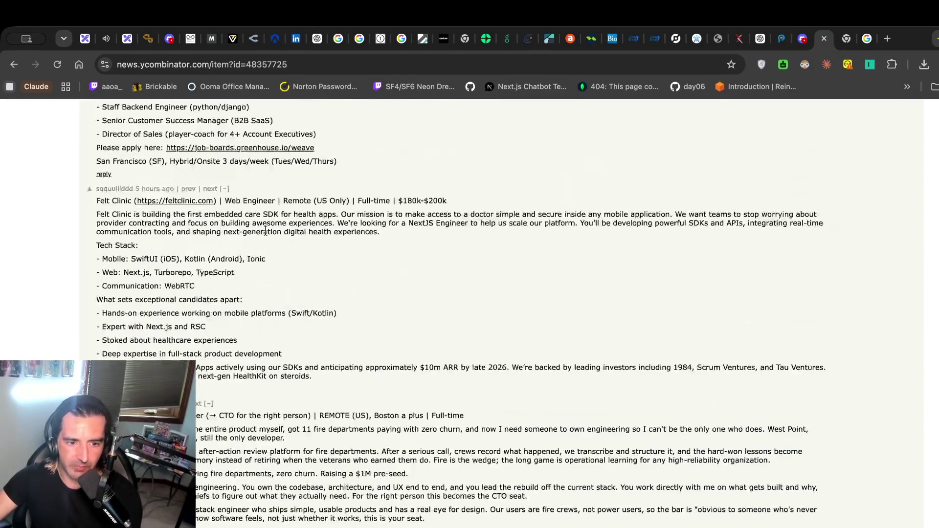
Scroll down the thread and highlight the Adacore post's list of open roles
scroll(265, 230, "down", 5)
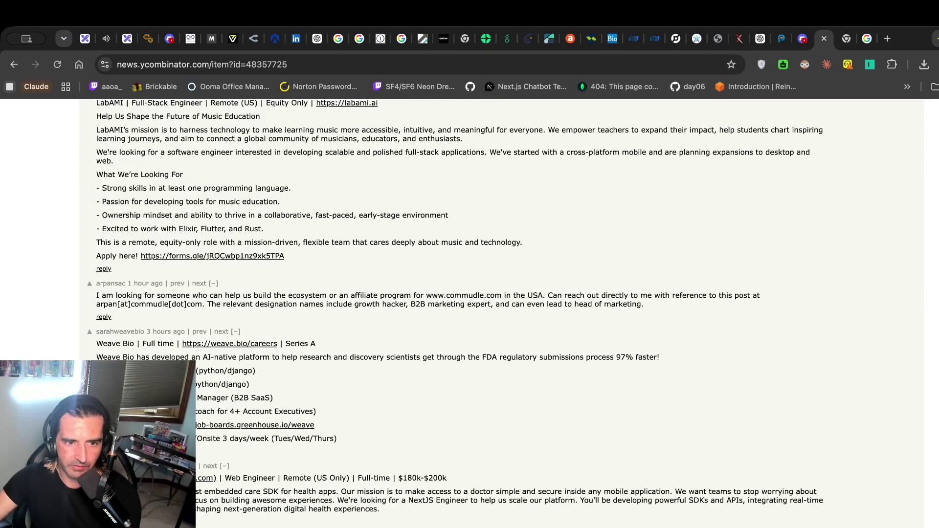
scroll(469, 313, "down", 15)
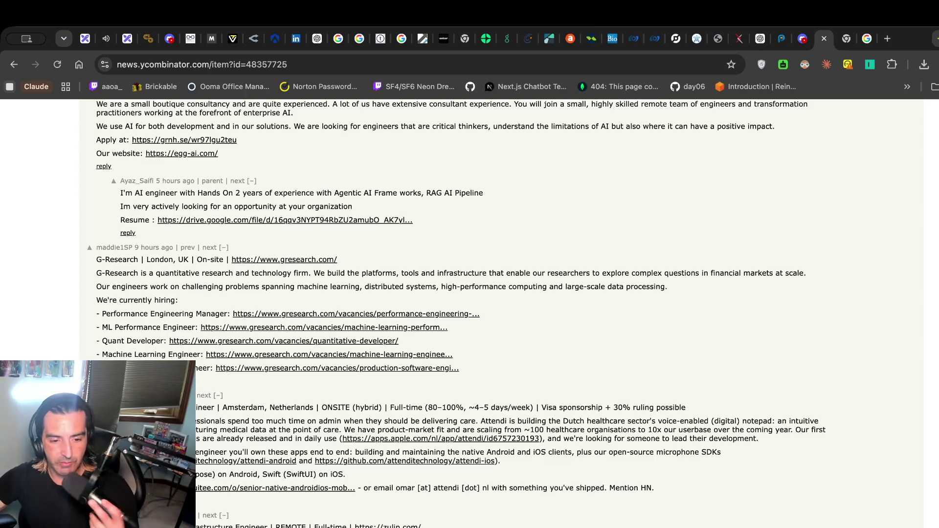
scroll(470, 313, "down", 5)
scroll(469, 313, "down", 3)
scroll(469, 313, "down", 3)
scroll(470, 313, "down", 3)
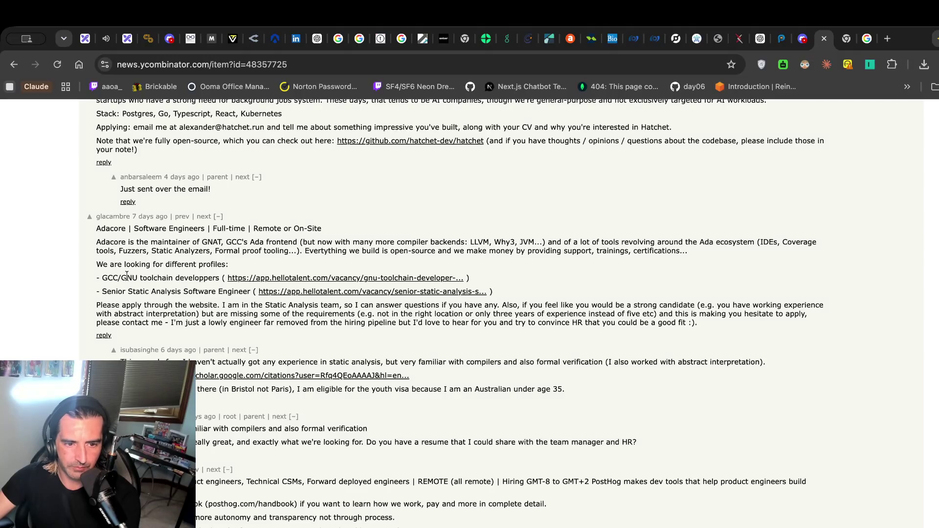
left_click_drag(115, 252, 122, 292)
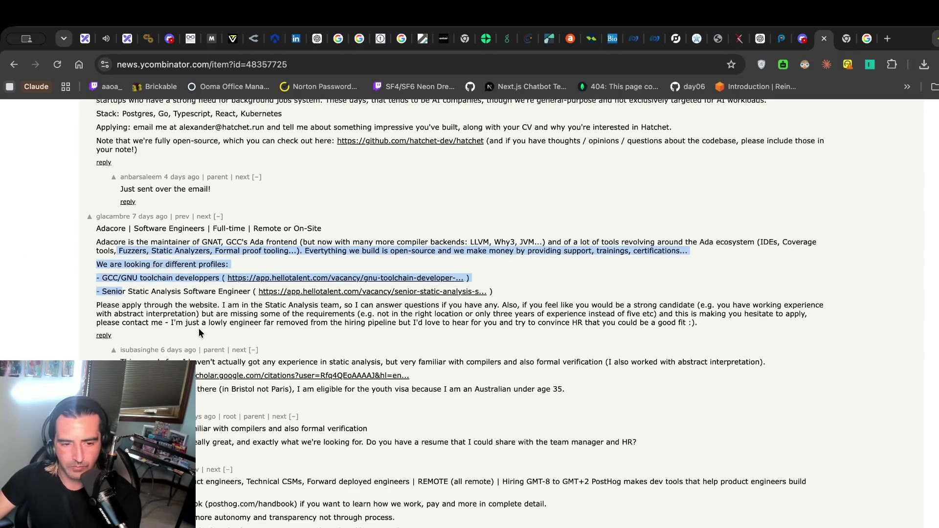
Highlight the Quin post's ideal-hire description and compensation details
scroll(199, 333, "down", 6)
scroll(199, 333, "down", 10)
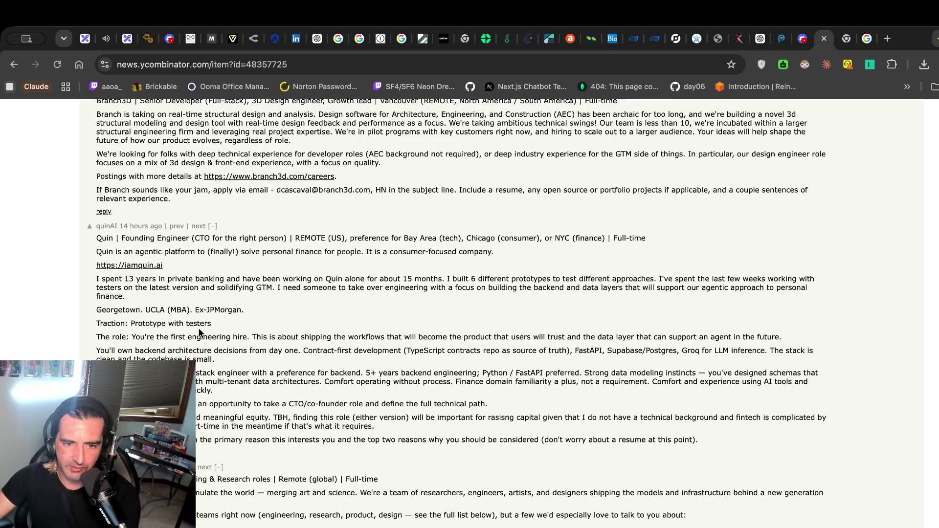
scroll(199, 333, "down", 2)
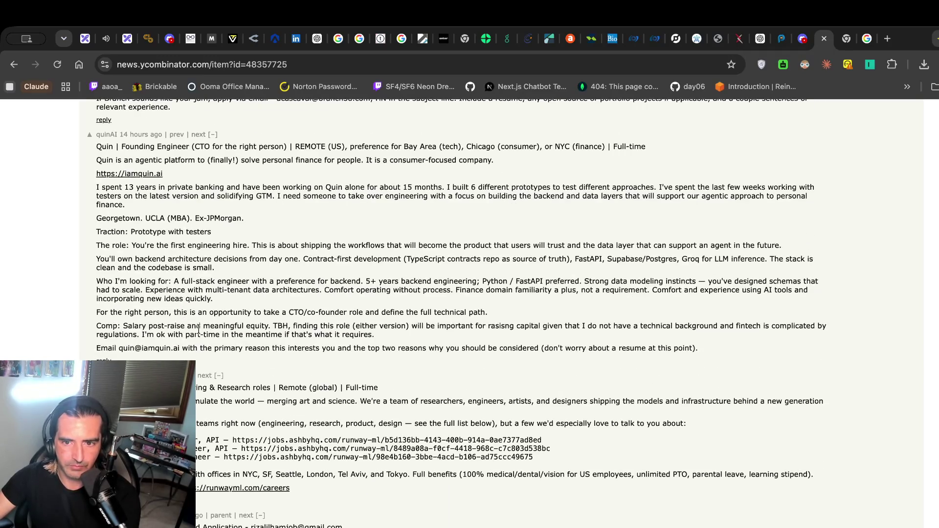
scroll(199, 330, "up", 1)
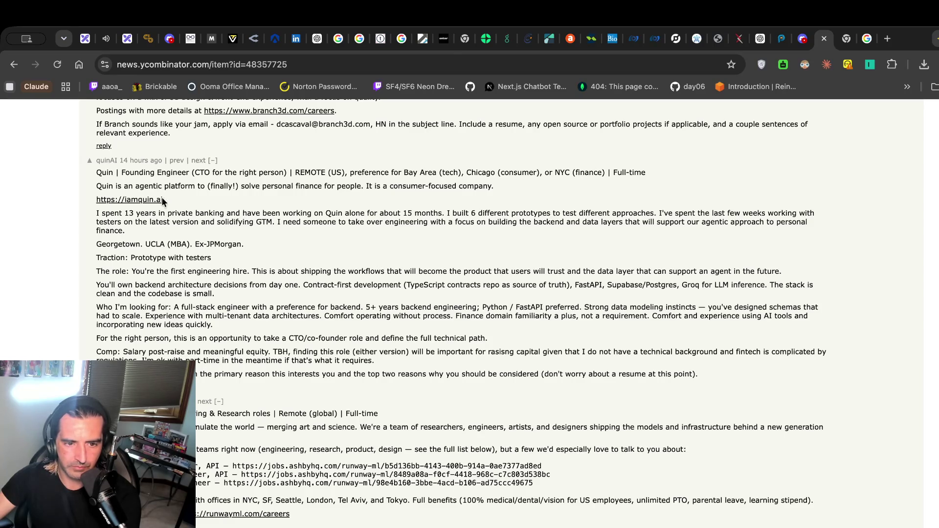
left_click_drag(247, 224, 282, 251)
left_click(218, 213)
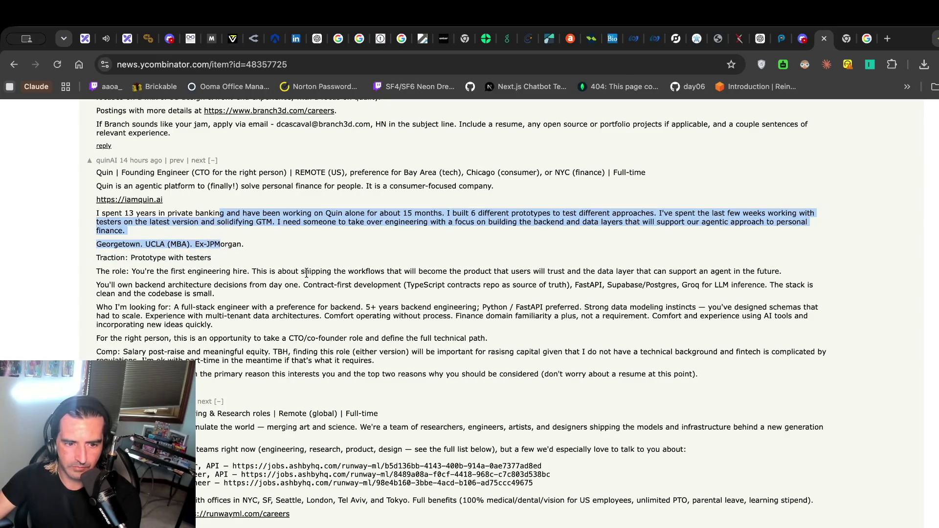
left_click_drag(215, 307, 488, 339)
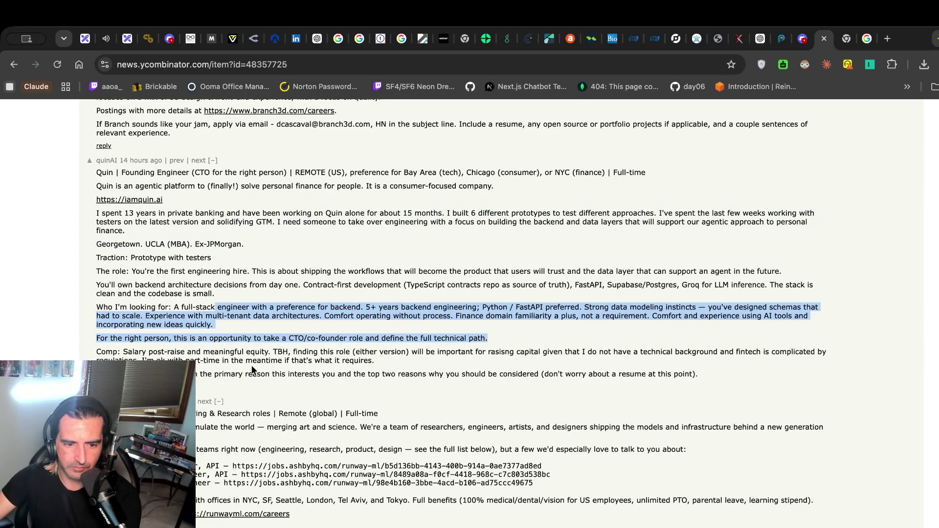
left_click_drag(167, 351, 376, 360)
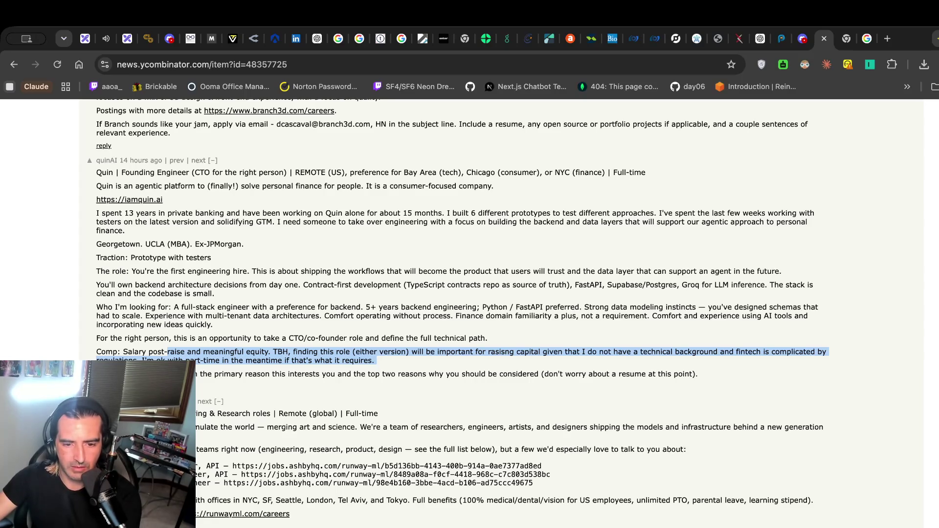
Read past the Runway and DrSwarm posts, then return to the Markdown Live Preview funding table
scroll(462, 308, "down", 2)
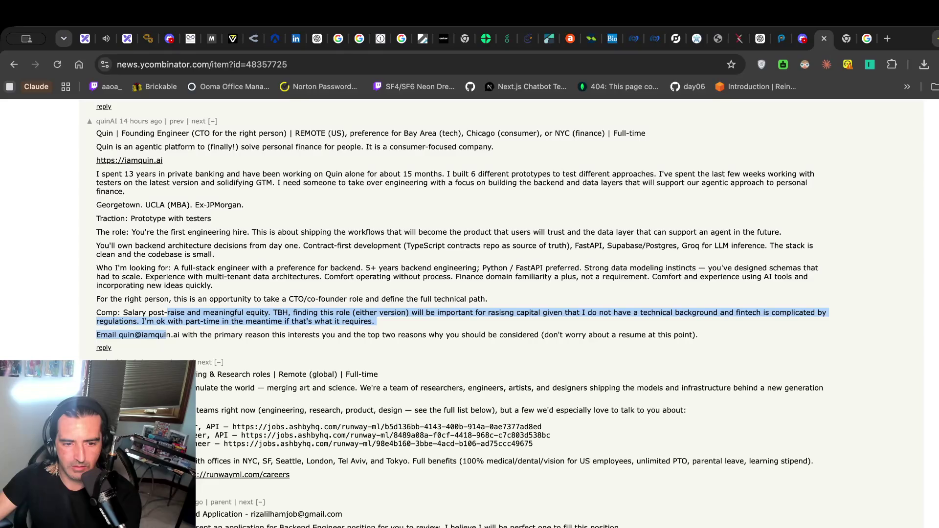
scroll(462, 313, "down", 10)
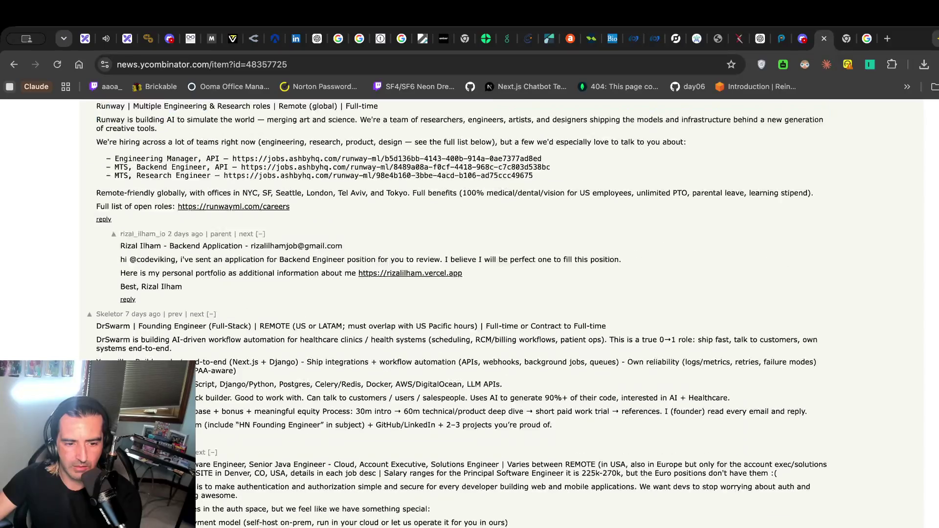
scroll(462, 313, "down", 10)
scroll(462, 312, "up", 10)
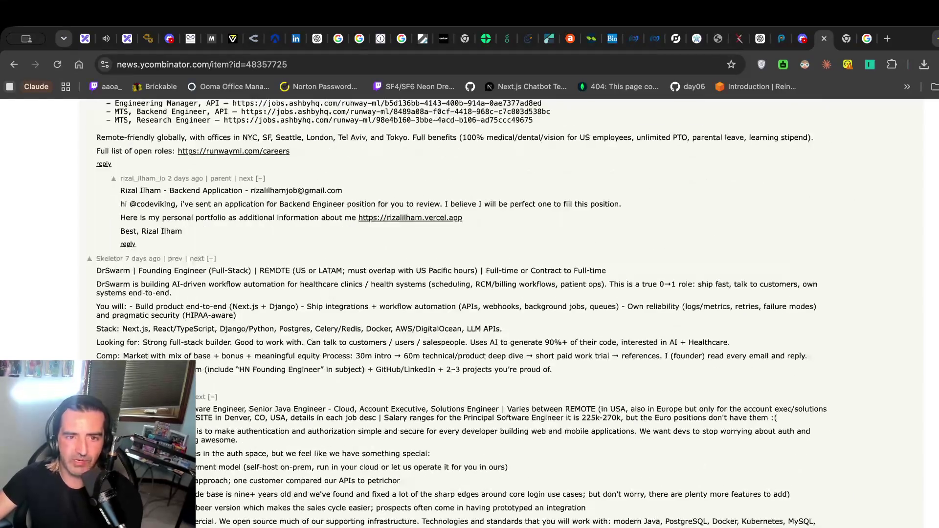
left_click(210, 39)
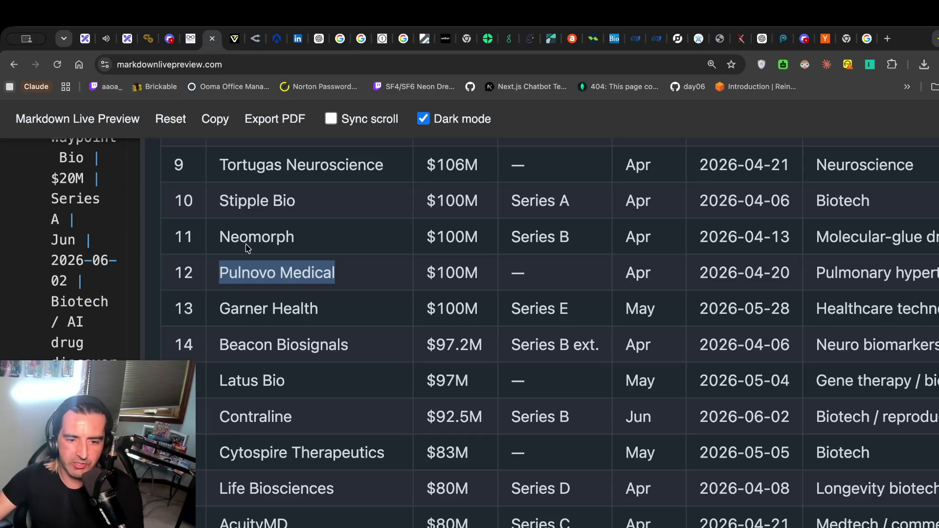
Copy 'Garner Health' from the table and Google 'Garner Health funding' in a new tab
left_click_drag(318, 308, 225, 310)
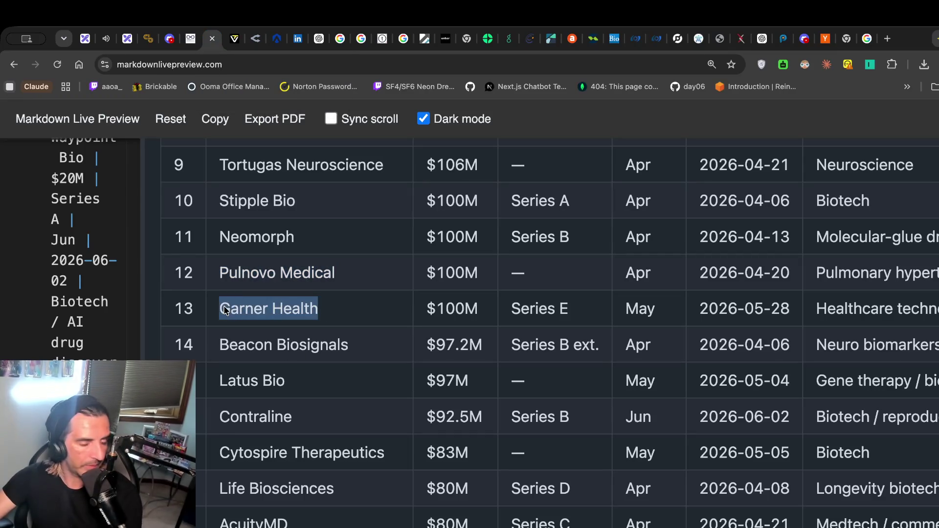
key("super+c")
key("super+t")
key("super+v")
type("funding")
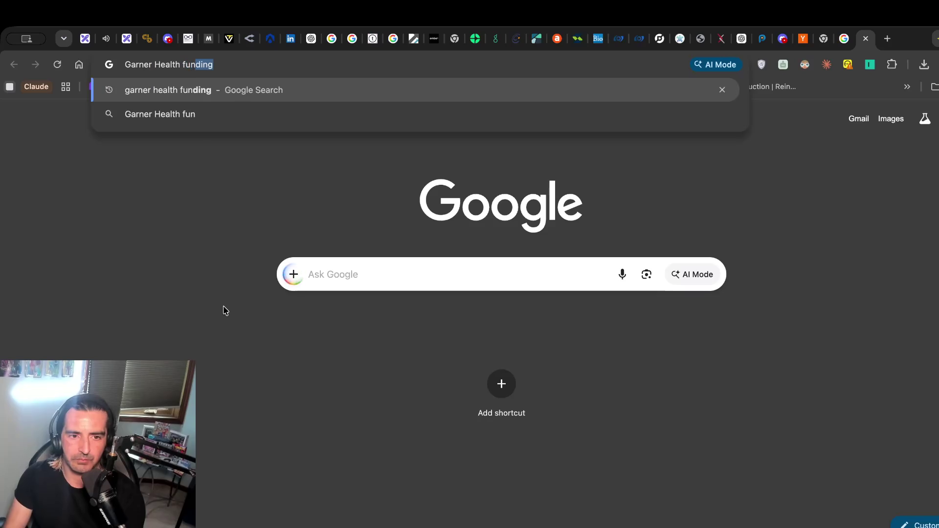
key("Return")
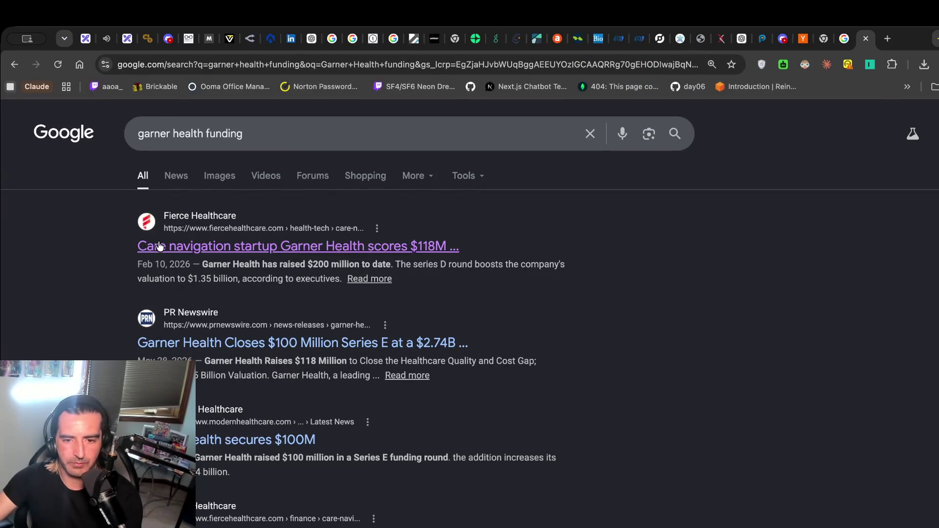
Read Fierce Healthcare's article on Garner Health's $118M Series D at $1.35B valuation, then return to the table
left_click(148, 246)
scroll(207, 254, "down", 3)
left_click_drag(211, 204, 228, 237)
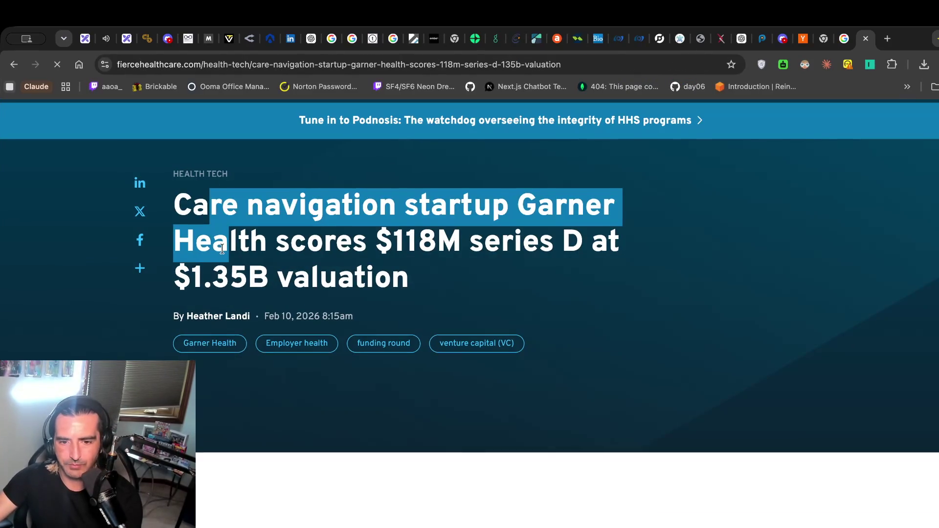
scroll(273, 291, "down", 3)
scroll(273, 291, "down", 8)
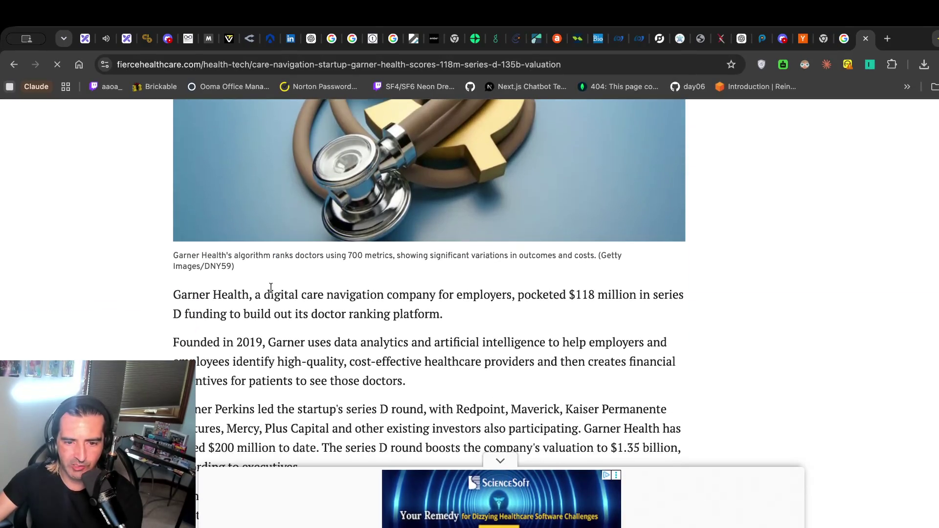
left_click_drag(222, 289, 223, 342)
scroll(314, 340, "down", 2)
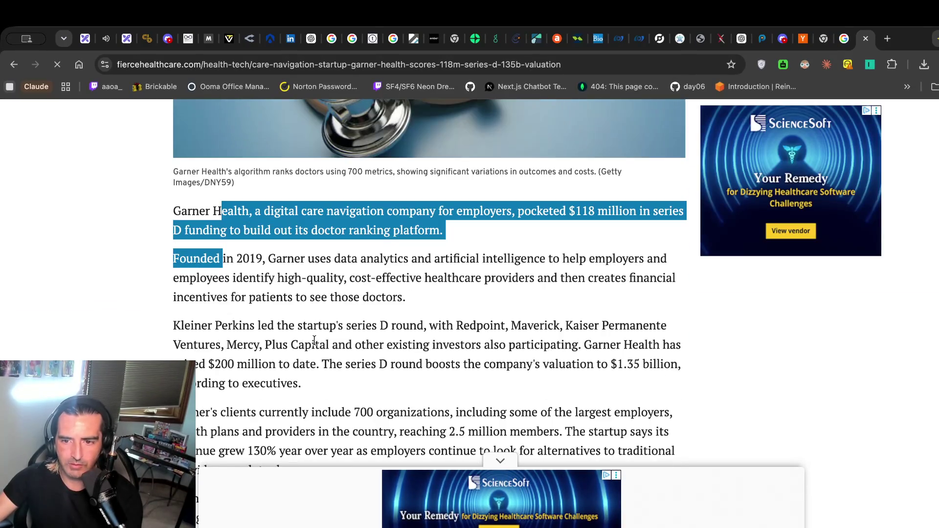
scroll(314, 341, "down", 1)
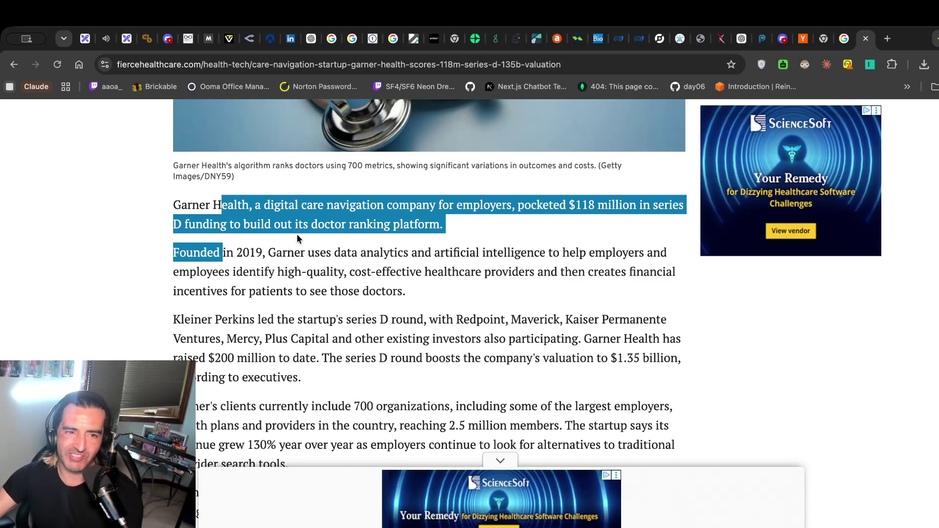
left_click(209, 38)
scroll(538, 318, "down", 2)
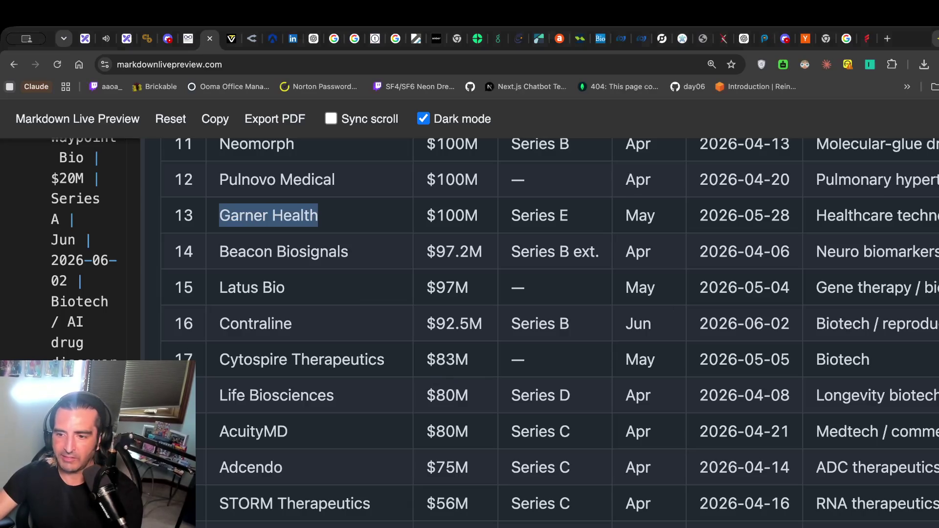
scroll(483, 372, "down", 20)
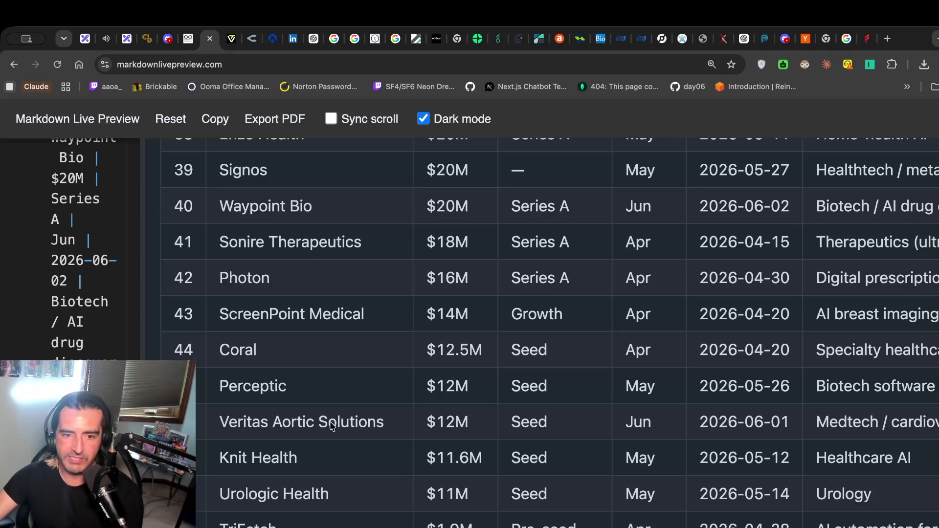
scroll(360, 377, "up", 20)
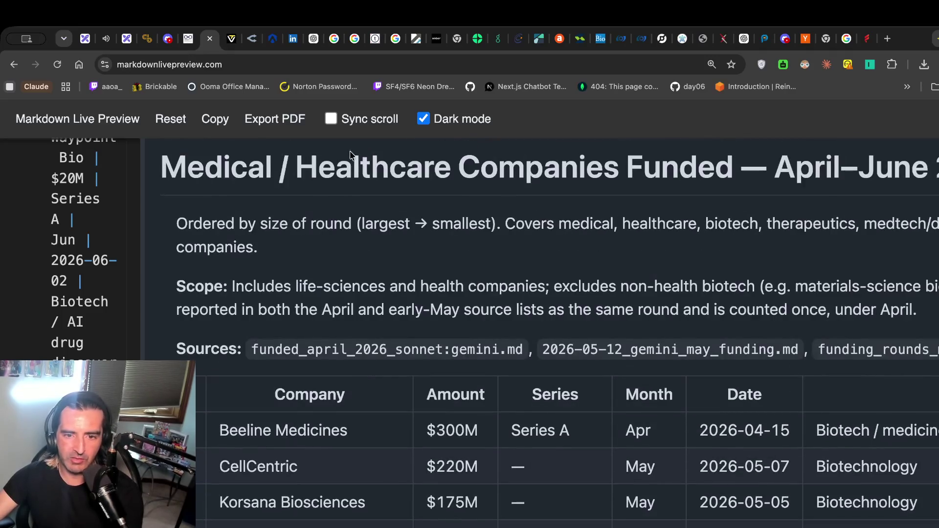
left_click_drag(343, 157, 360, 201)
scroll(428, 310, "down", 8)
scroll(428, 309, "down", 15)
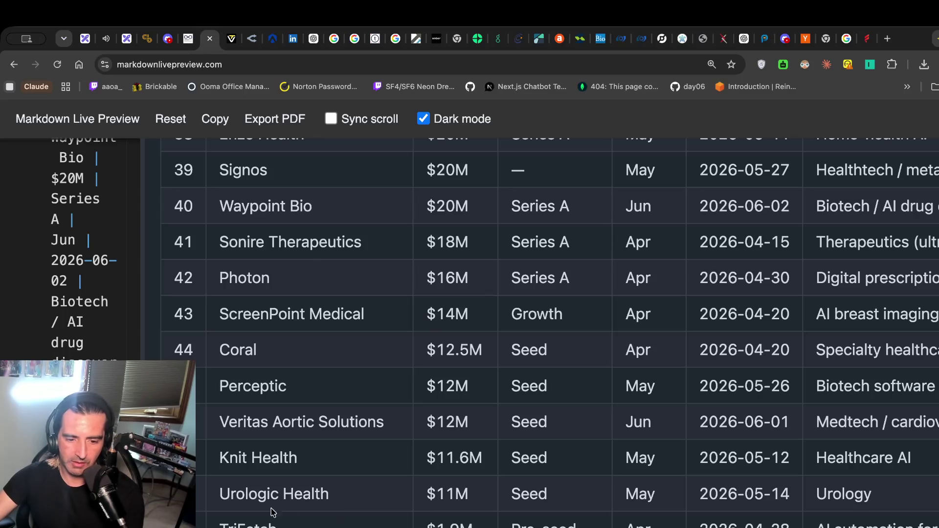
triple_click(220, 503)
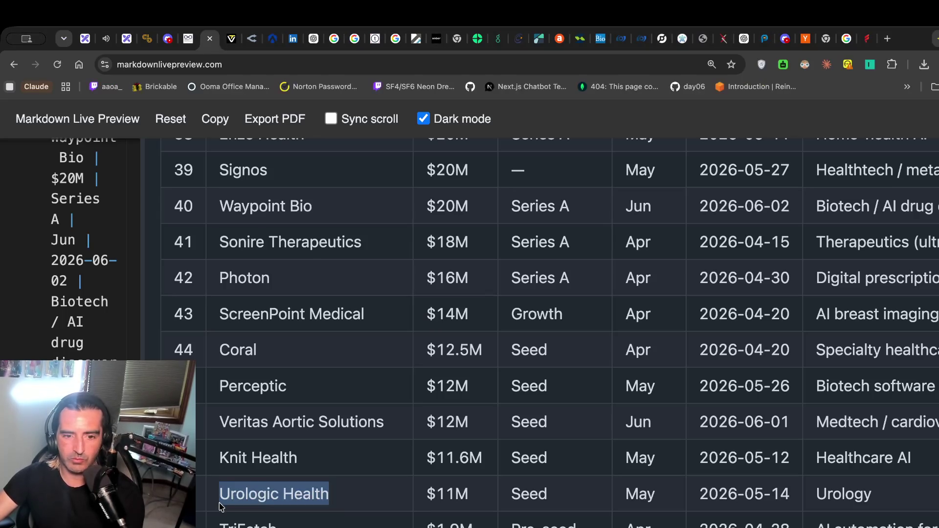
scroll(332, 269, "up", 20)
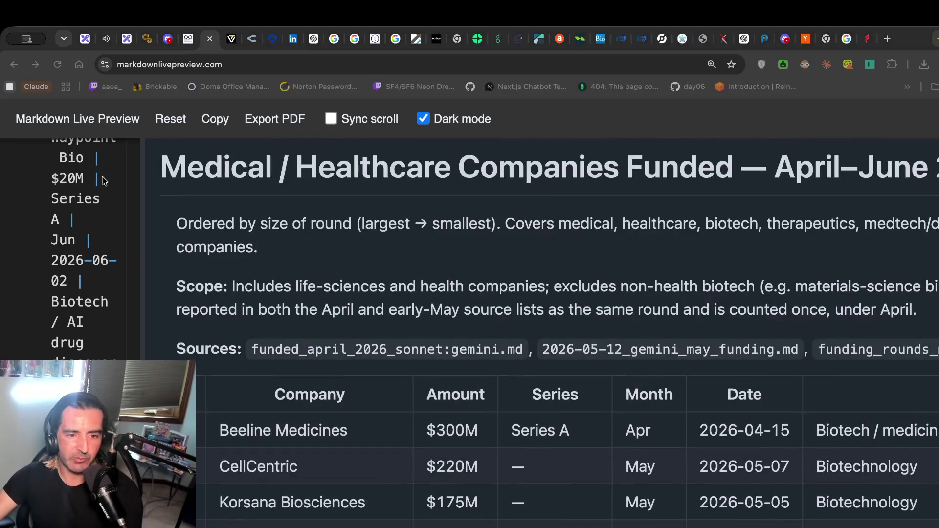
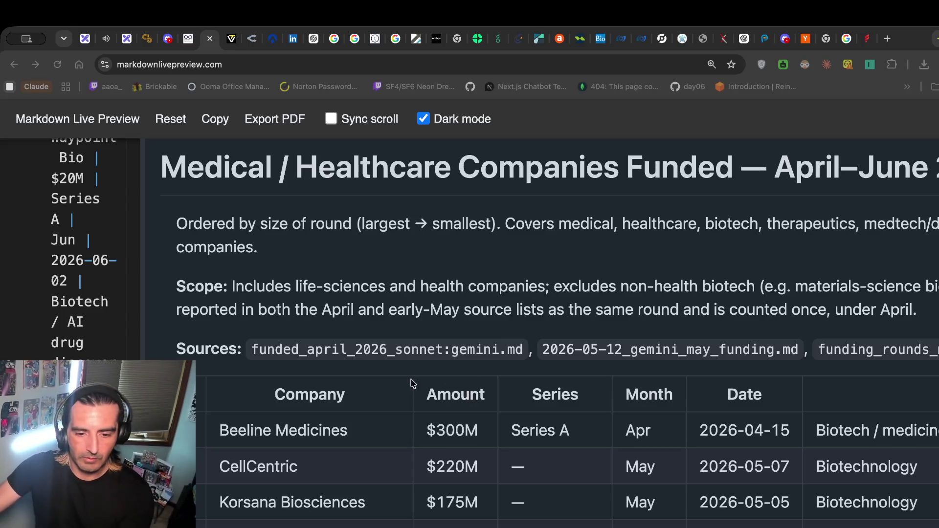
Bring the floating Claude Code terminal to the front over the funding table preview
key("super+Tab")
key("super+Tab")
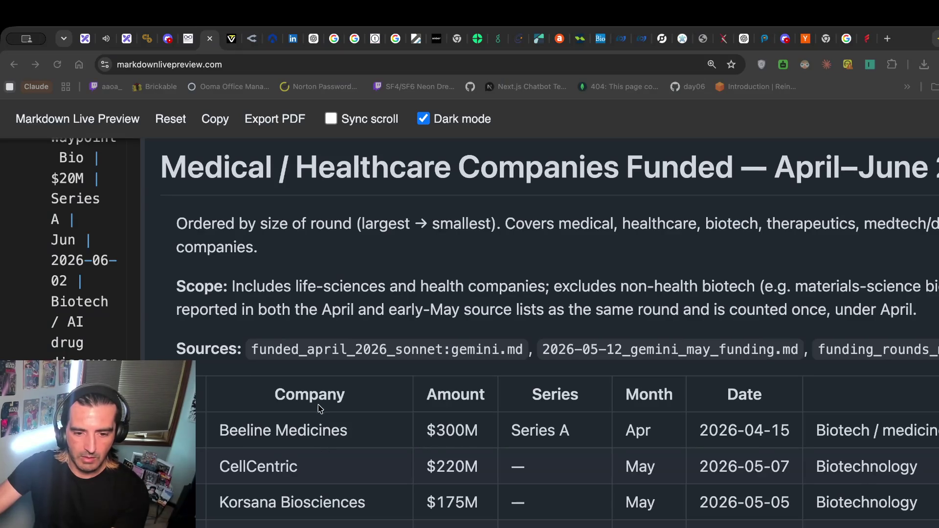
key("super+Tab")
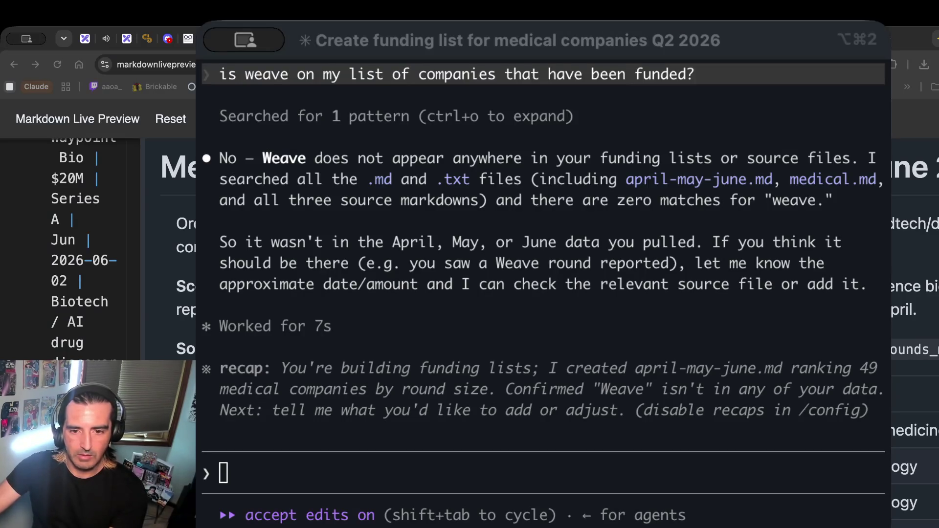
Highlight Claude Code's reply that Weave isn't in any funding data, then hide the terminal
left_click(567, 496)
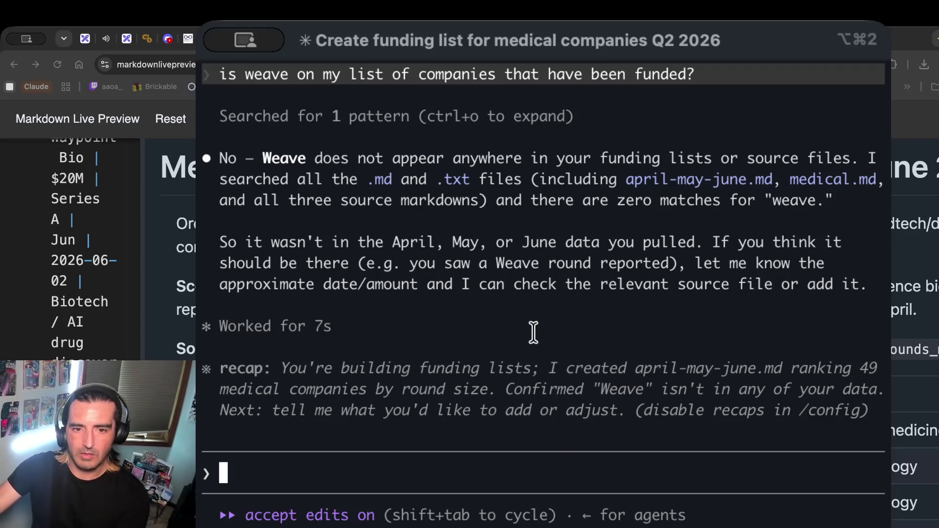
left_click_drag(263, 158, 310, 337)
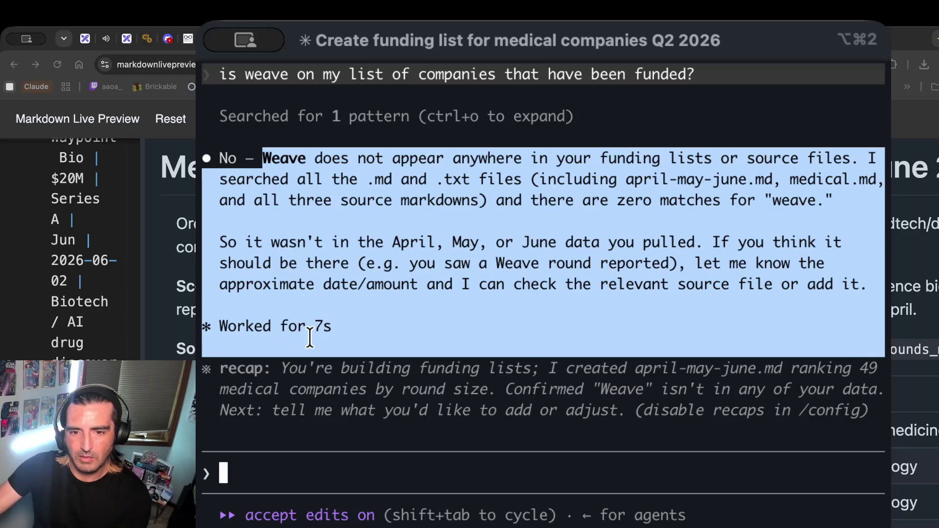
key("super+Tab")
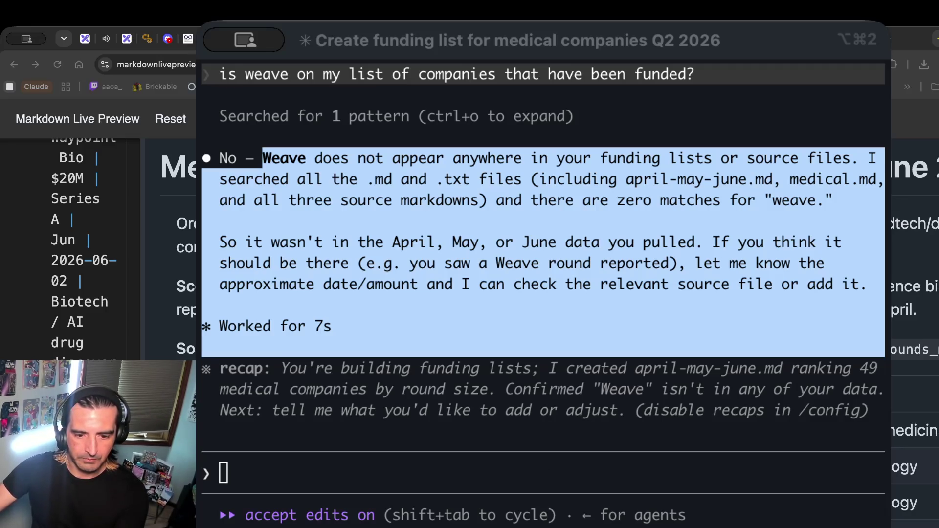
key("super+Tab")
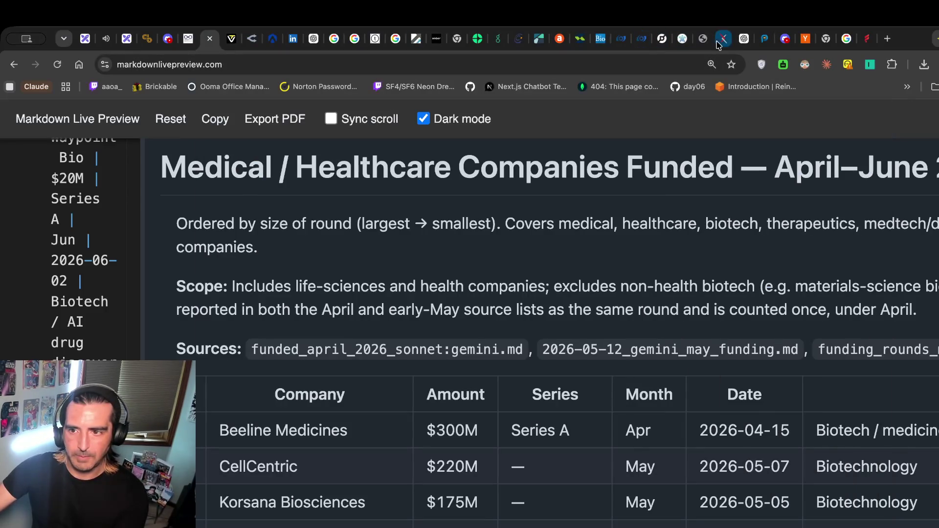
left_click(784, 39)
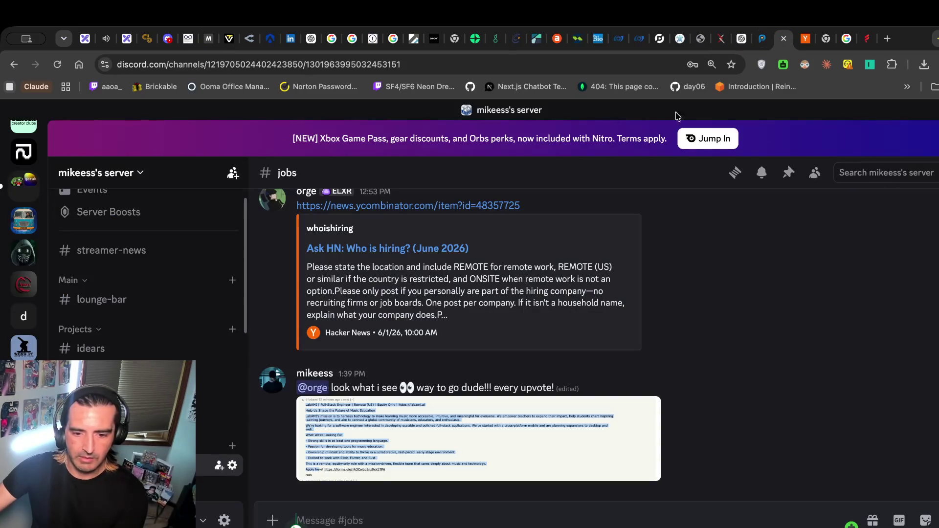
Search the Discord server's messages for 'weave' and jump to the matching #misc message
left_click(880, 172)
type("corwe")
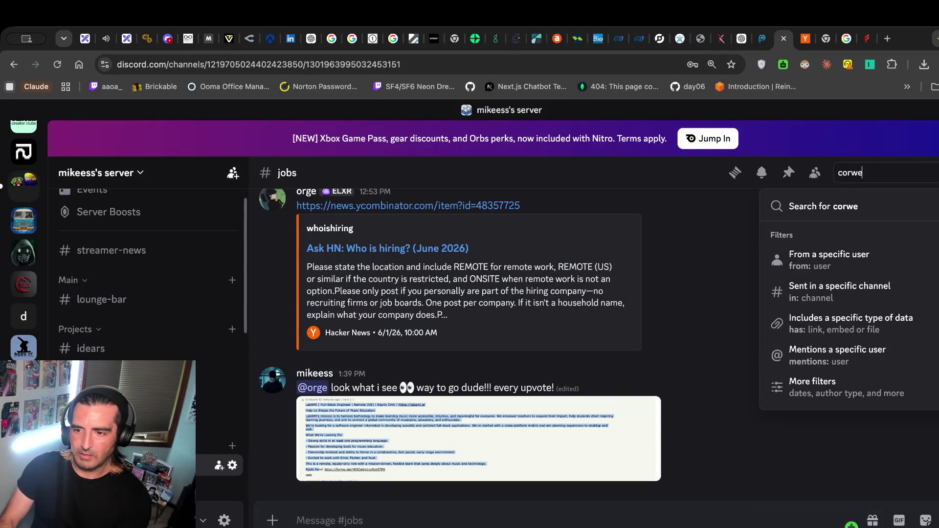
type("ave")
key("Return")
key("super+a")
type("weave")
key("Return")
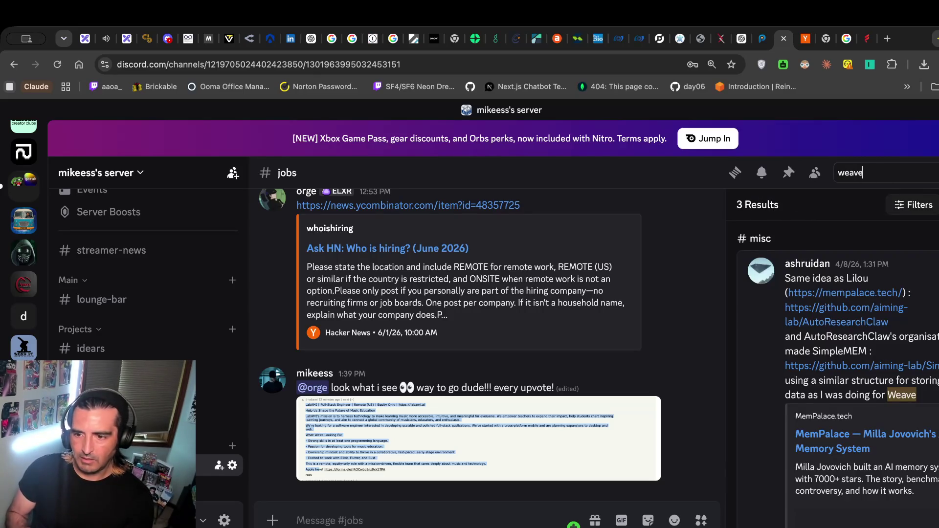
type("q")
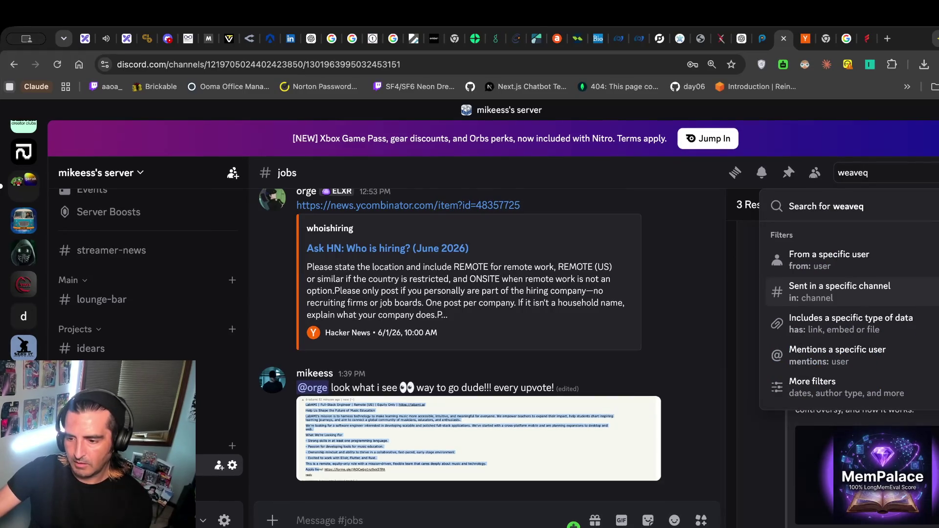
left_click(764, 462)
scroll(764, 462, "down", 10)
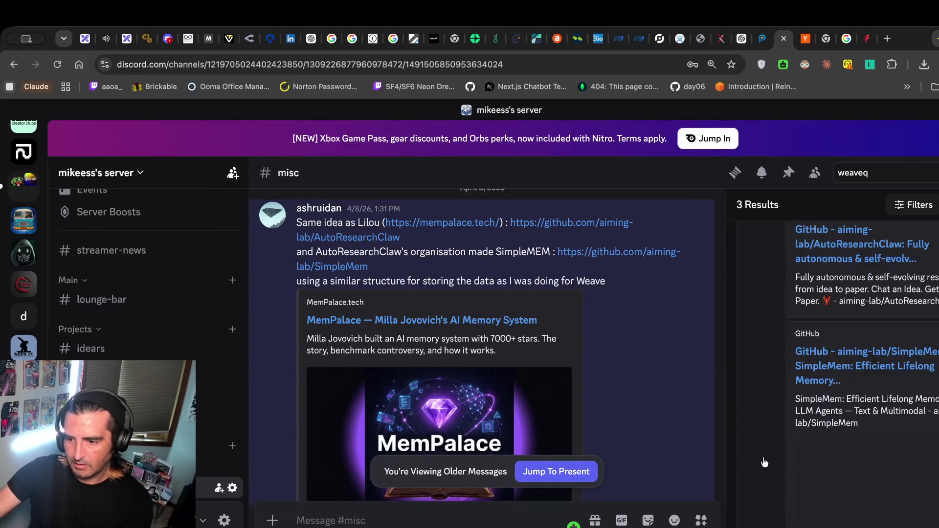
scroll(765, 462, "down", 3)
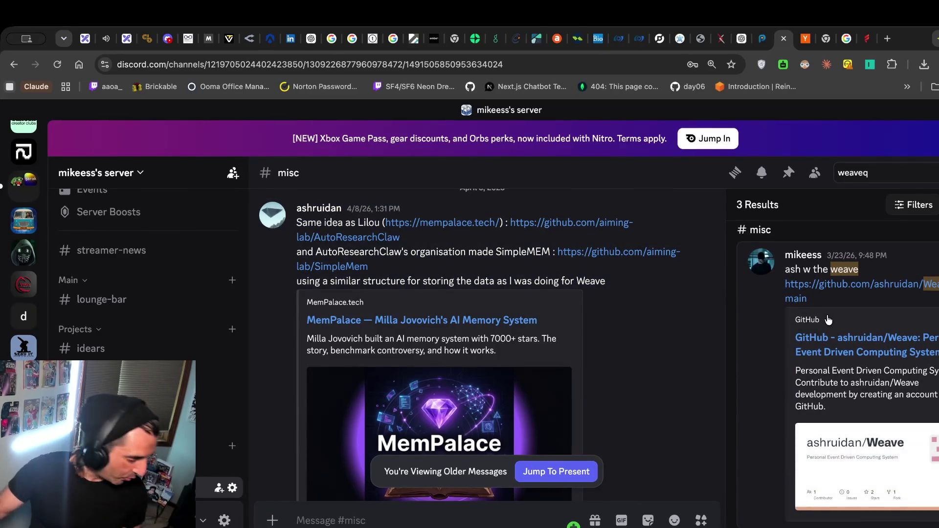
Load the GitHub home dashboard at github.com in a new tab
key("ctrl+t")
type("github.com")
key("Return")
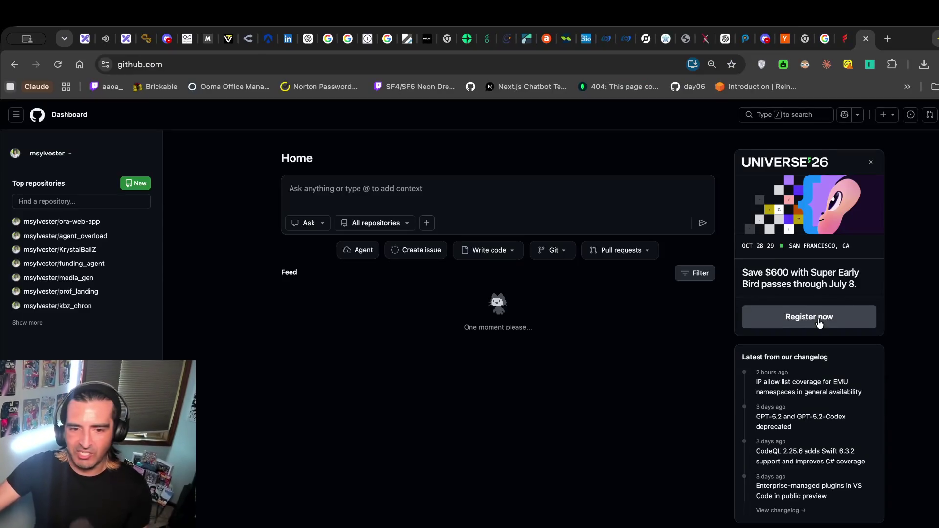
Open the merged MockForge pull request from the GitHub feed
left_click(931, 114)
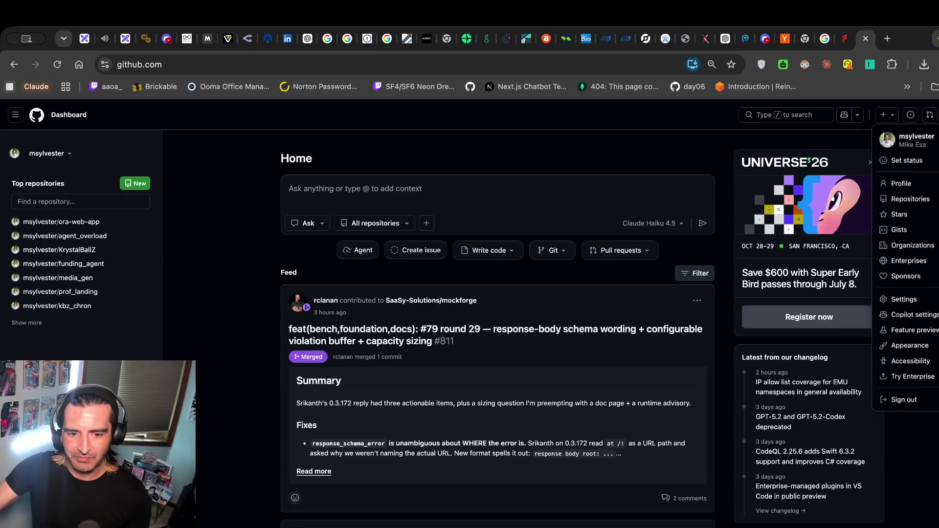
left_click(225, 374)
left_click_drag(239, 289, 254, 425)
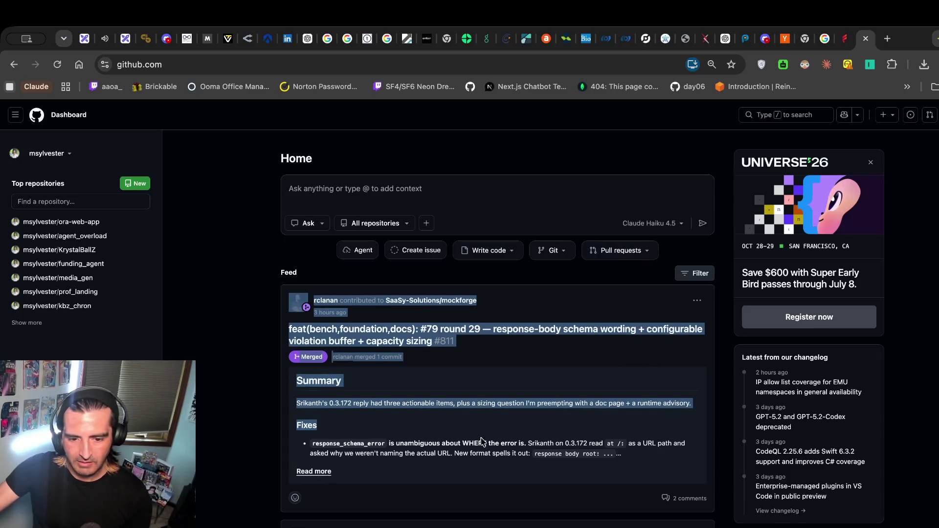
scroll(464, 440, "down", 1)
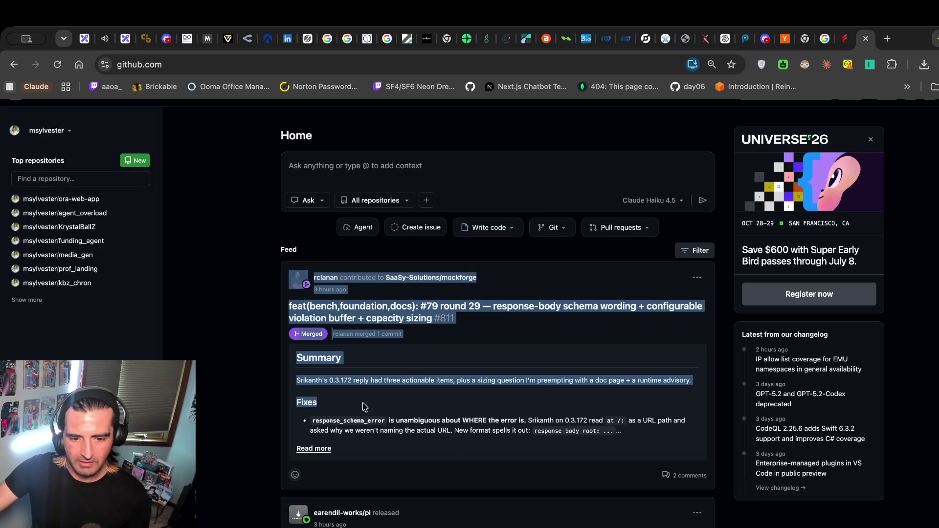
left_click(309, 317)
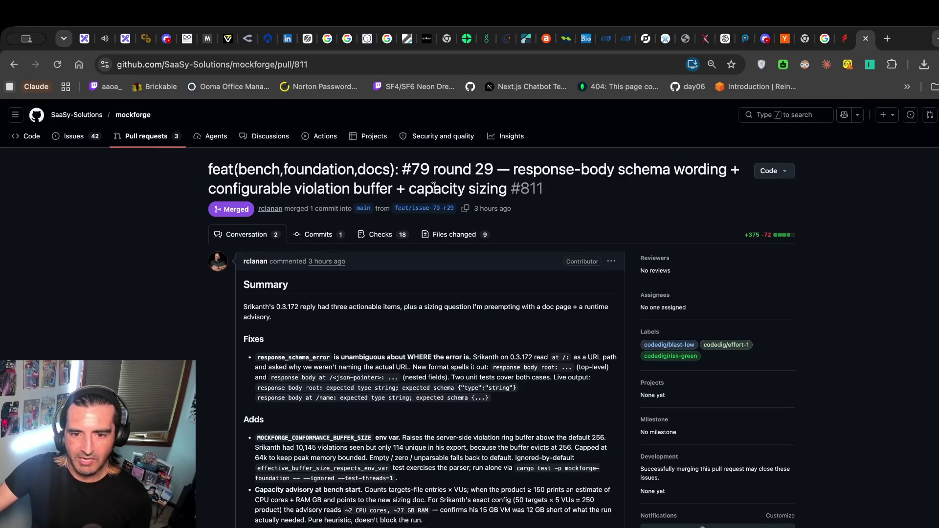
Go to the PR author's profile and mockforge repository, then open mockforge.dev from it
left_click(218, 260)
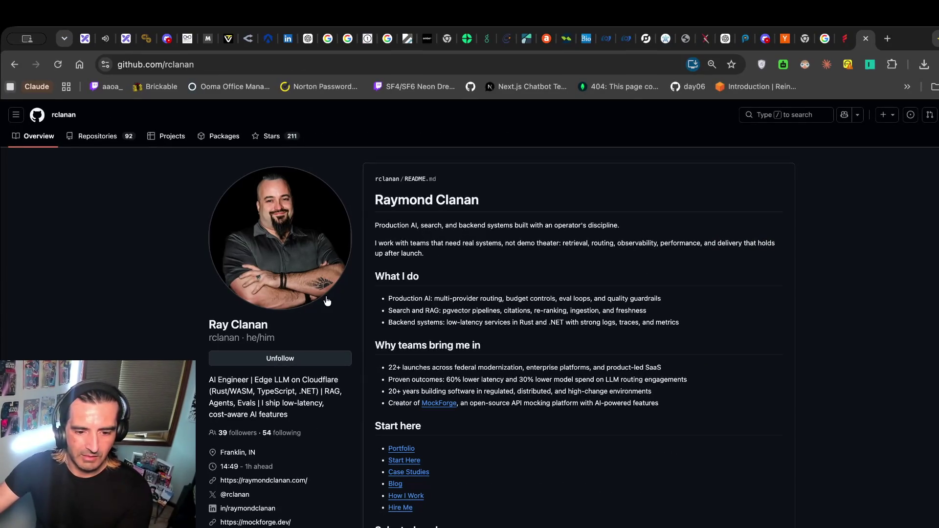
scroll(718, 176, "down", 4)
scroll(726, 177, "down", 1)
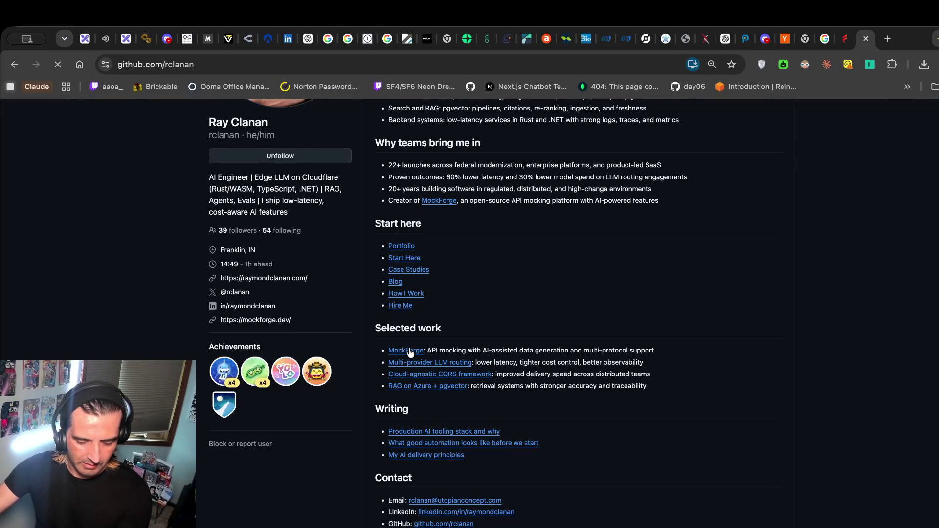
scroll(186, 294, "down", 3)
scroll(186, 293, "down", 20)
scroll(185, 293, "down", 7)
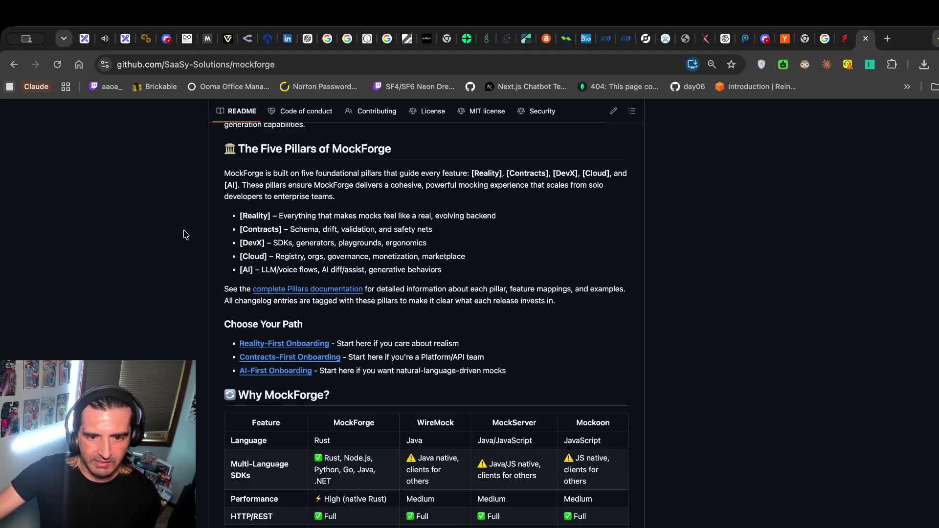
scroll(186, 234, "up", 3)
scroll(185, 234, "up", 20)
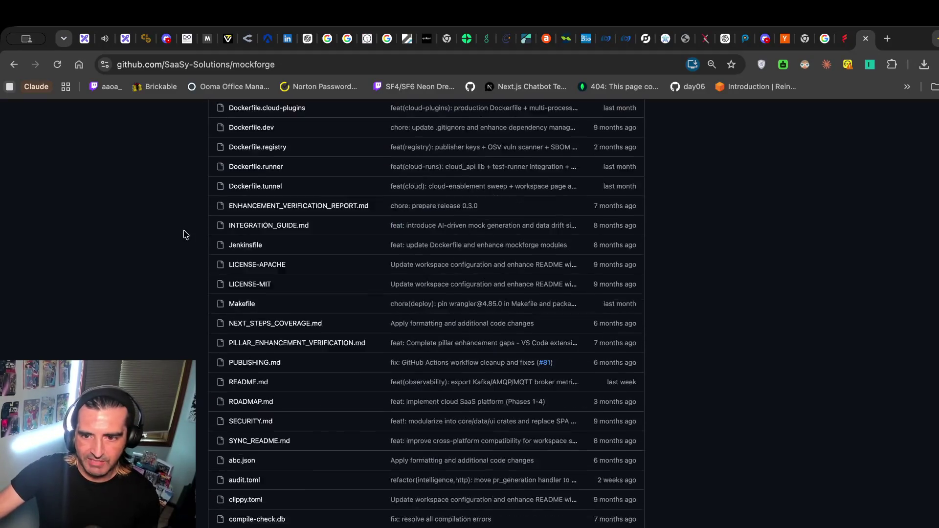
scroll(186, 234, "up", 3)
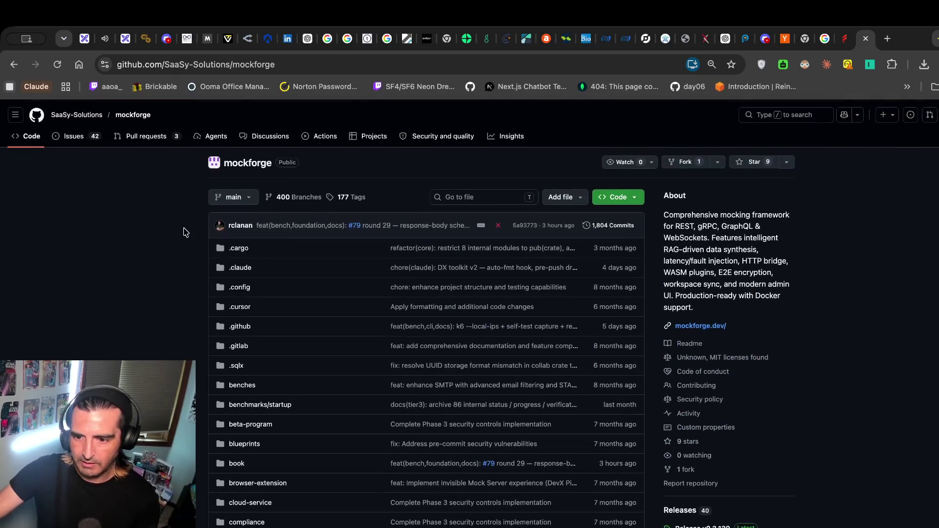
left_click(694, 325)
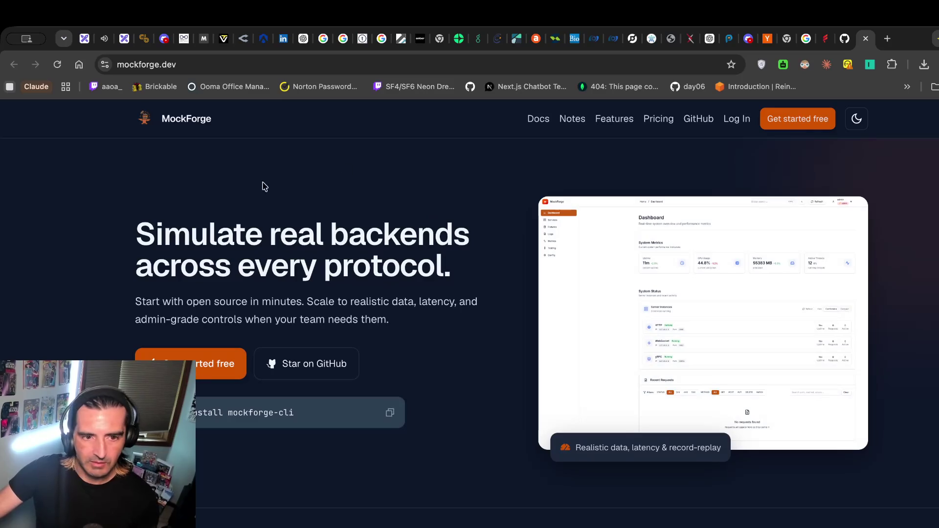
Scroll through the mockforge.dev features, then switch back to the Markdown Live Preview tab
scroll(272, 192, "down", 7)
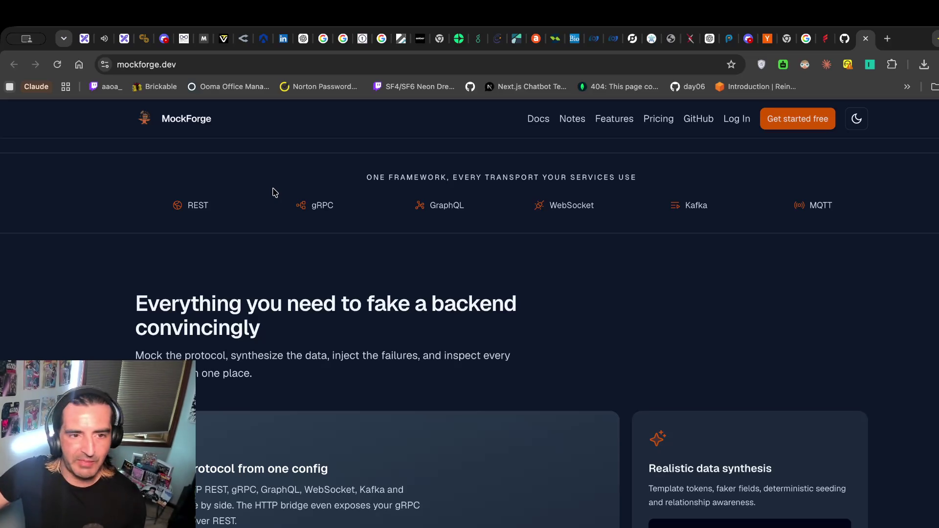
left_click(204, 39)
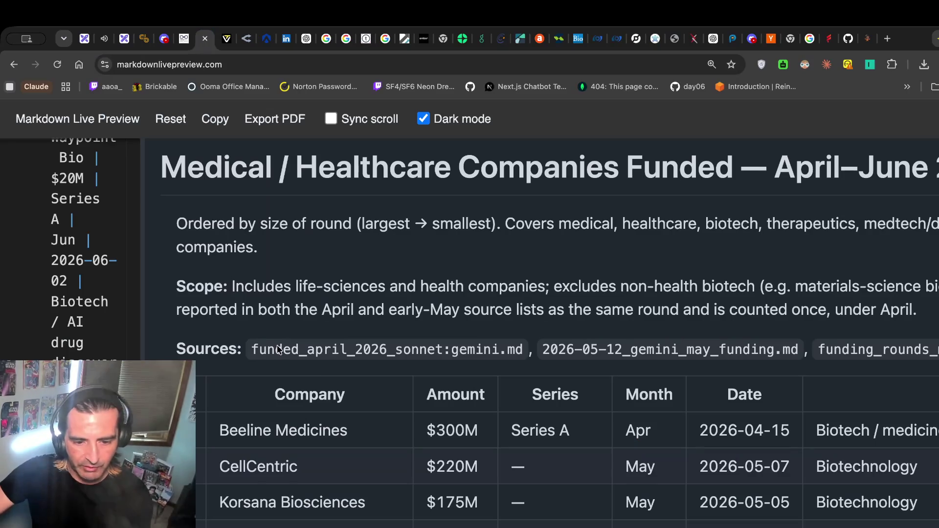
Copy 'Spiral Therapeutics' from row 32 and search it on Google in a new tab
scroll(277, 348, "down", 10)
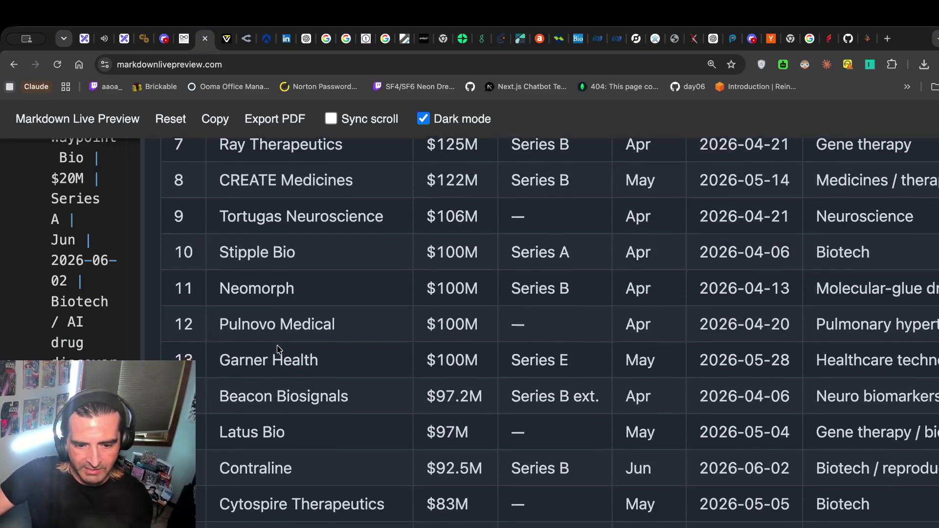
scroll(277, 349, "down", 5)
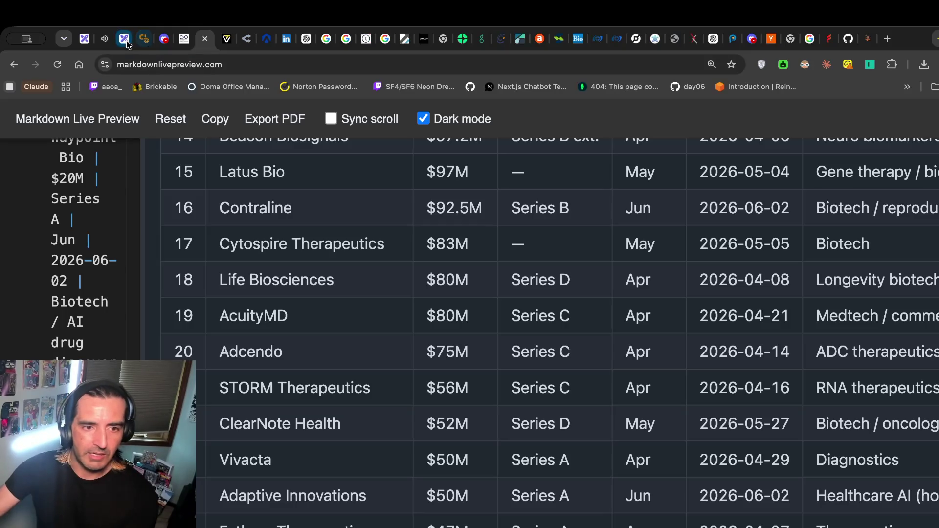
scroll(423, 334, "down", 3)
scroll(423, 335, "down", 1)
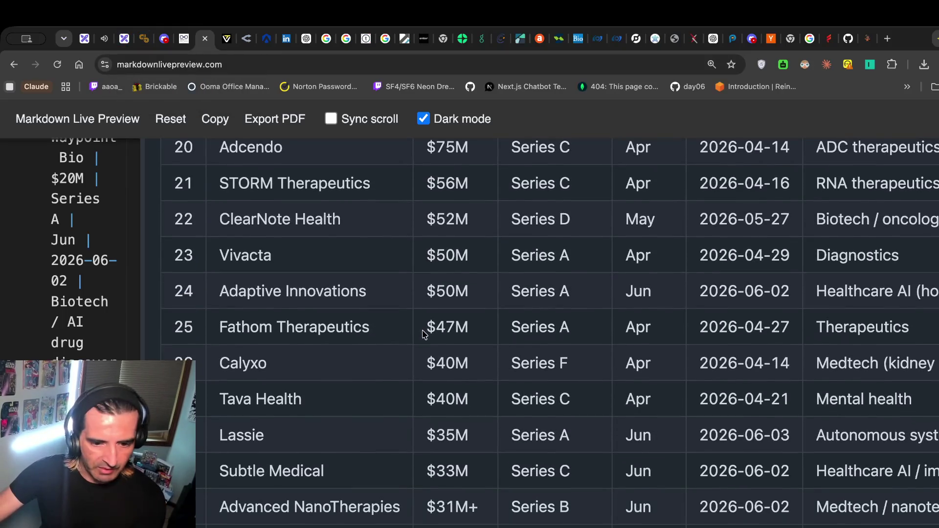
scroll(322, 416, "down", 7)
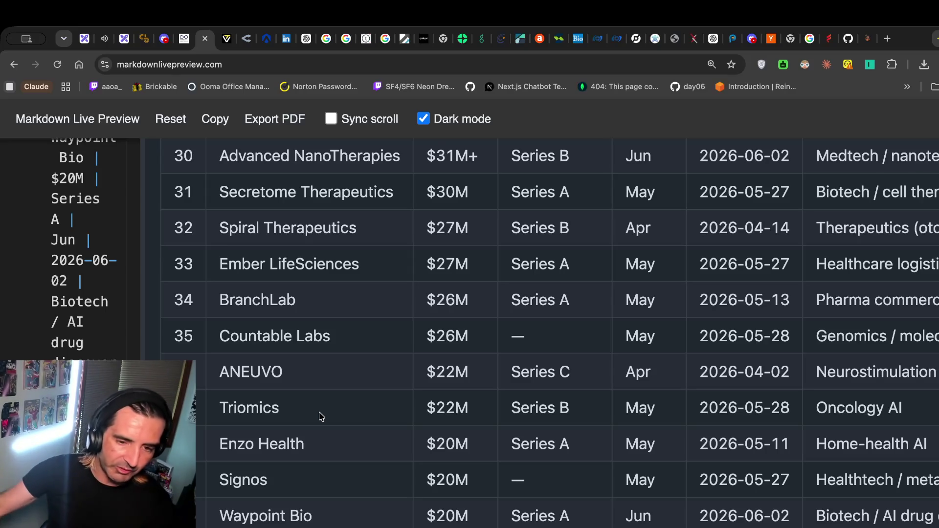
scroll(321, 416, "down", 1)
left_click_drag(357, 194, 216, 197)
key("ctrl+c")
key("ctrl+t")
key("ctrl+v")
key("Return")
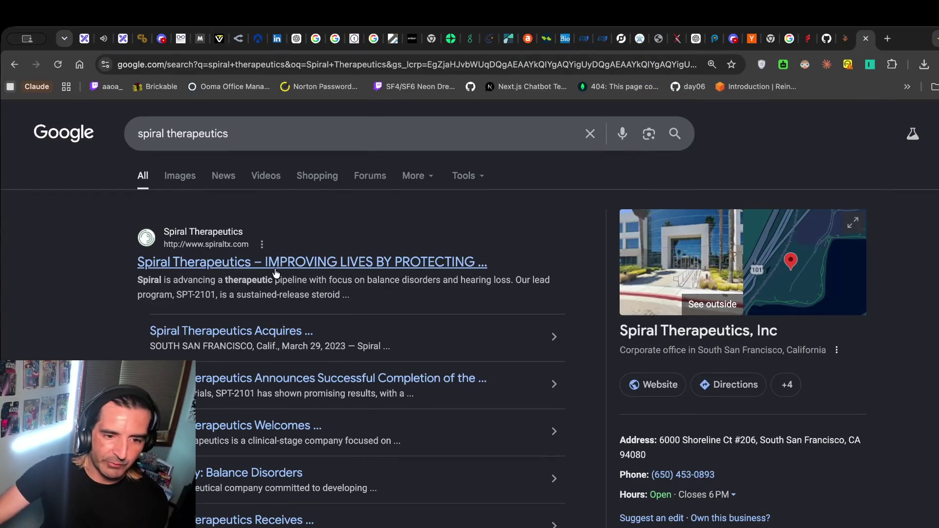
Open spiraltx.com and read the pipeline's Ménière's disease description
scroll(231, 310, "down", 5)
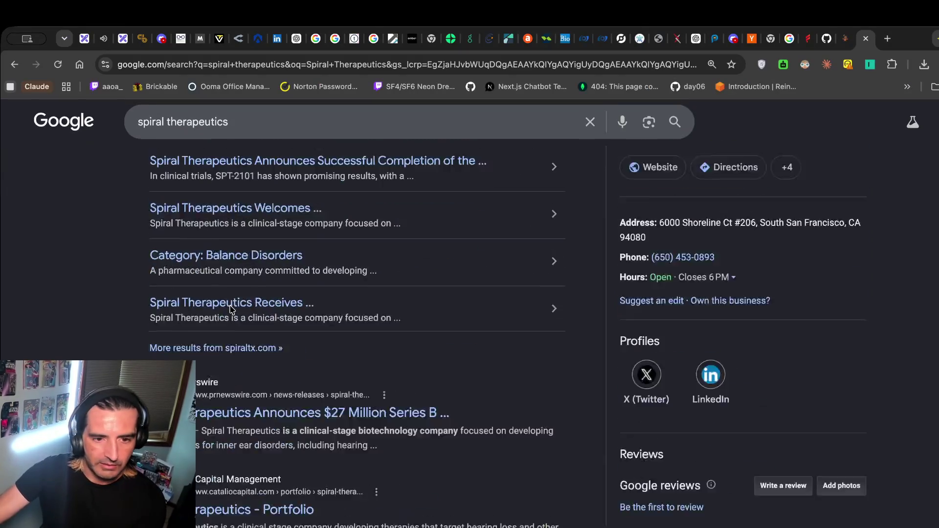
scroll(231, 310, "up", 5)
left_click(184, 260)
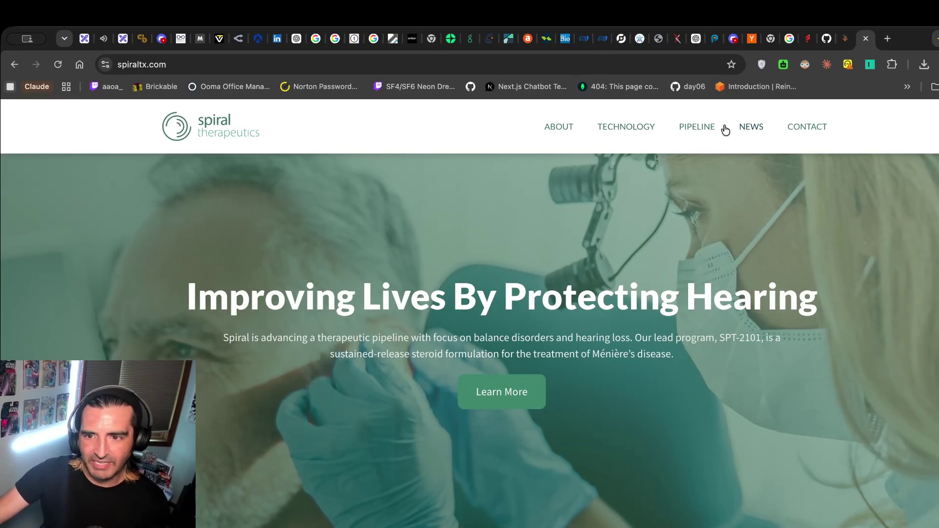
left_click(705, 126)
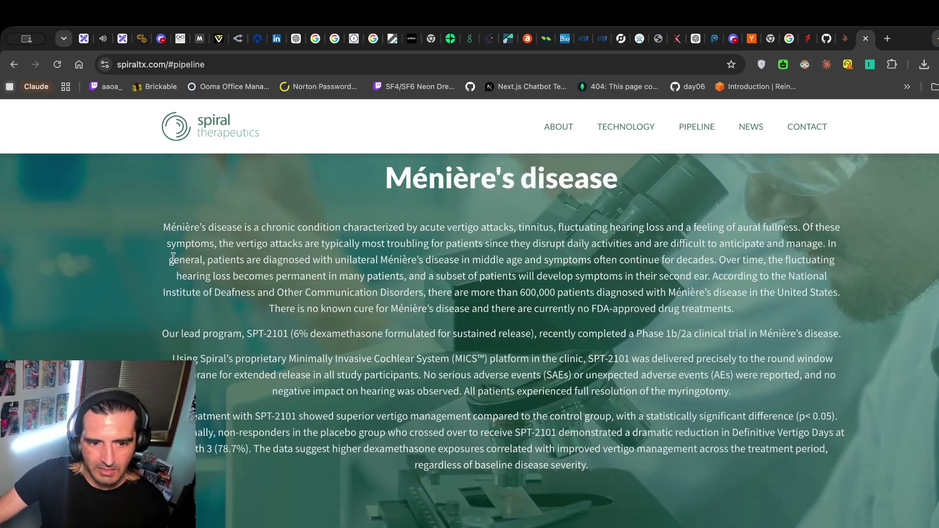
left_click_drag(371, 178, 147, 403)
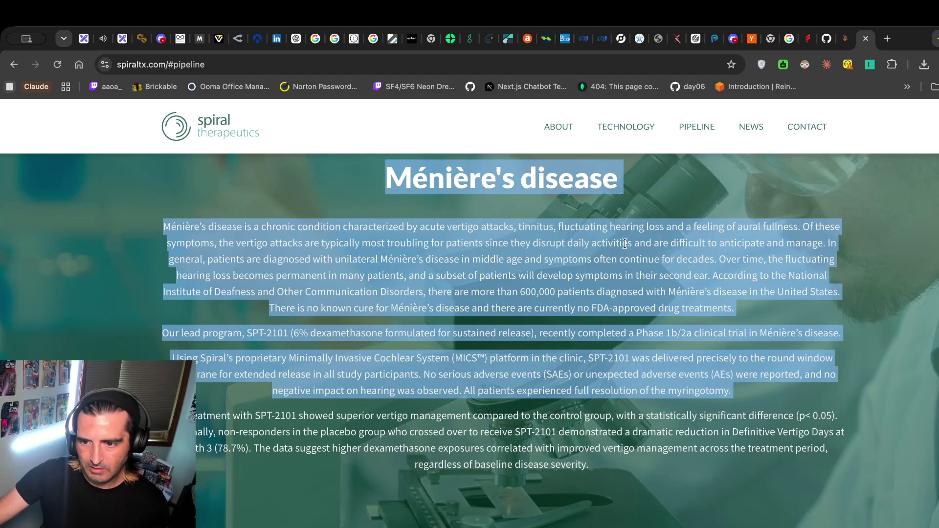
scroll(365, 329, "down", 3)
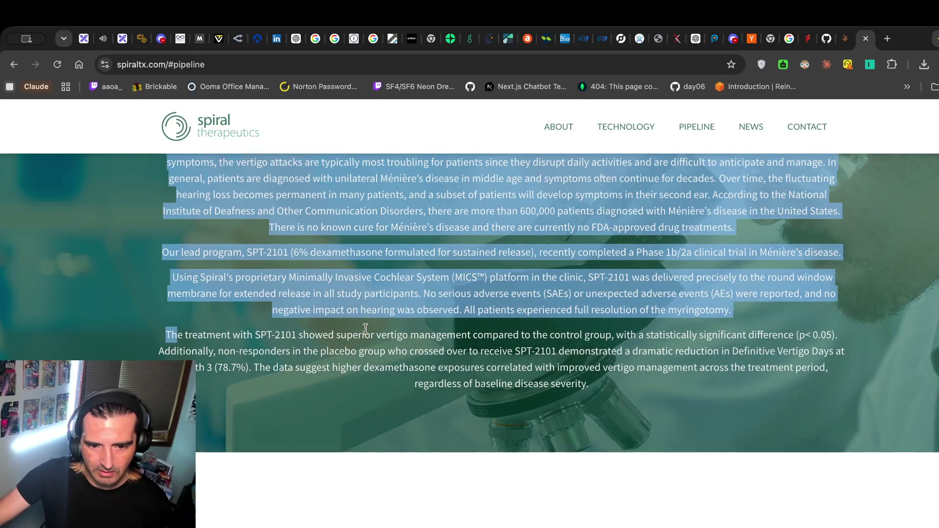
left_click_drag(225, 266, 200, 283)
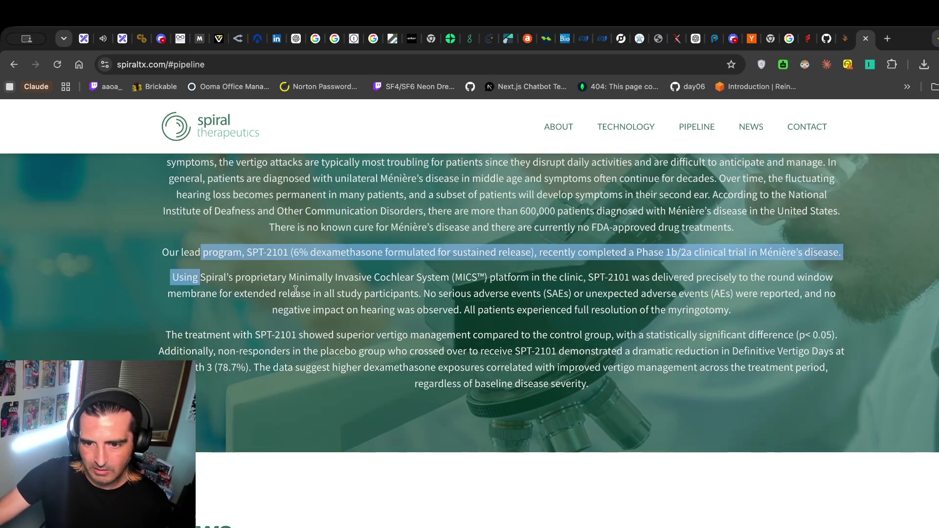
scroll(295, 290, "down", 1)
left_click_drag(210, 243, 227, 358)
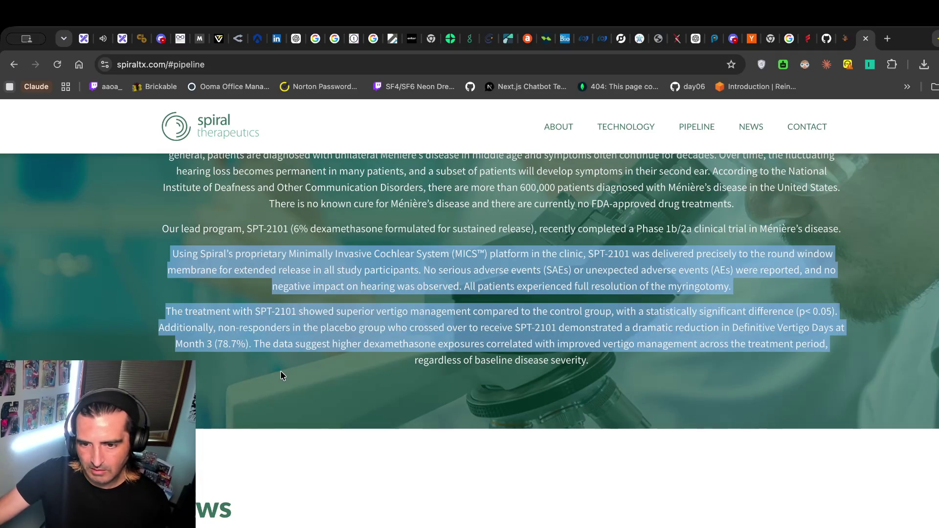
left_click(389, 263)
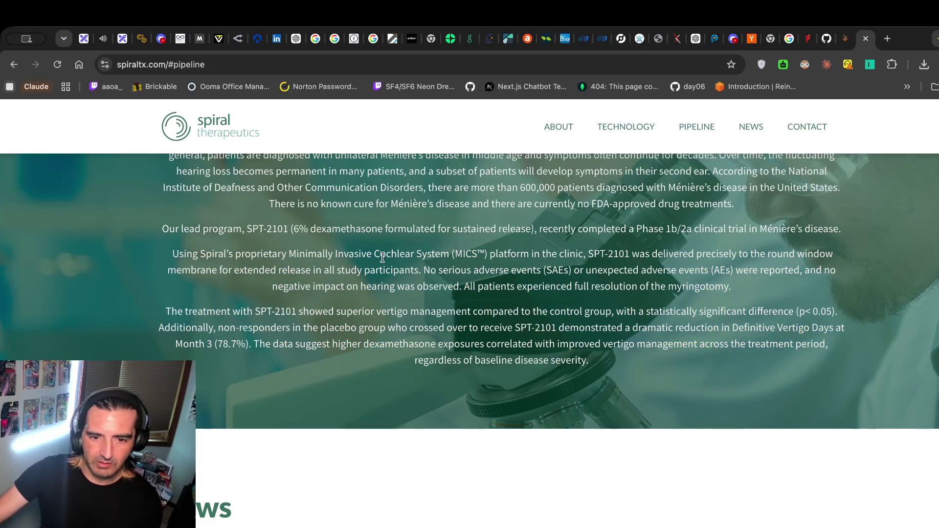
Search Google for 'Cochlear System hearing' and view the image results
left_click_drag(449, 253, 375, 257)
key("super+c")
key("super+t")
key("super+v")
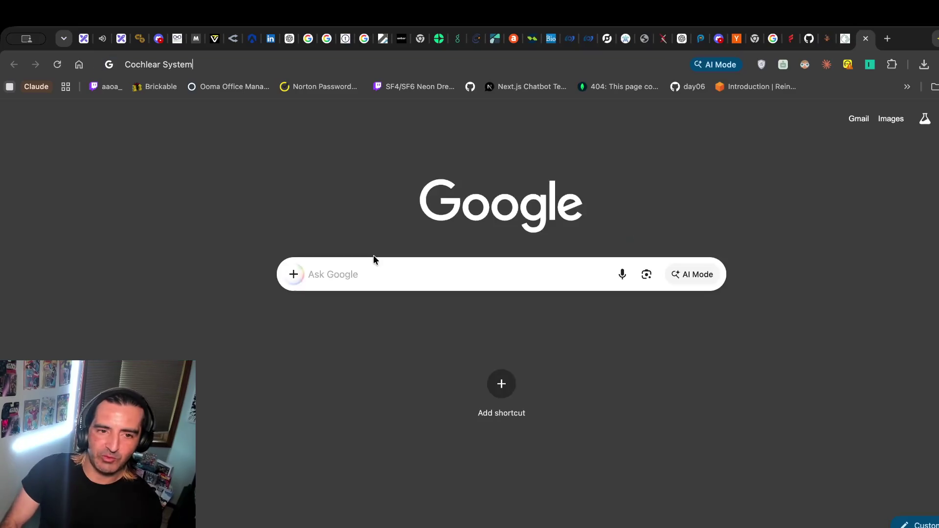
type("hearing")
key("Return")
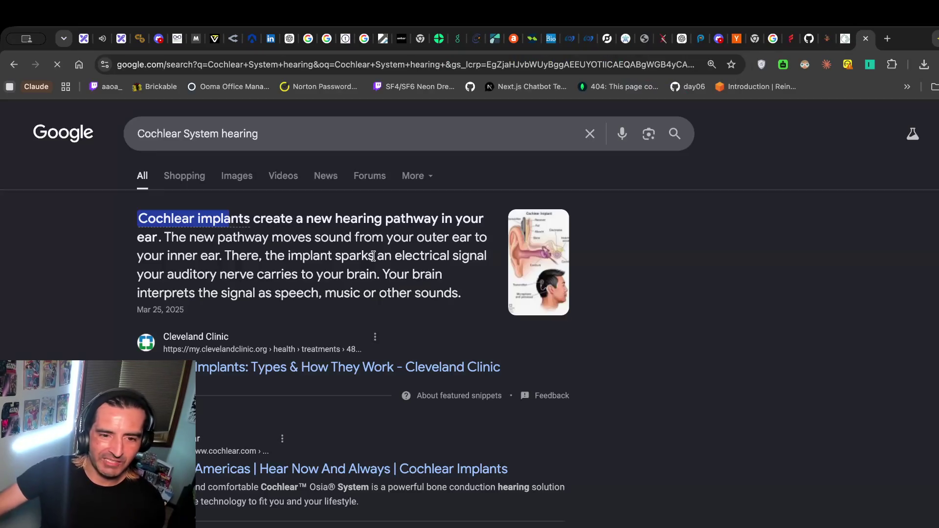
left_click(232, 172)
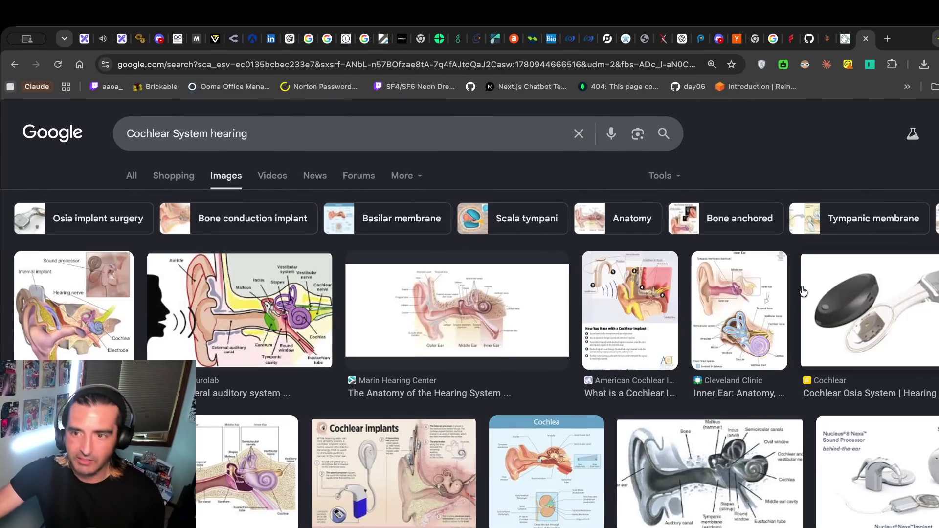
Search Spiral Therapeutics again from row 32 and revisit its pipeline and $27 Million Series B news
left_click(195, 47)
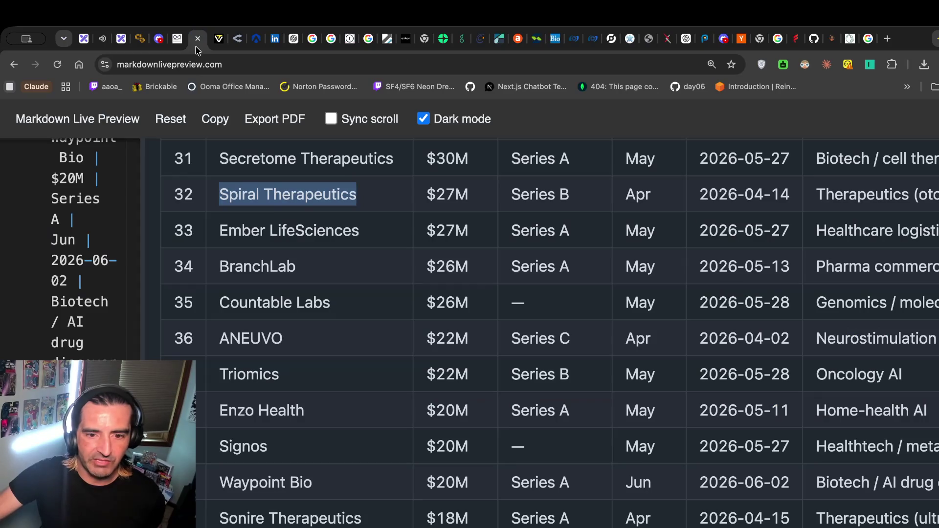
left_click(327, 180)
left_click_drag(379, 198, 164, 208)
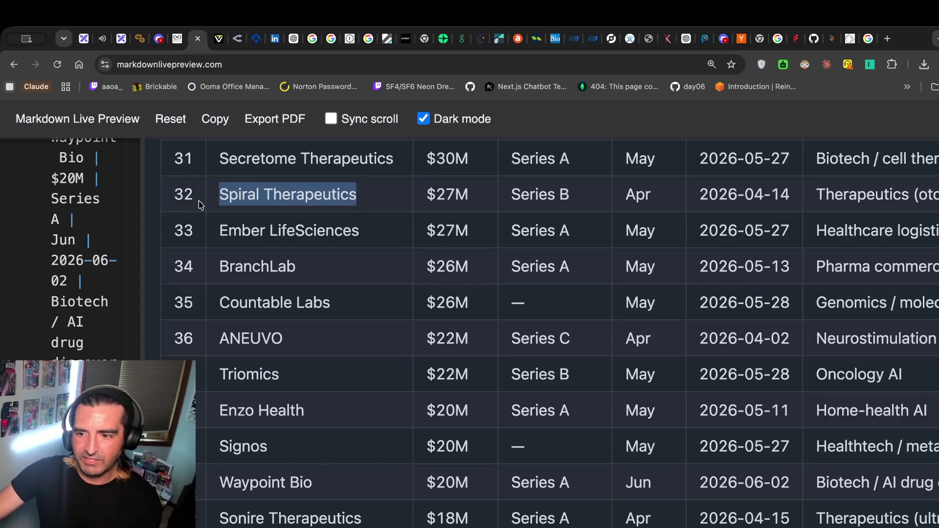
key("super+c")
key("super+t")
key("super+v")
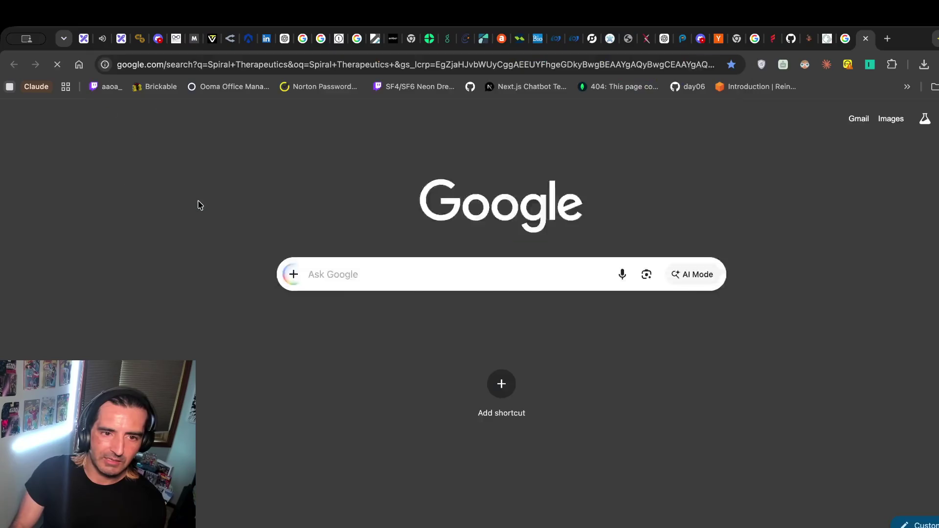
key("Return")
left_click(202, 264)
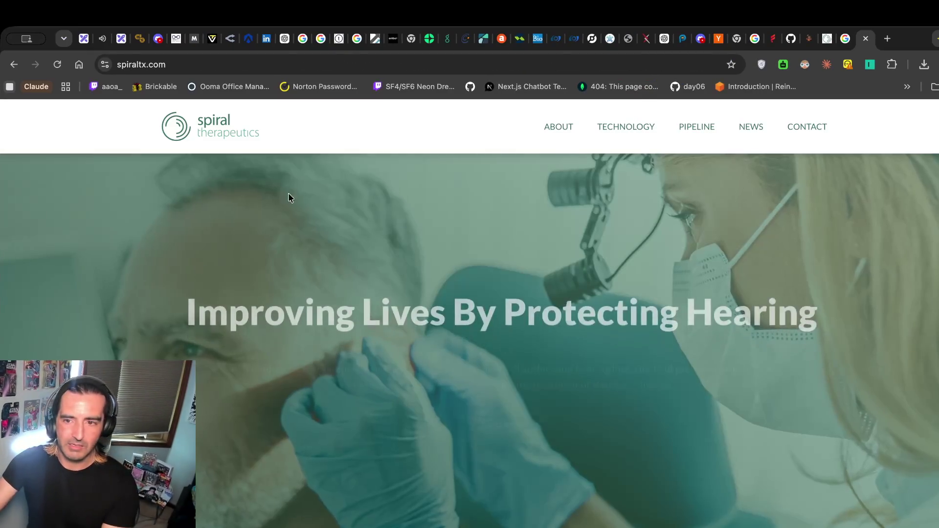
left_click(685, 127)
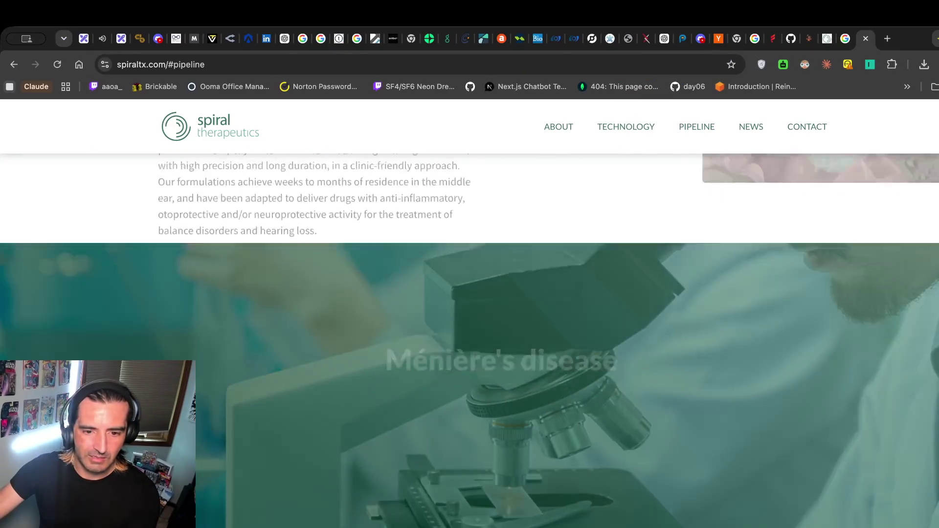
scroll(231, 415, "down", 10)
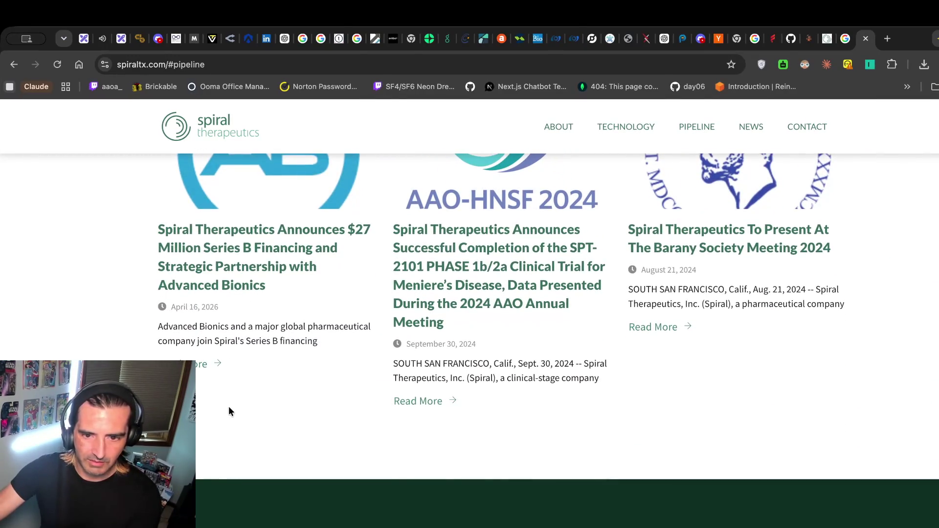
Back in the funding table, scroll to row 36 and select ANEUVO
left_click(194, 38)
scroll(309, 368, "down", 3)
scroll(308, 368, "up", 2)
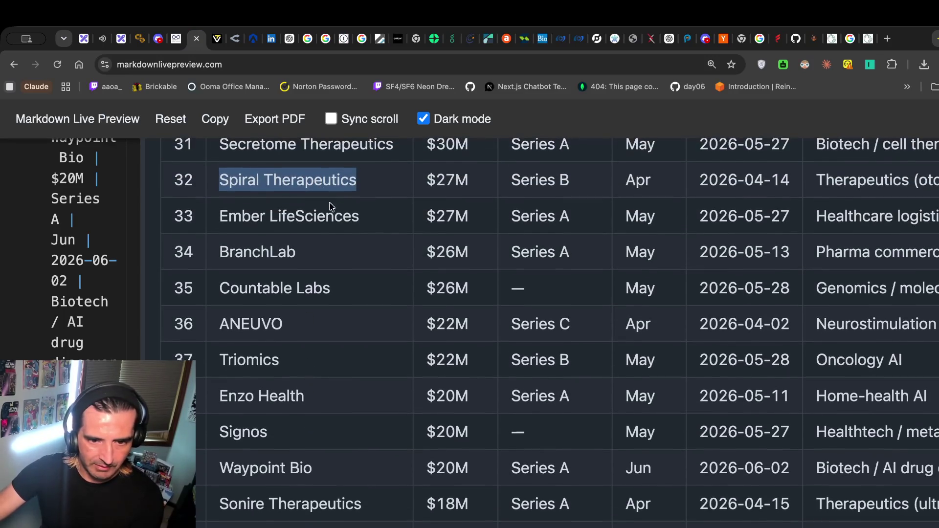
scroll(348, 334, "down", 1)
left_click_drag(308, 325, 218, 325)
key("super+c")
key("super+t")
key("super+v")
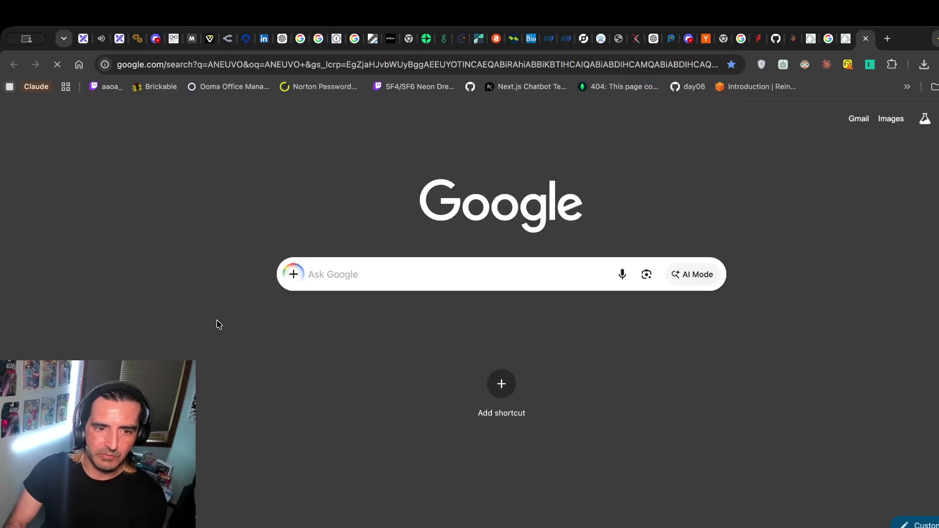
key("Return")
left_click(283, 243)
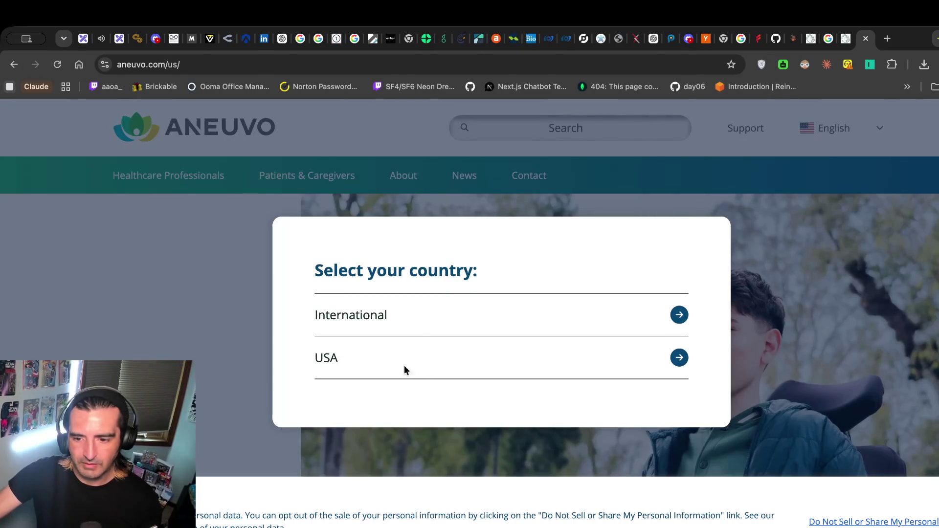
left_click(678, 356)
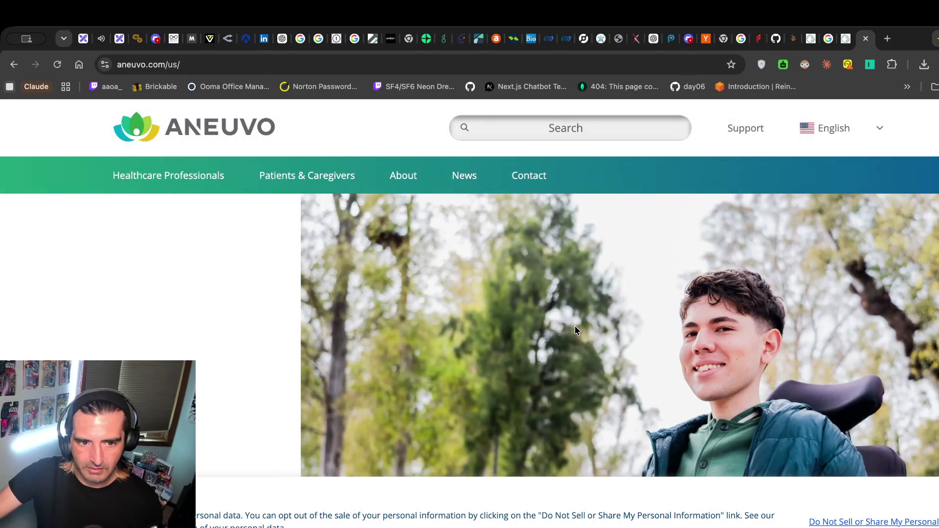
scroll(574, 326, "down", 2)
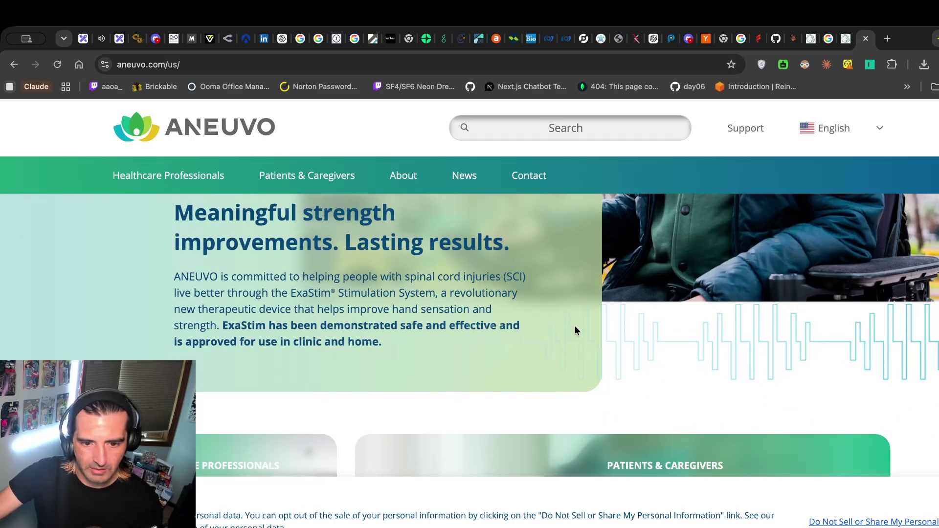
left_click_drag(325, 276, 326, 392)
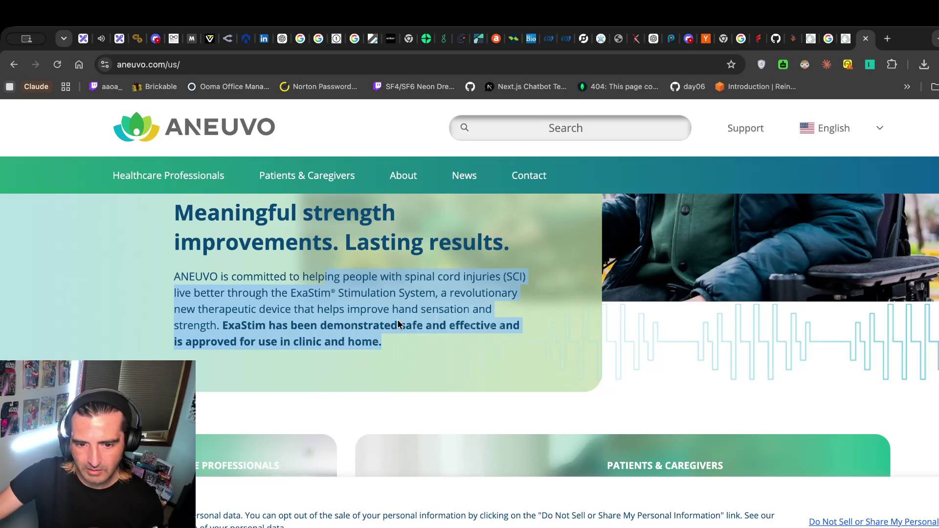
scroll(353, 342, "down", 8)
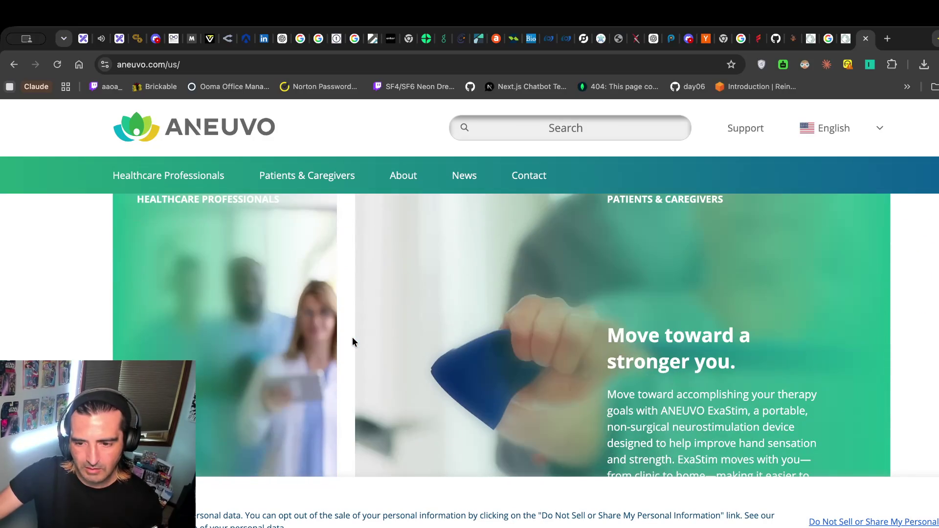
scroll(353, 341, "down", 2)
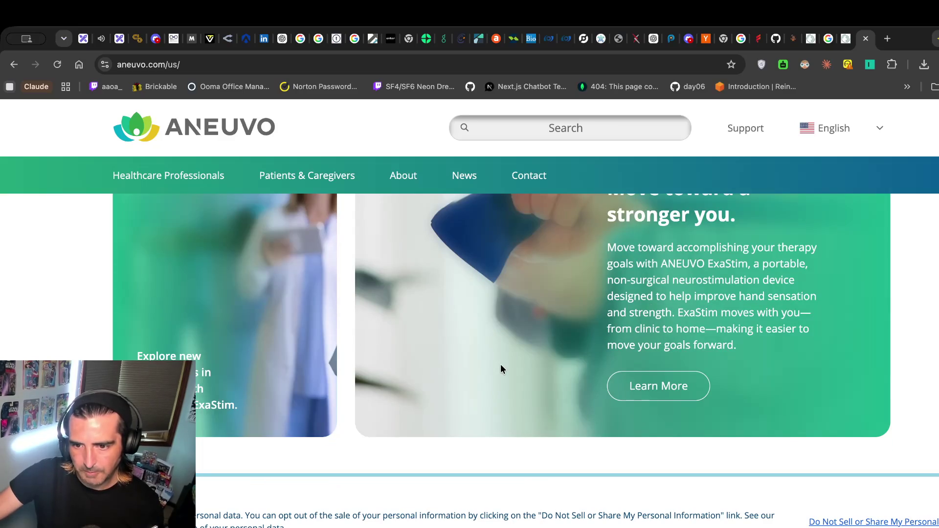
left_click_drag(676, 264, 699, 367)
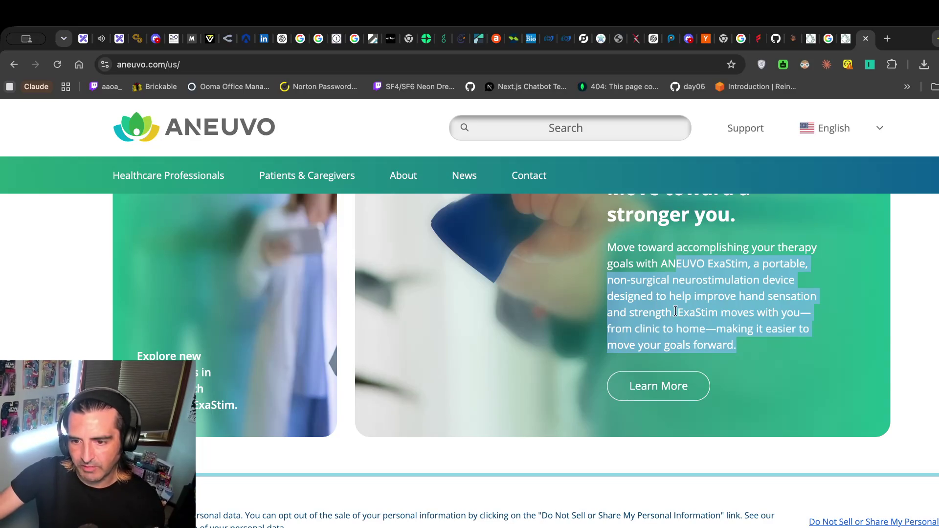
scroll(644, 318, "down", 6)
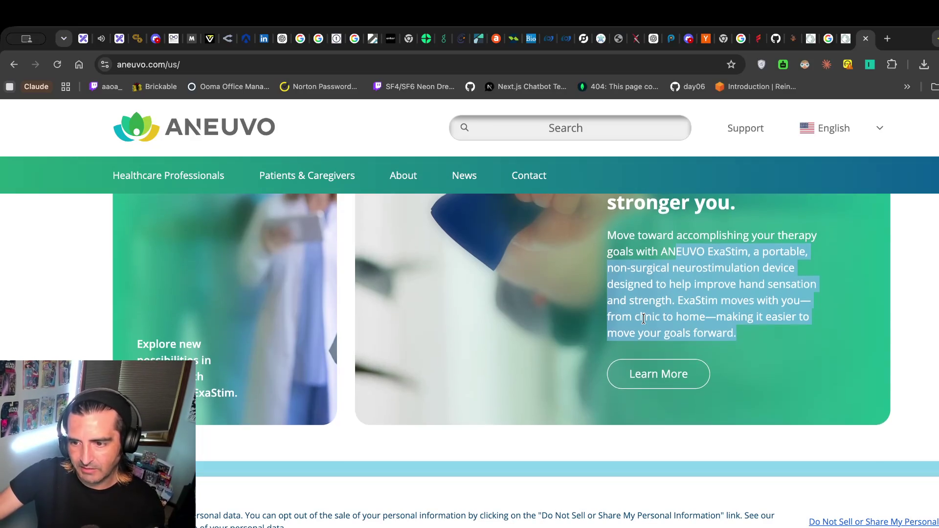
scroll(644, 321, "up", 1)
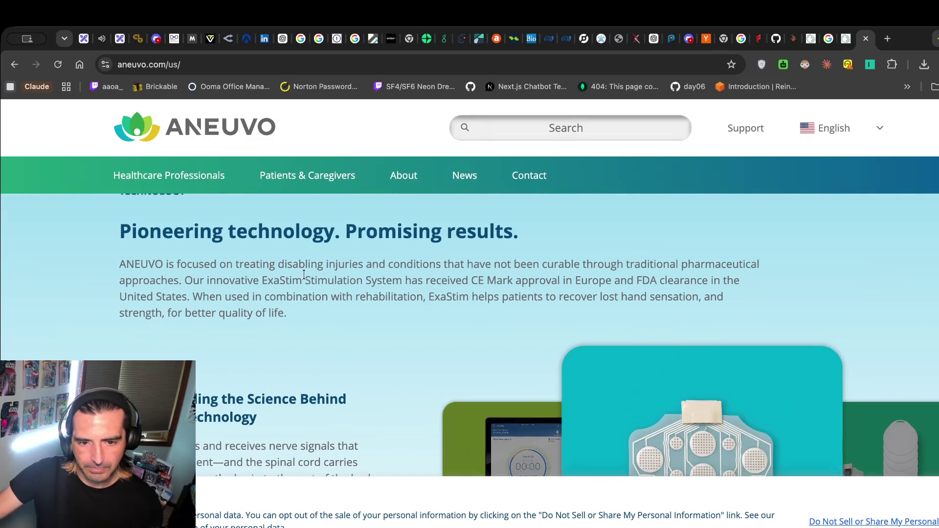
left_click_drag(278, 264, 280, 342)
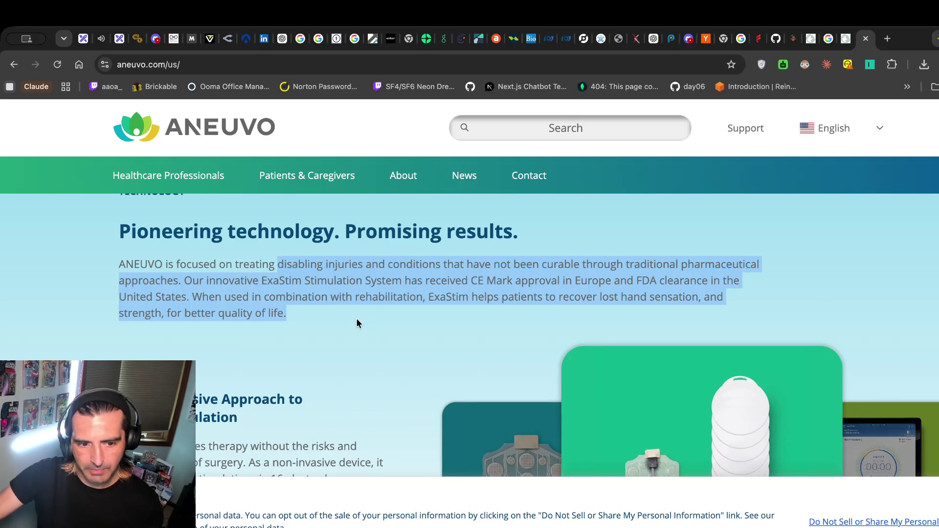
scroll(357, 323, "down", 3)
left_click_drag(186, 292, 188, 342)
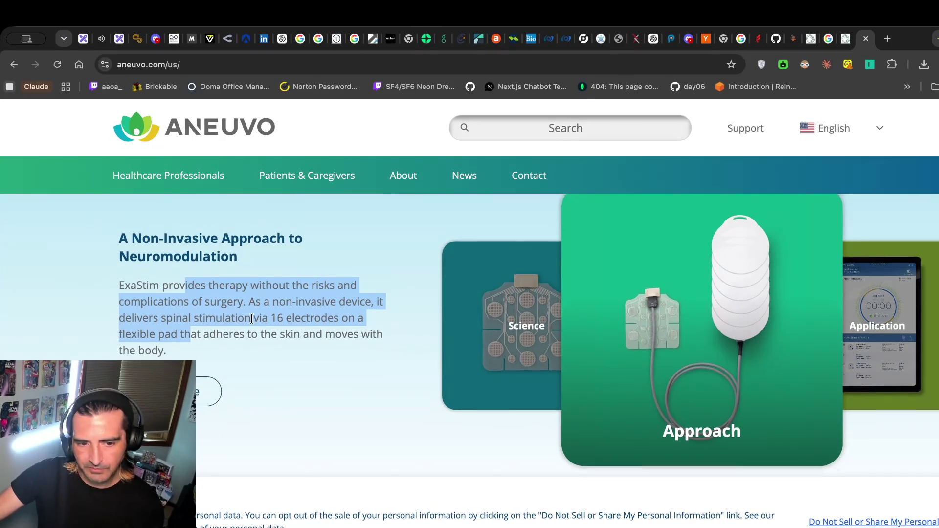
scroll(252, 320, "down", 6)
scroll(251, 320, "down", 3)
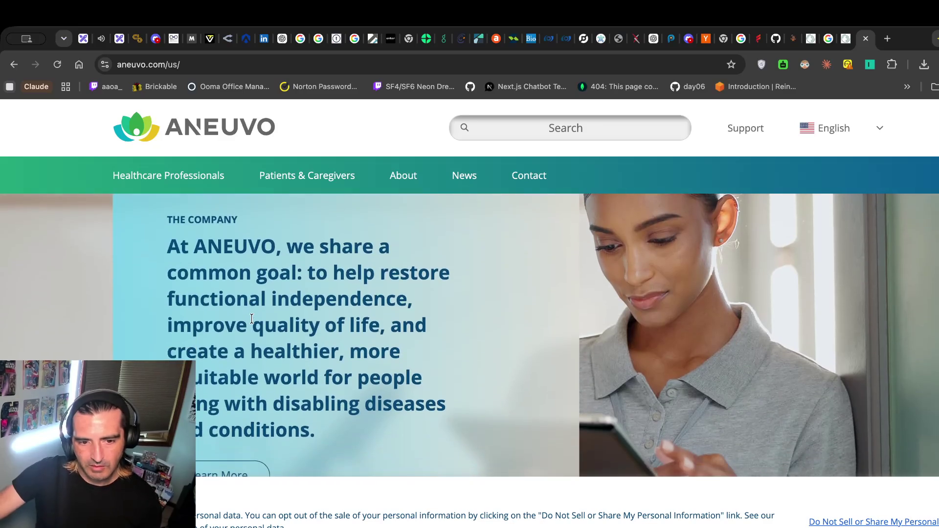
left_click_drag(199, 259, 216, 345)
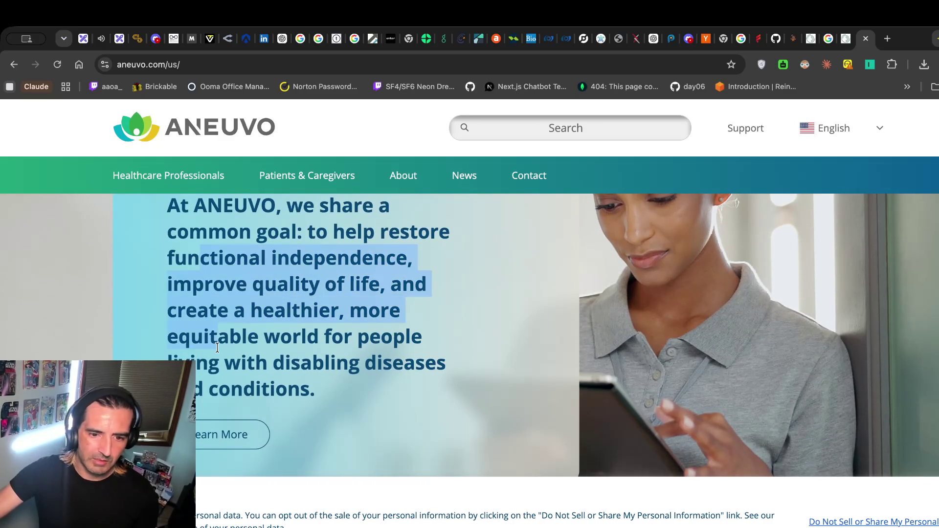
scroll(217, 347, "down", 10)
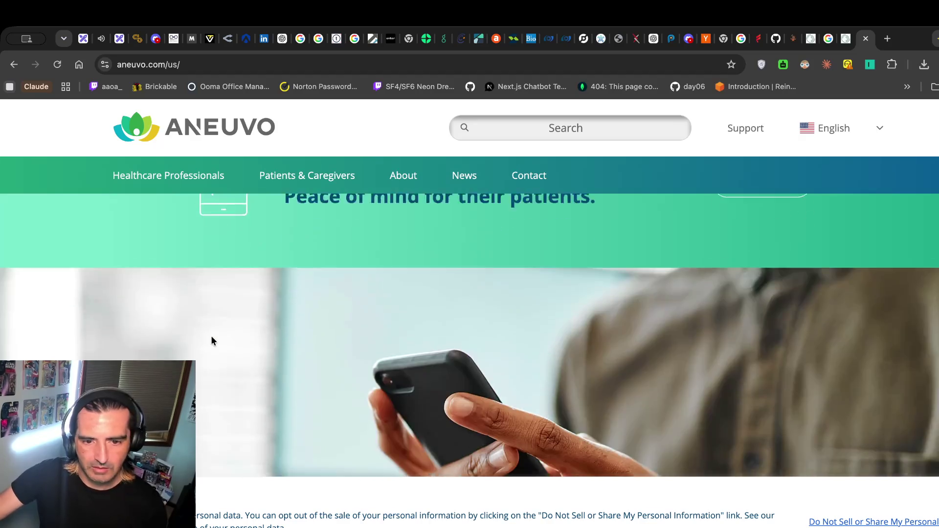
scroll(211, 341, "down", 4)
scroll(212, 341, "down", 2)
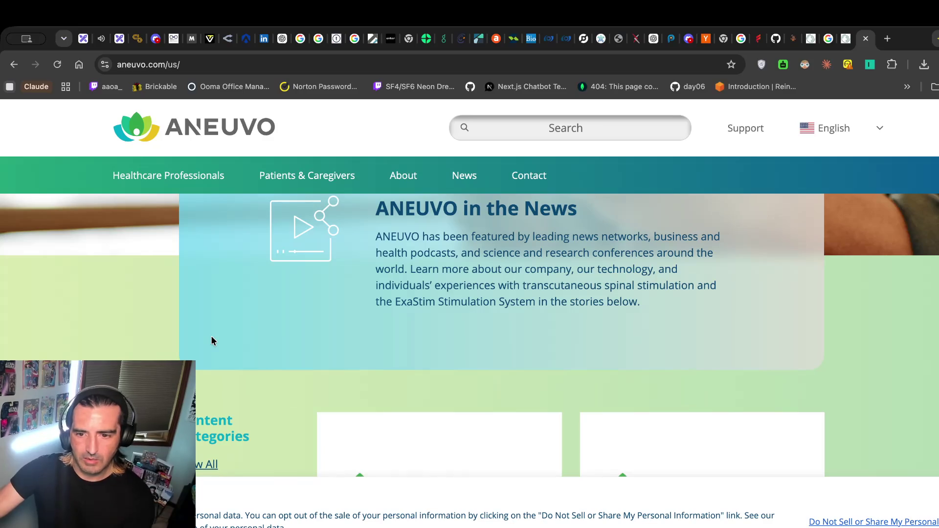
left_click_drag(462, 240, 496, 317)
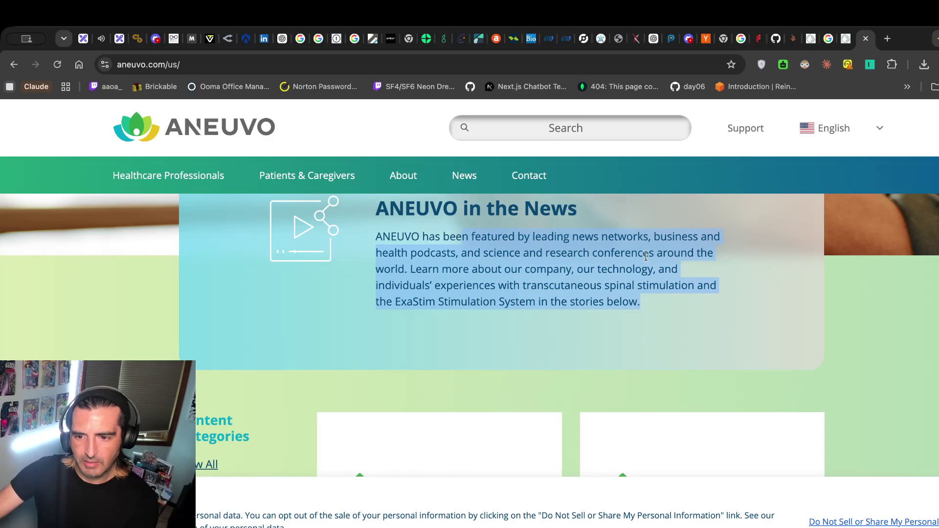
left_click(443, 251)
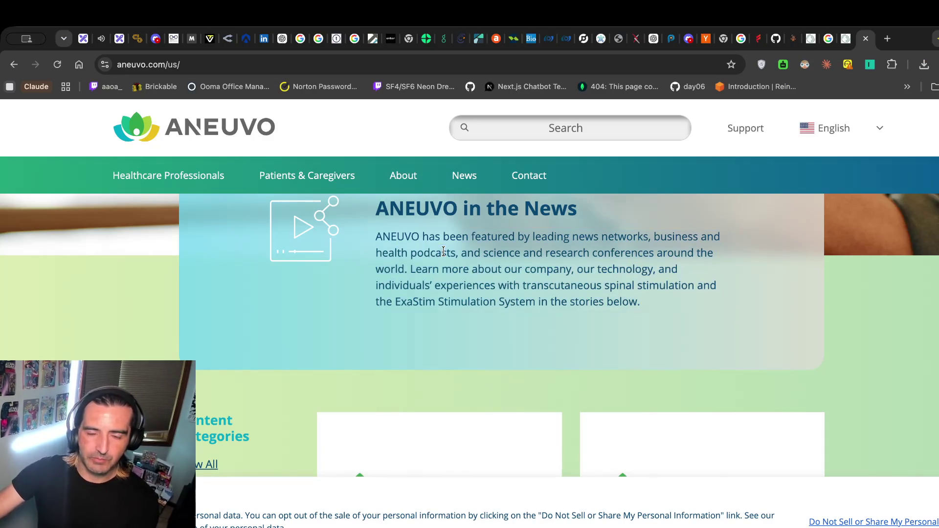
Search Google for 'aneuvo podcast', filter to videos, and preview the ANEUVO Instagram reel
key("ctrl+t")
type("aneuvo podcast")
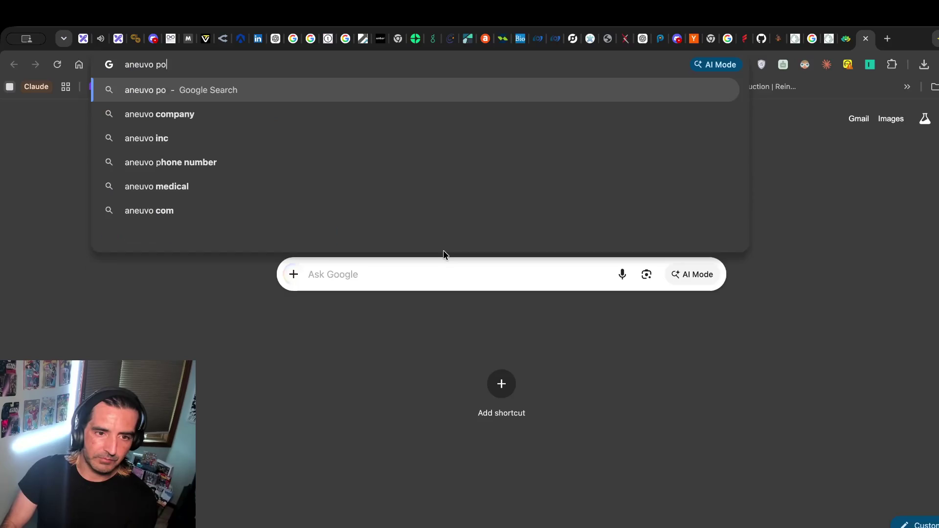
key("Return")
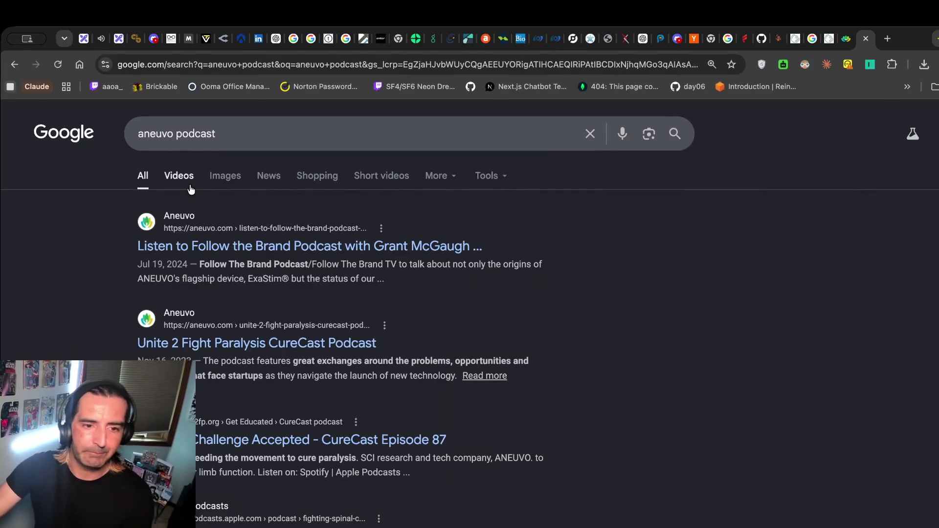
left_click(188, 182)
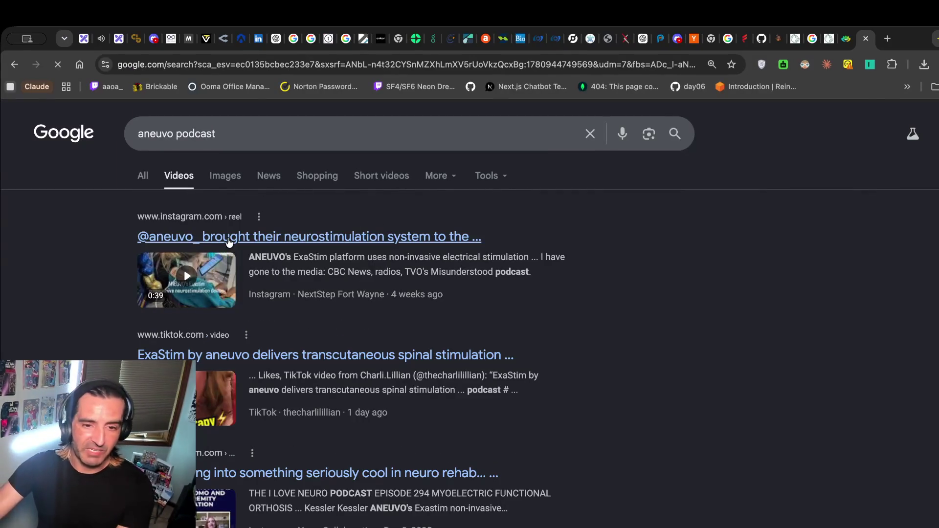
left_click(228, 237)
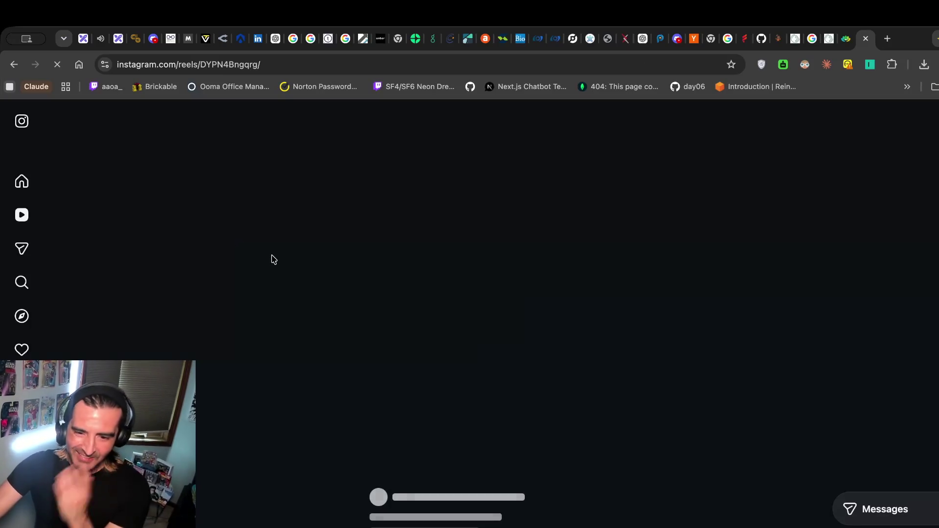
left_click(13, 64)
Watch the TikTok ExaStim video, then open The I Love Neuro Podcast's Instagram post
scroll(274, 338, "down", 2)
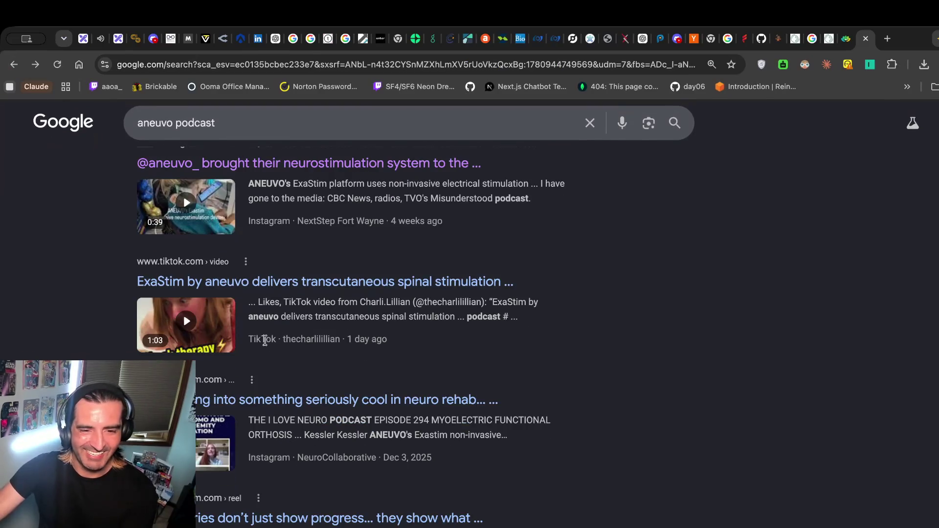
left_click(253, 284)
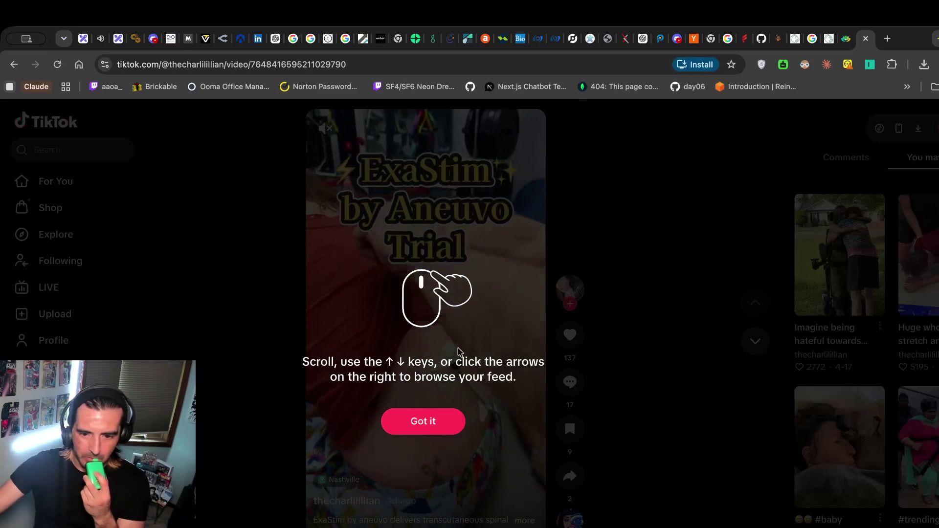
left_click(435, 421)
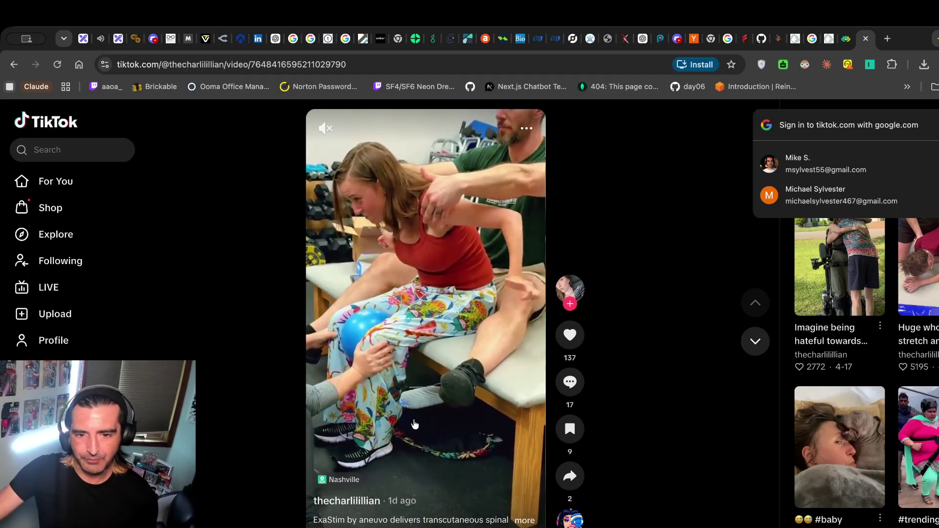
left_click(102, 38)
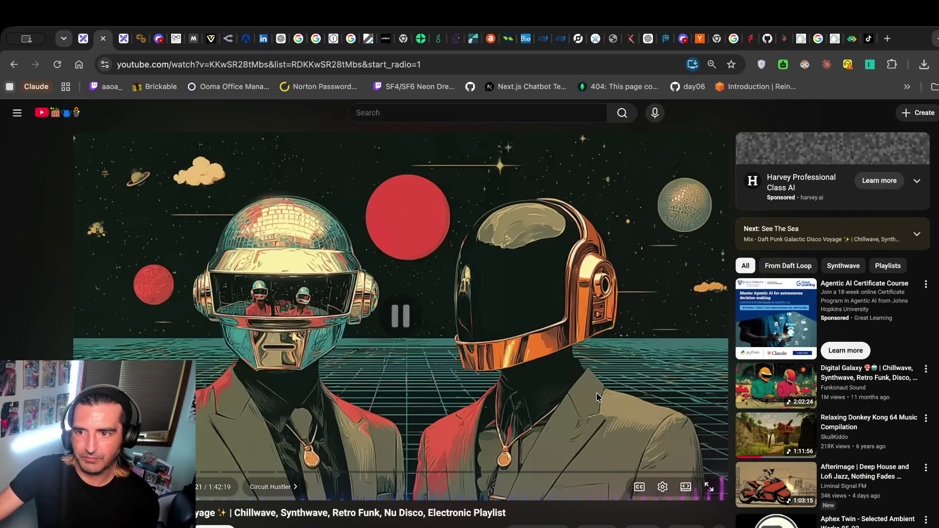
left_click(868, 39)
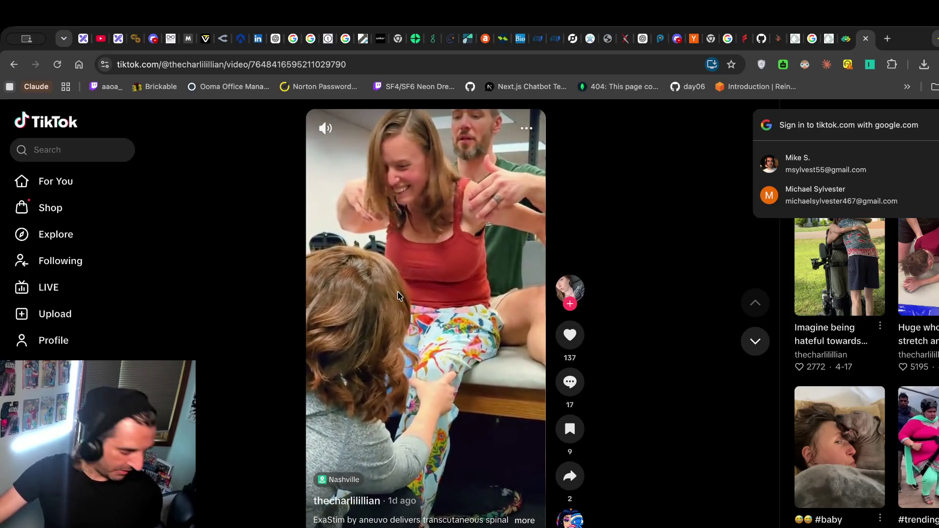
left_click(14, 64)
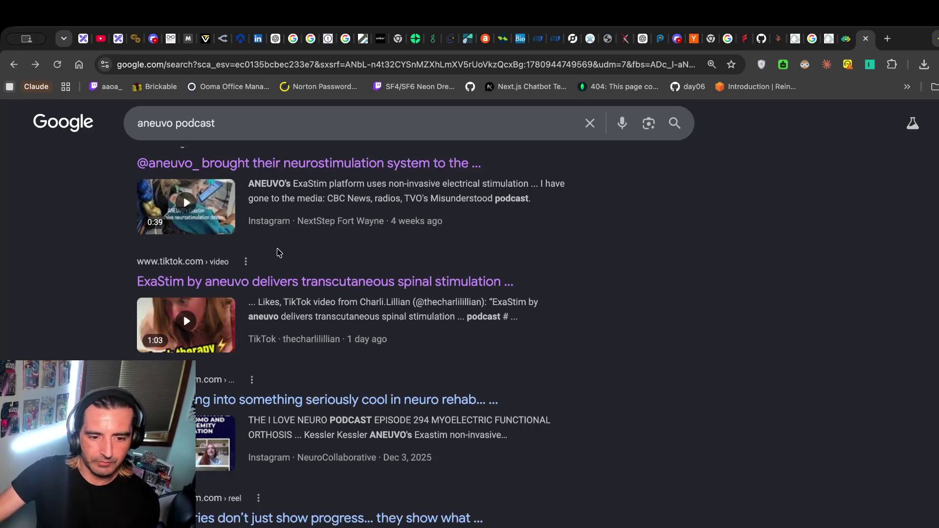
scroll(274, 349, "down", 3)
left_click(226, 258)
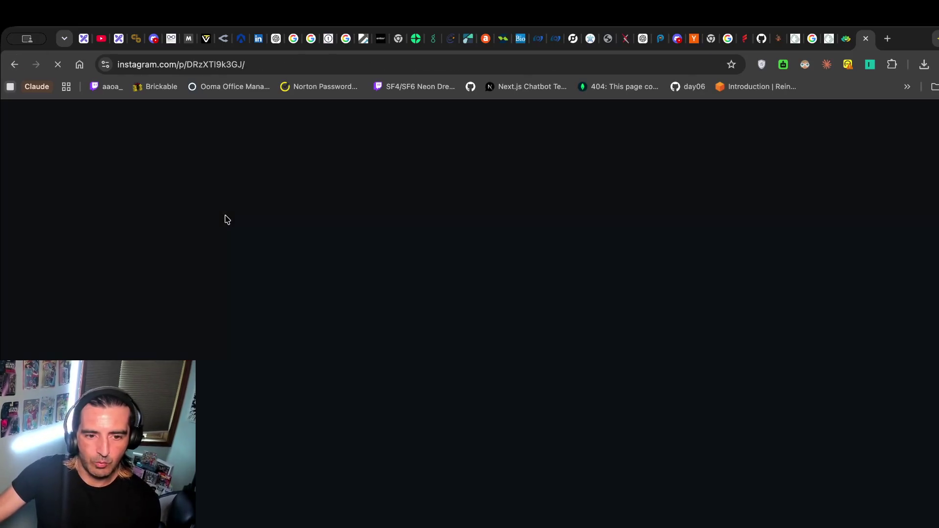